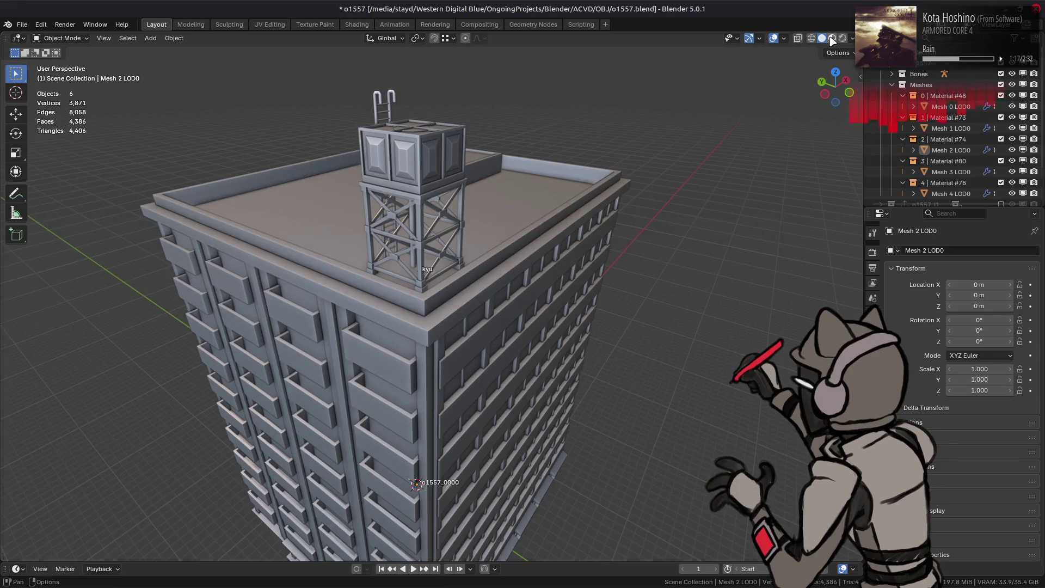
- Orbit and zoom around the textured rooftop and water tower in Material Preview, then save o1557.blend
mouse_move(626, 179)
middle_down()
mouse_move(669, 210)
mouse_move(516, 248)
middle_up()
scroll(515, 247, up, 6)
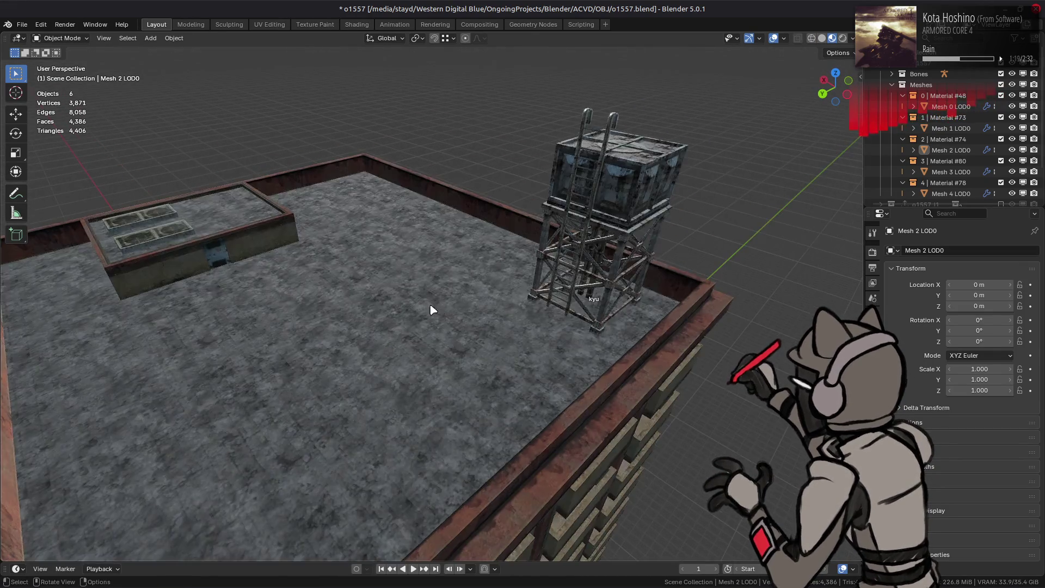
middle_drag(436, 310, 497, 299)
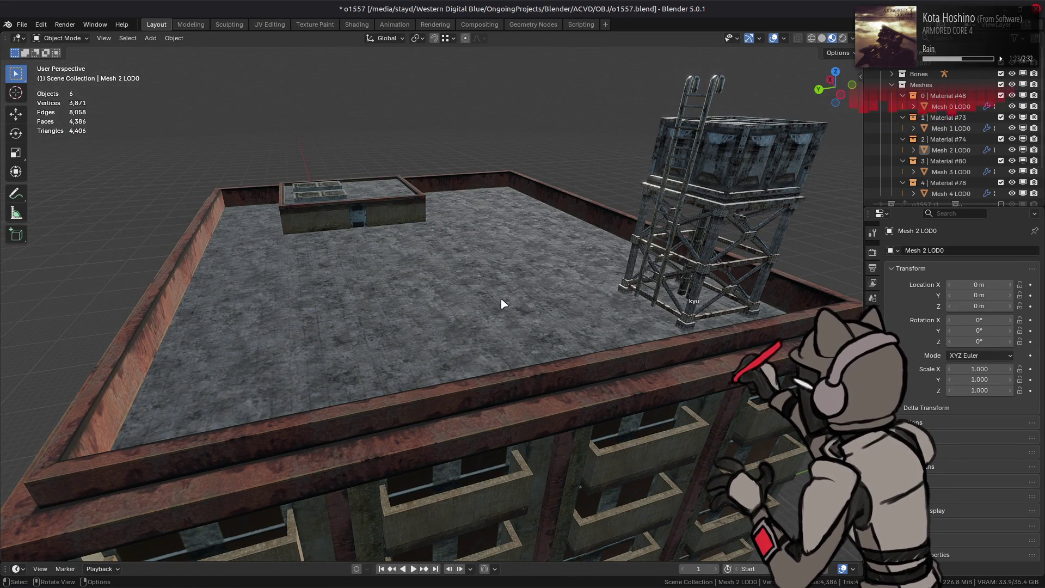
middle_drag(503, 303, 508, 301)
key(ctrl+s)
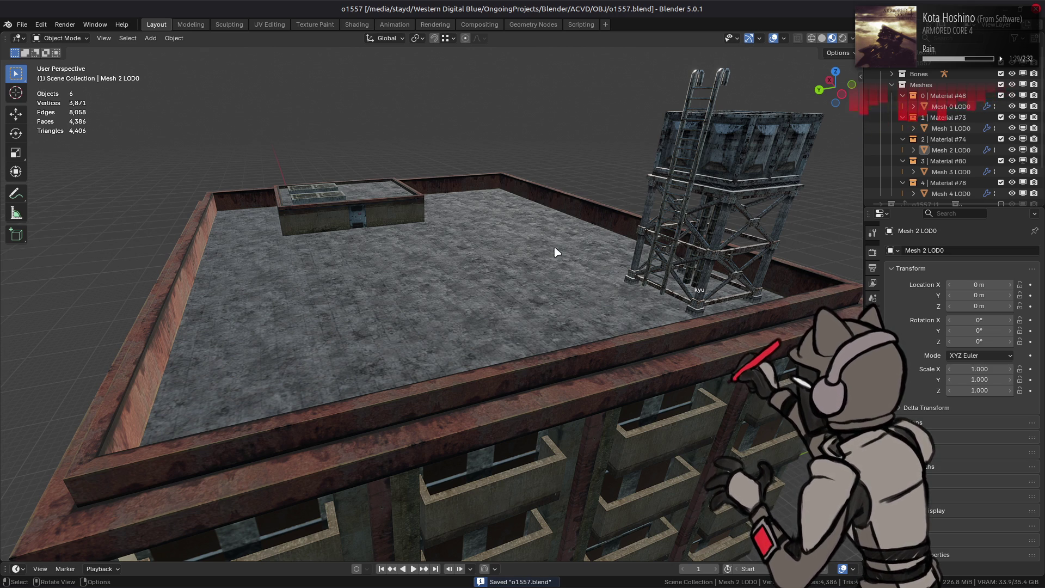
- Return the viewport to Solid shading and save o1557.blend again
click(821, 38)
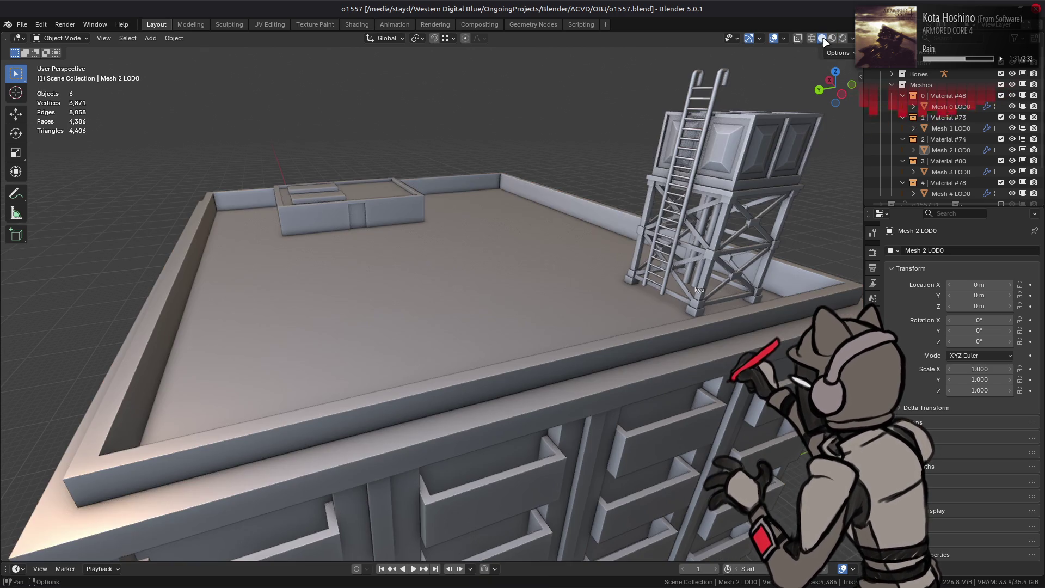
key(ctrl+s)
key(alt+Tab)
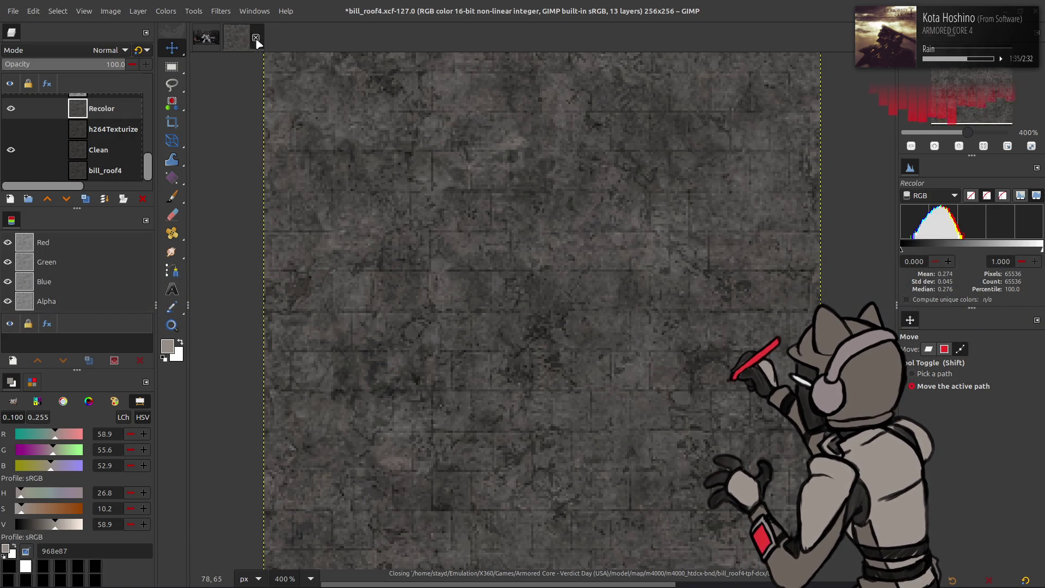
- Bring the bill_roof4 folder window forward in Nemo as a detailed list and open bill_roof4_s-tpf-dcx
key(alt+Tab)
key(alt+Tab)
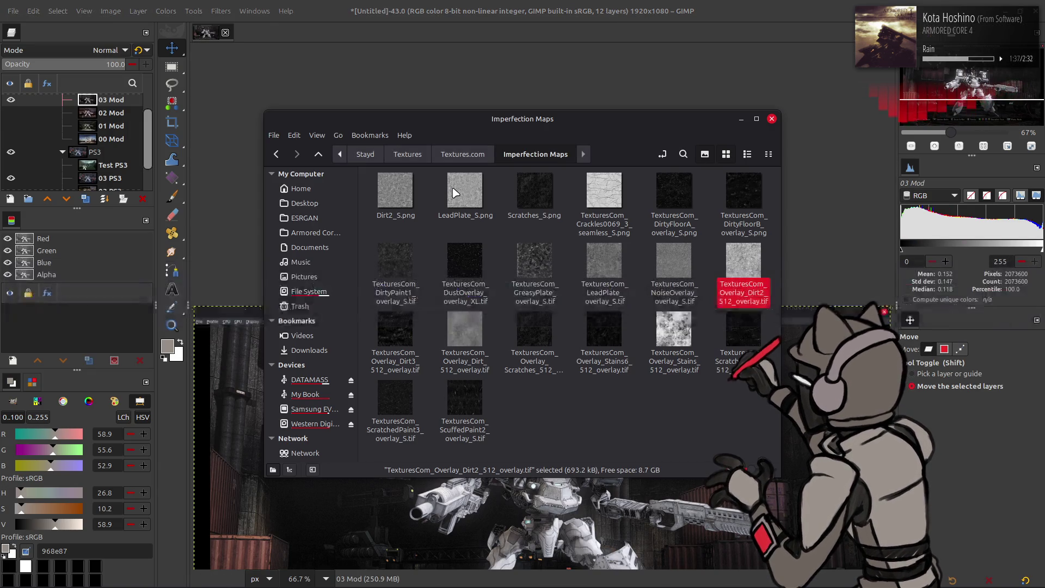
key(alt+Tab)
key(alt+Tab)
key(alt+Tab)
key(alt+Tab)
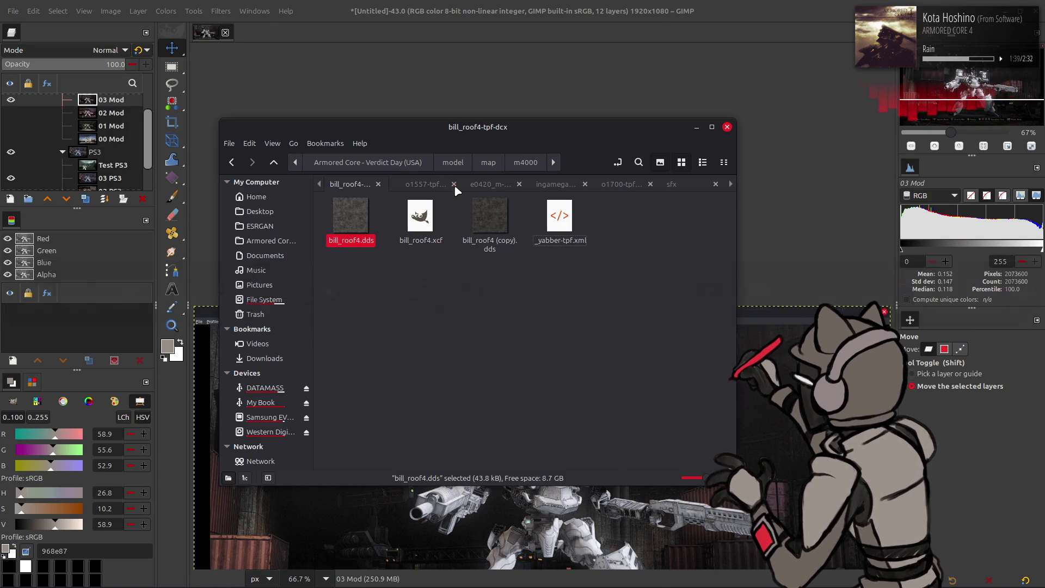
click(479, 260)
key(alt+Up)
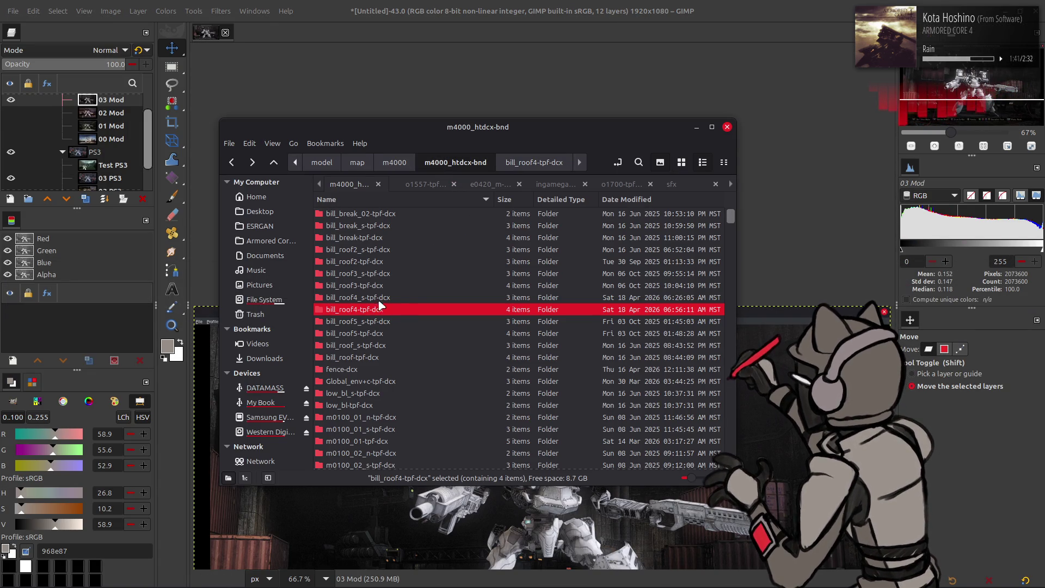
double_click(378, 298)
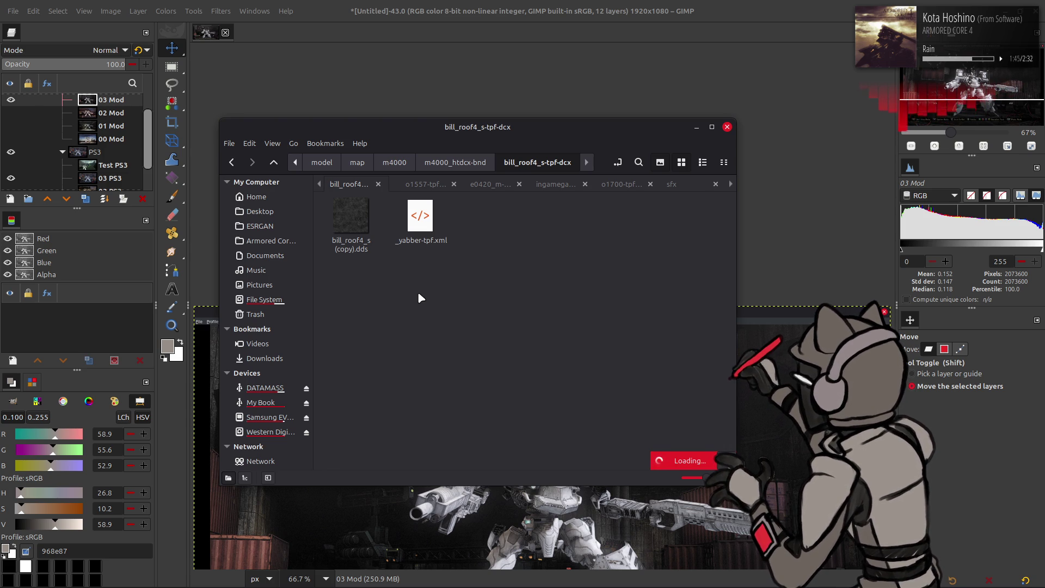
key(alt+Up)
key(alt+Right)
key(alt+Up)
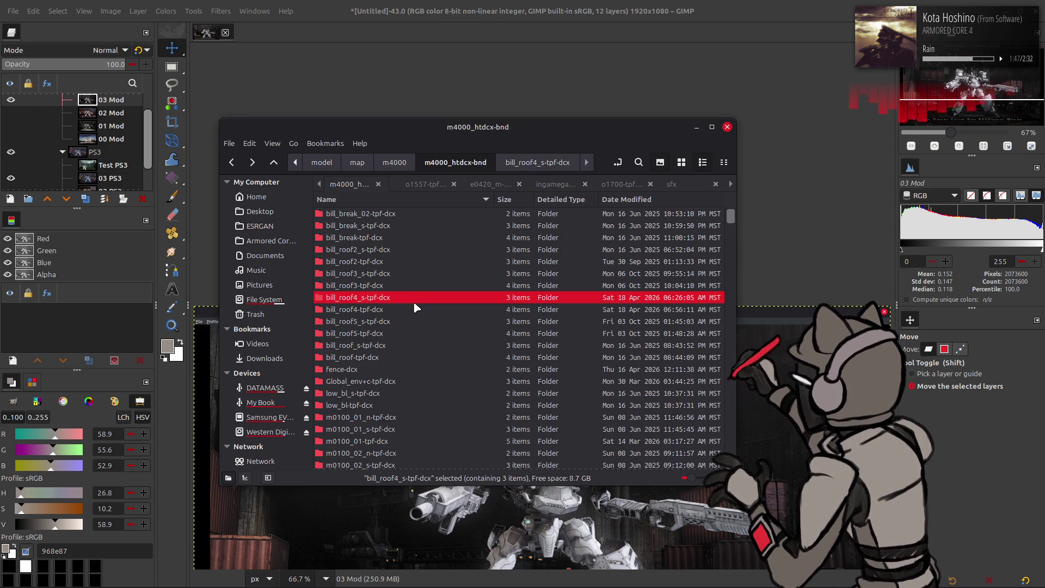
double_click(396, 298)
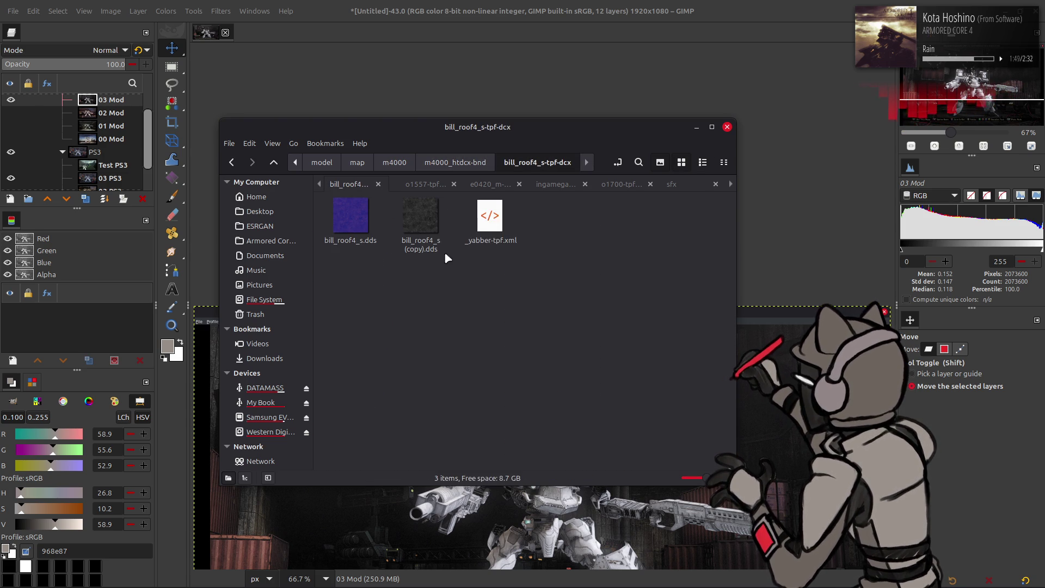
- Open the _yabber-tpf.xml file in Notepad++ to check it, then close it
right_click(478, 218)
mouse_move(528, 248)
click(584, 345)
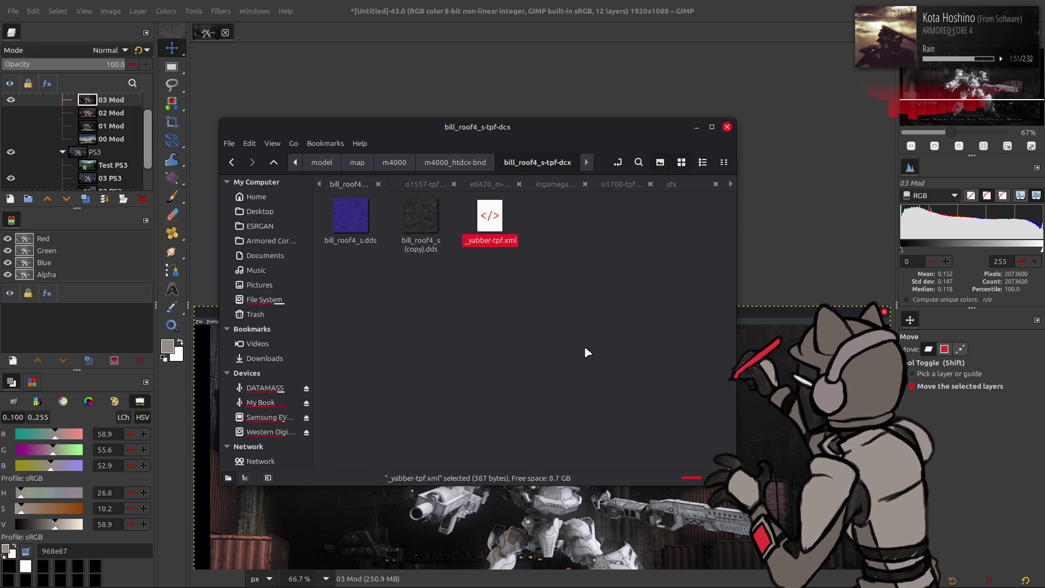
key(ctrl+w)
key(alt+Tab)
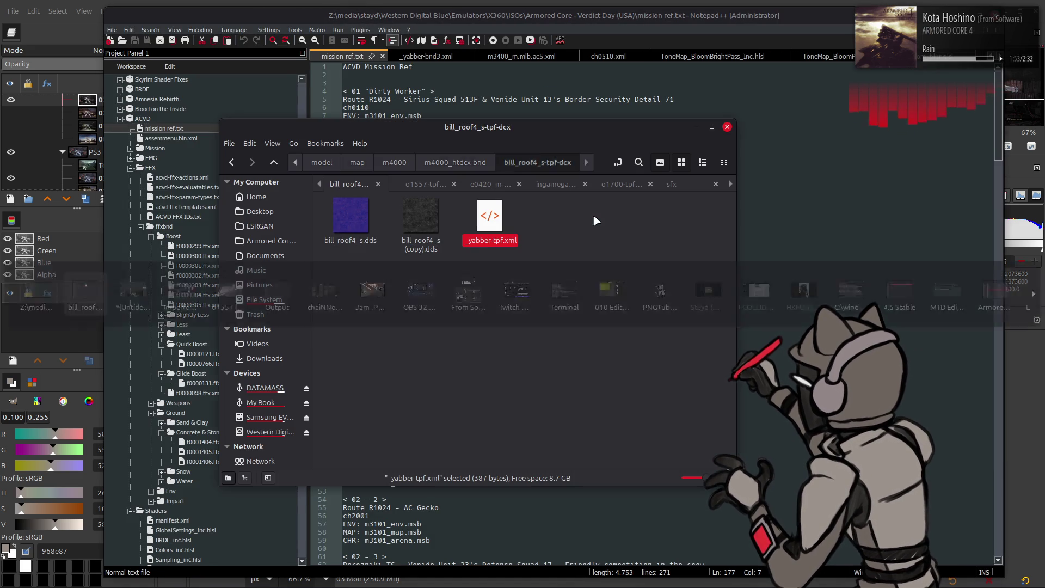
- Repack both bill_roof4 texture folders with YabberExtended from m4000_htdcx-bnd
key(BackSpace)
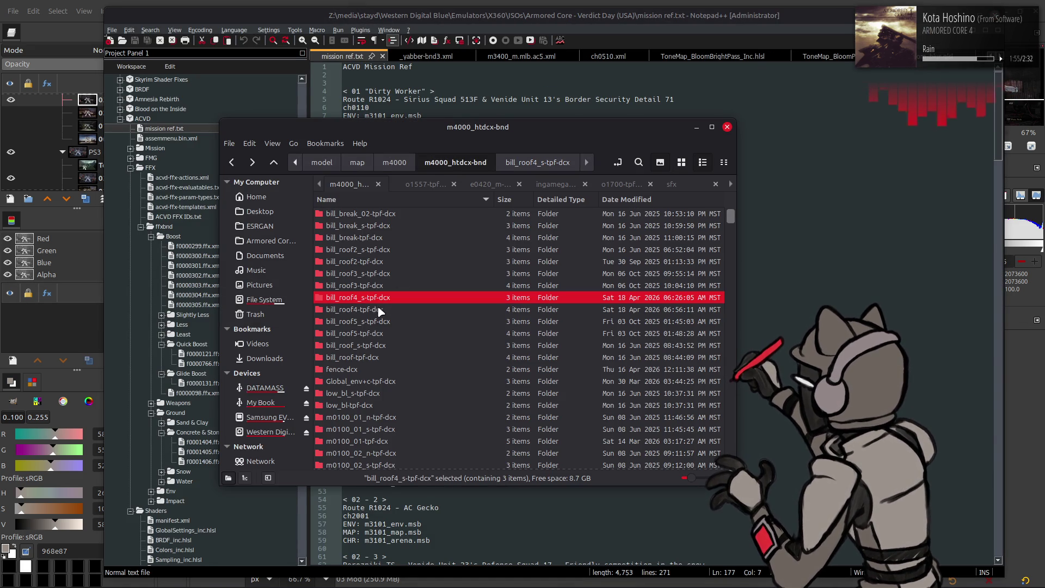
ctrl+click(379, 310)
right_click(380, 309)
mouse_move(478, 362)
click(609, 432)
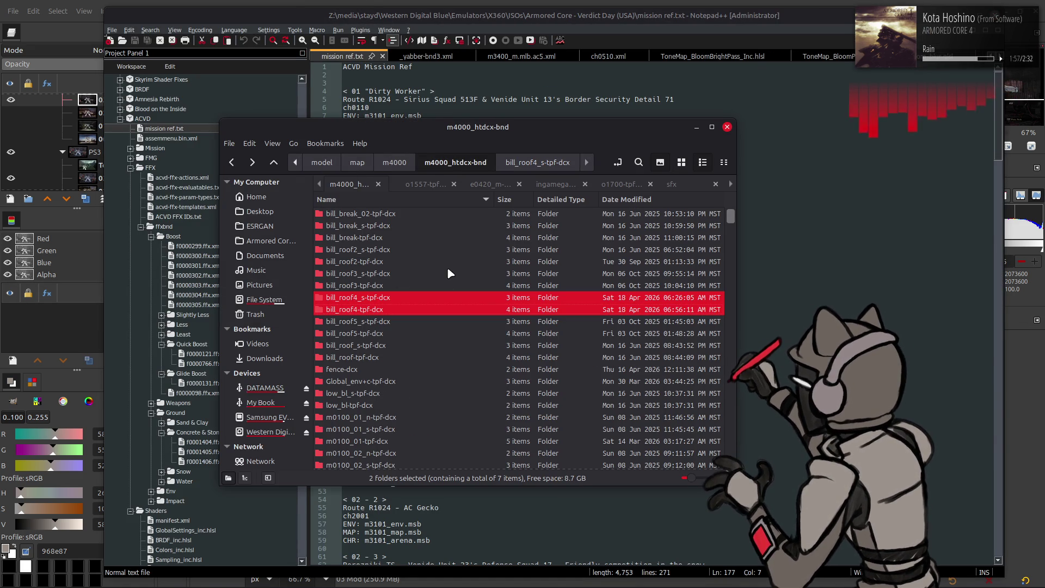
- Repack the m4000_htdcx-bnd folder into m4000_htdcx.bnd with Yabber
key(BackSpace)
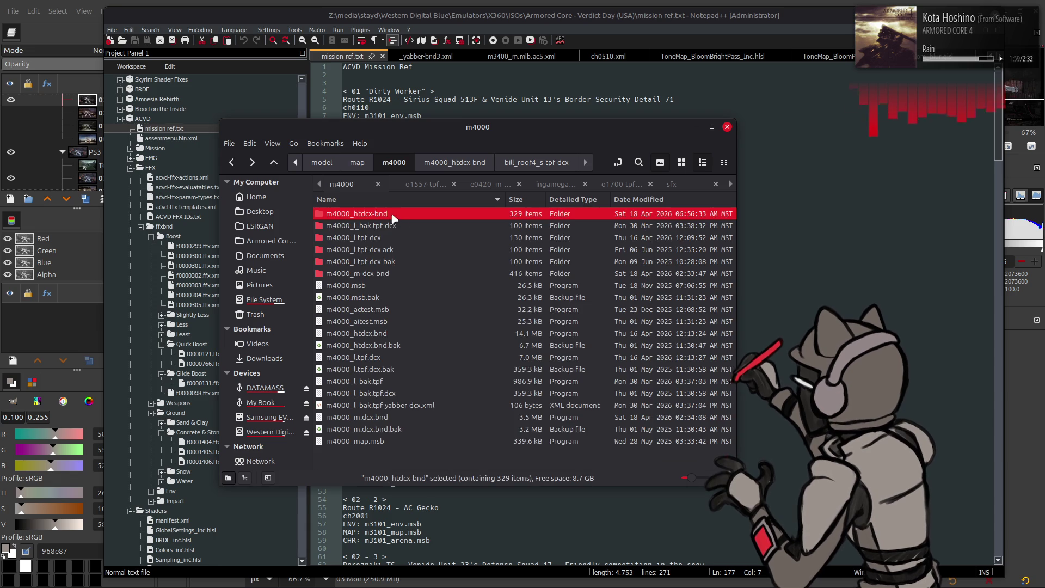
right_click(393, 218)
mouse_move(489, 267)
click(609, 338)
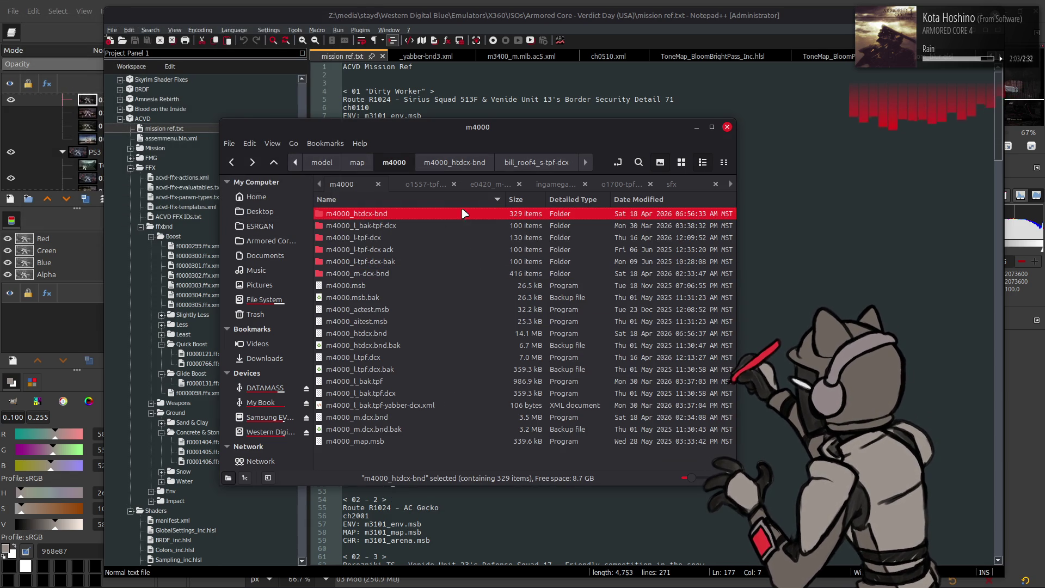
click(430, 185)
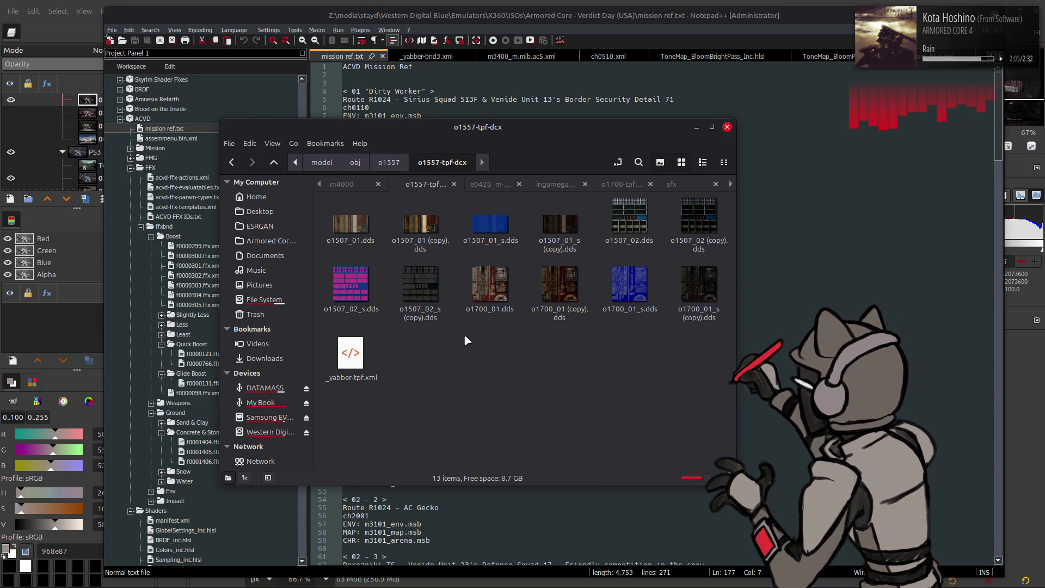
- Repack the o1557-tpf-dcx texture folder with Yabber from the o1557 folder
key(alt+Up)
right_click(378, 227)
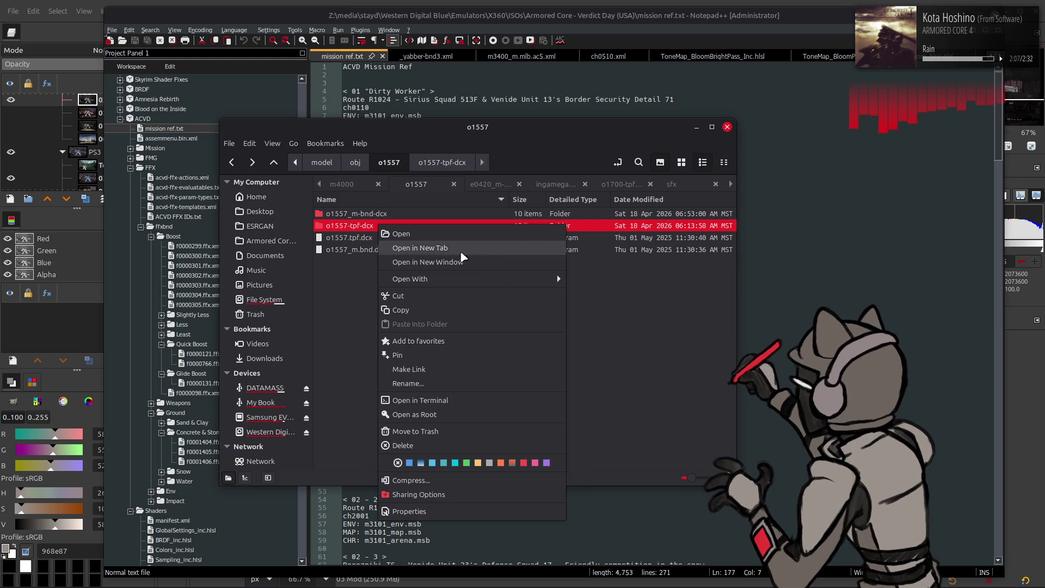
mouse_move(489, 279)
click(604, 350)
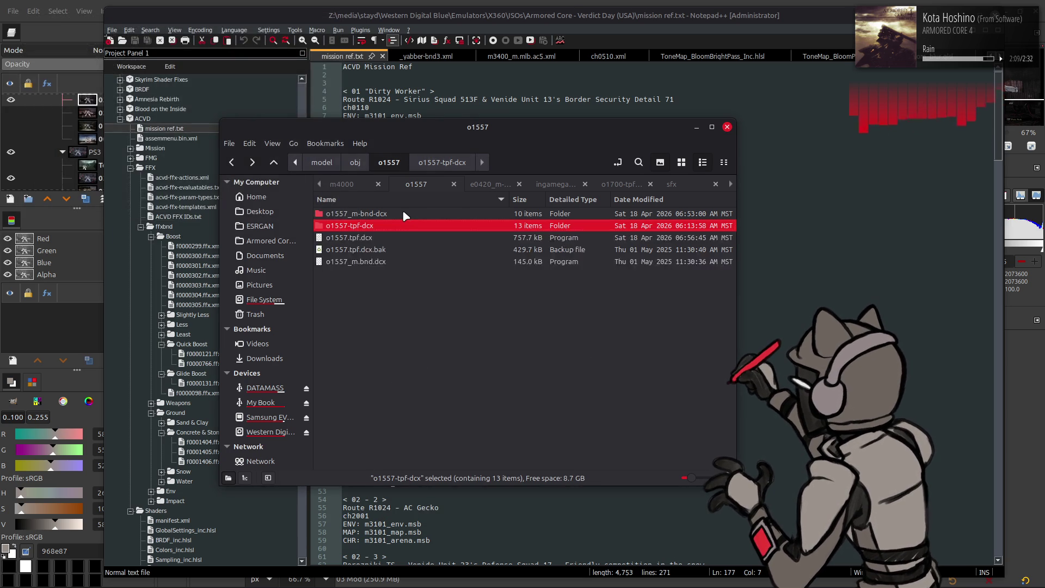
- Repack the o1557_m-bnd-dcx model folder into o1557_m.bnd.dcx with Yabber
double_click(404, 213)
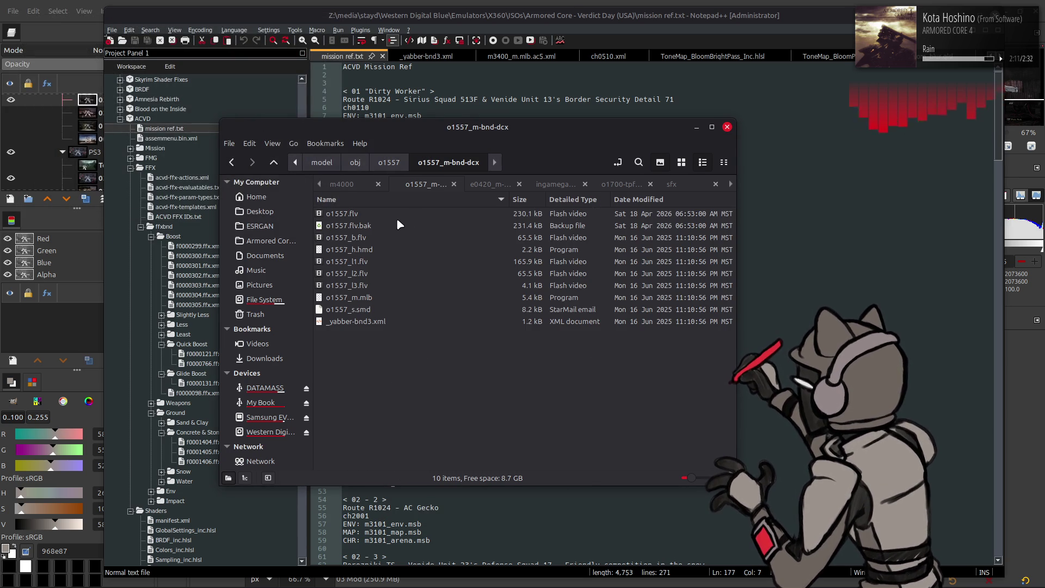
key(alt+Up)
right_click(378, 217)
mouse_move(522, 268)
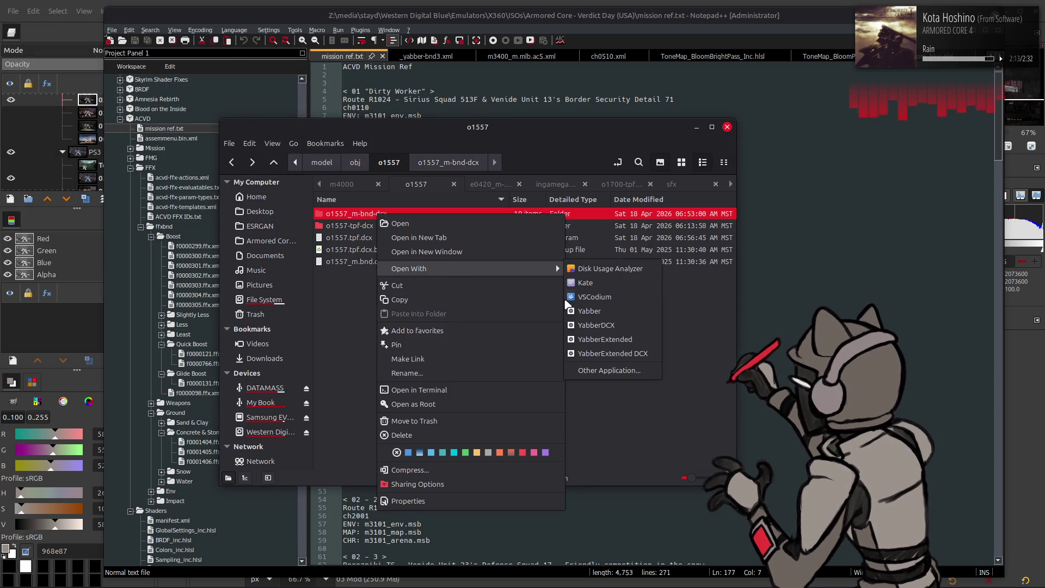
click(610, 332)
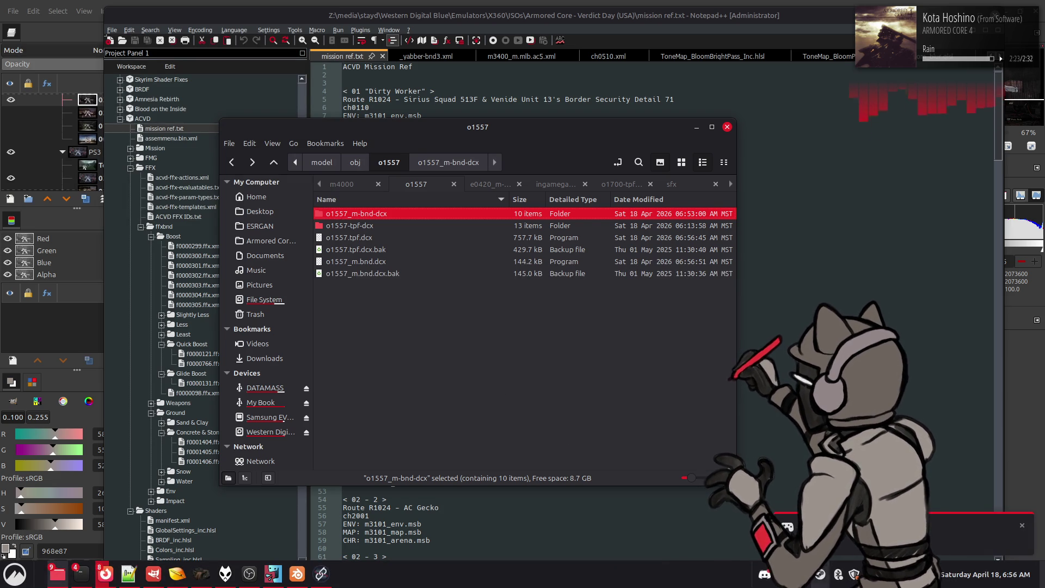
key(alt+Tab)
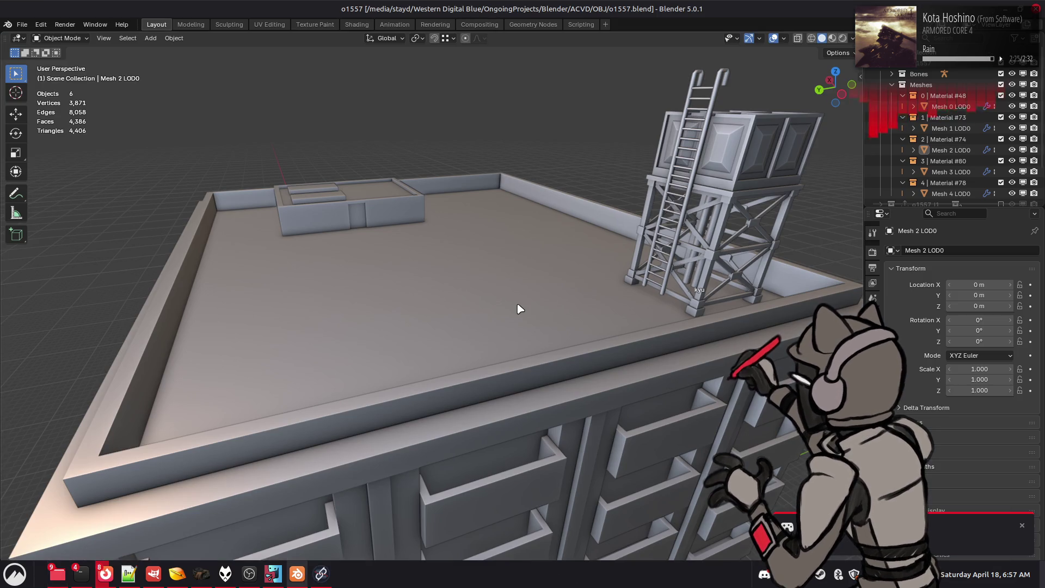
- Switch from Blender back to the Nemo window showing the o1557 folder
key(alt+Tab)
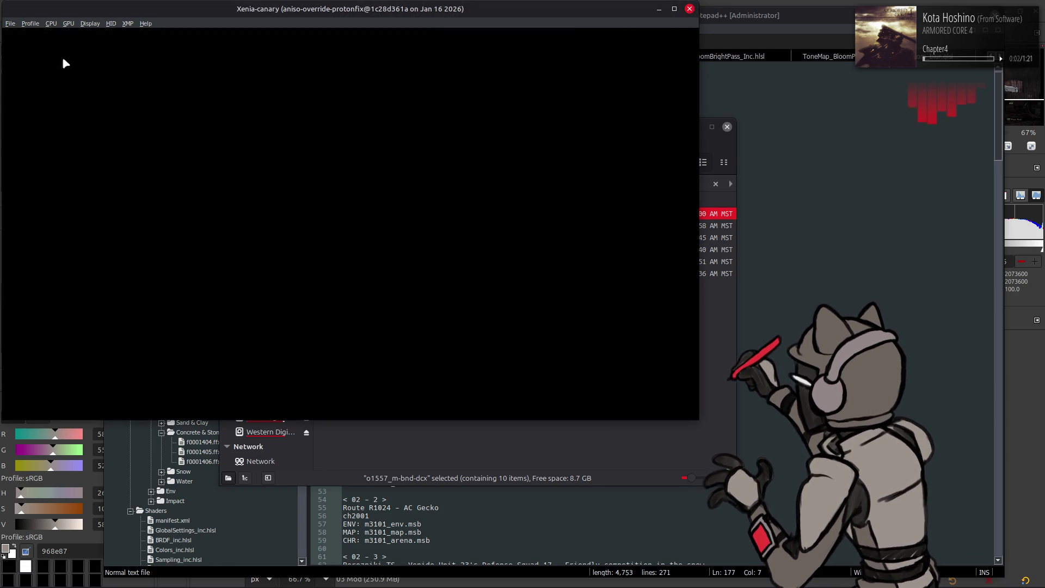
- Launch ACVD from Xenia's recent games list and maximize the emulator window
click(9, 23)
mouse_move(51, 44)
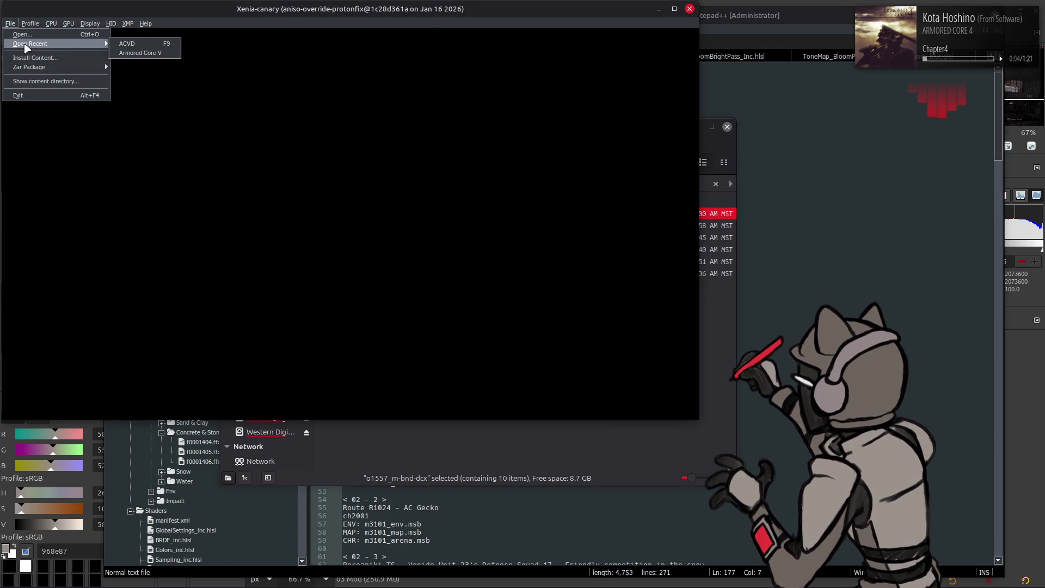
click(124, 45)
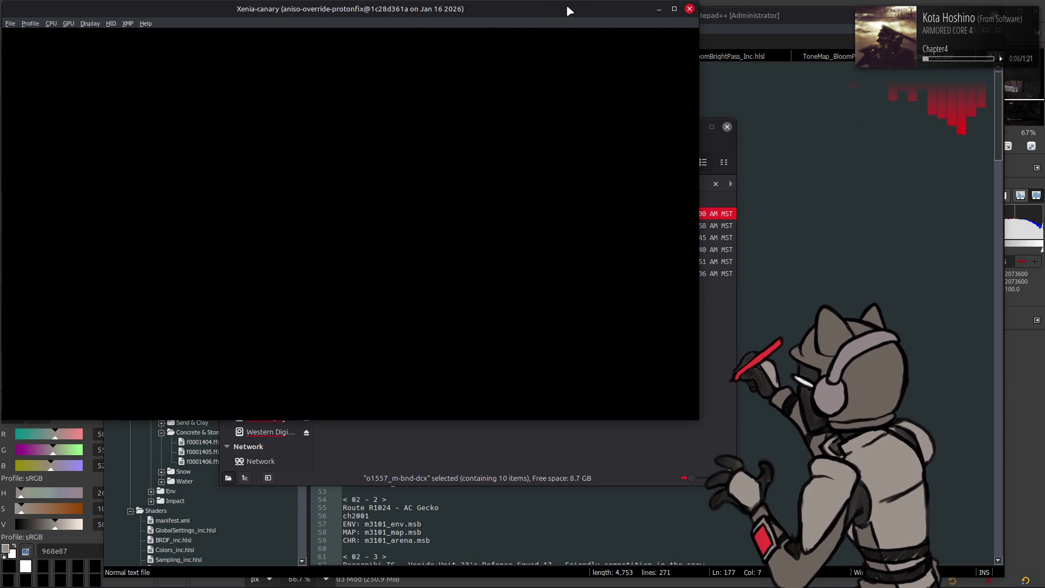
double_click(566, 7)
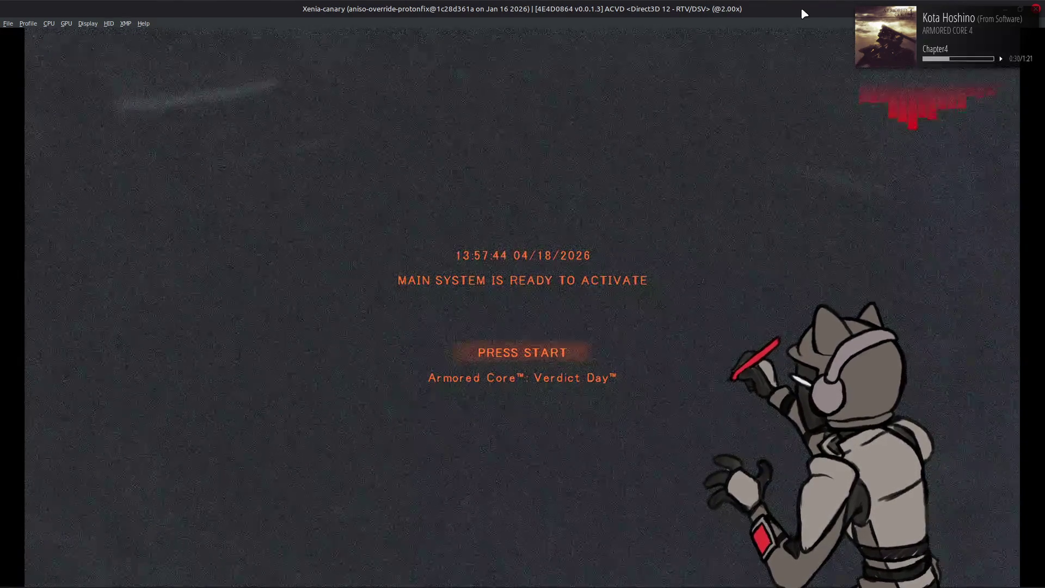
- Get past PRESS START and the screenshot caution, enter Workshop, and confirm an AC Test sortie
key(Return)
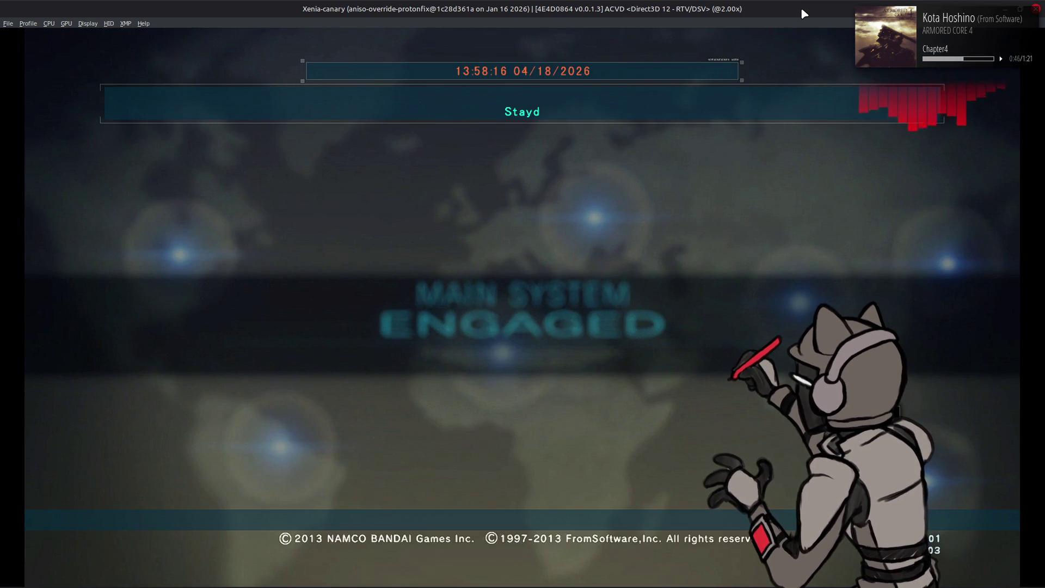
key(Return)
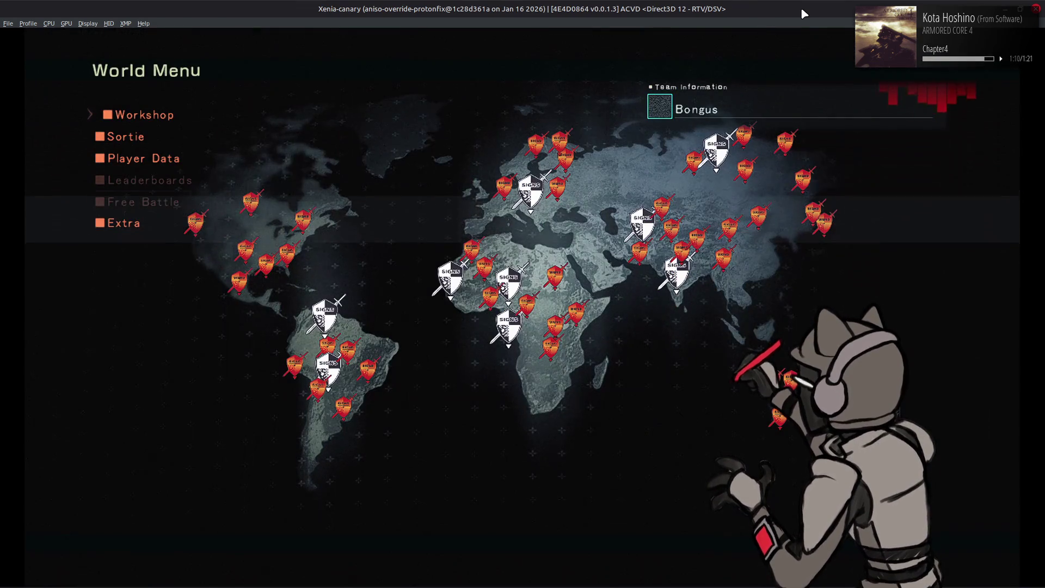
key(Return)
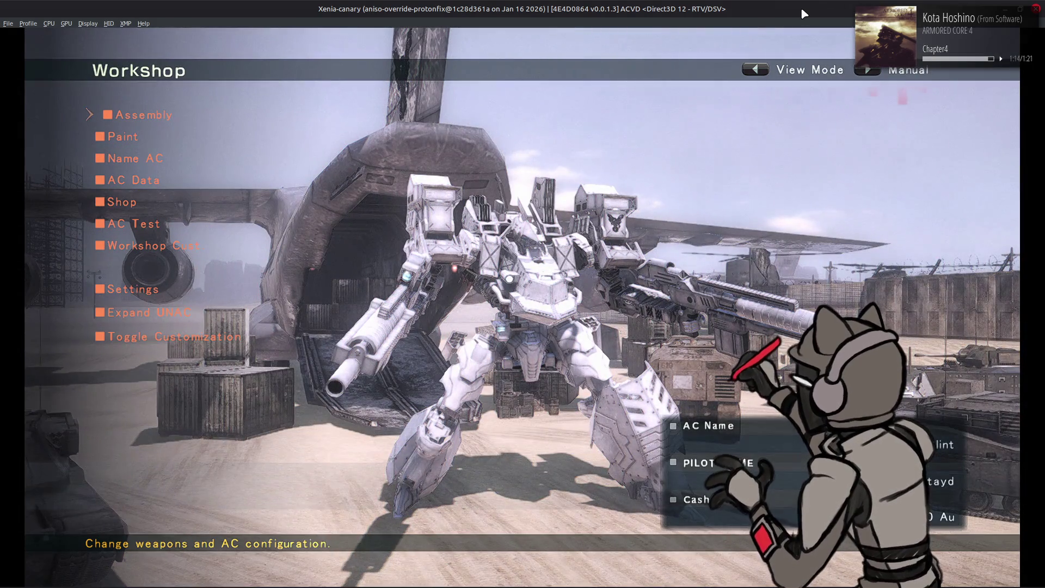
key(q)
key(q)
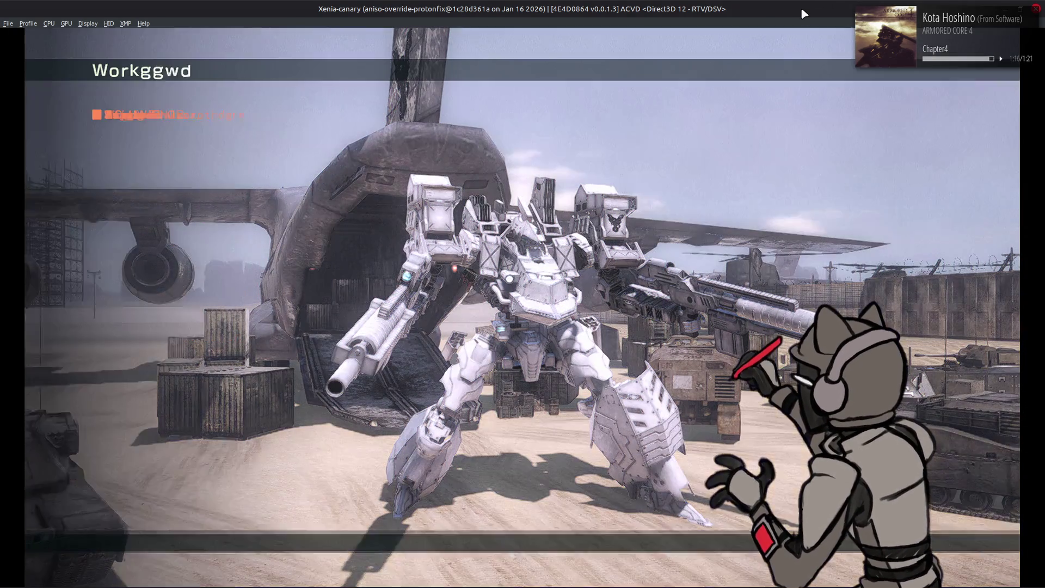
key(Return)
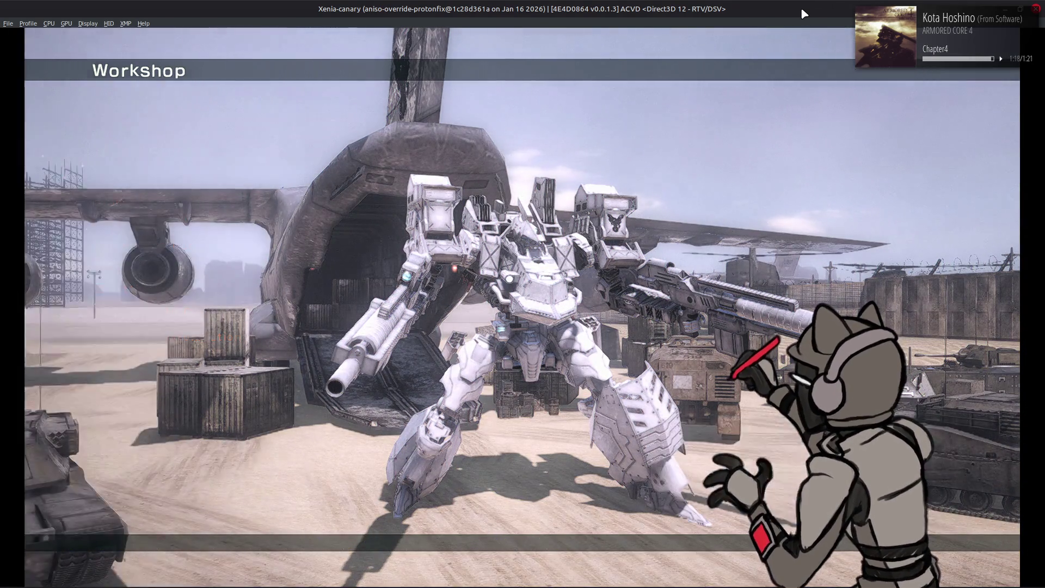
key(Return)
key(Return)
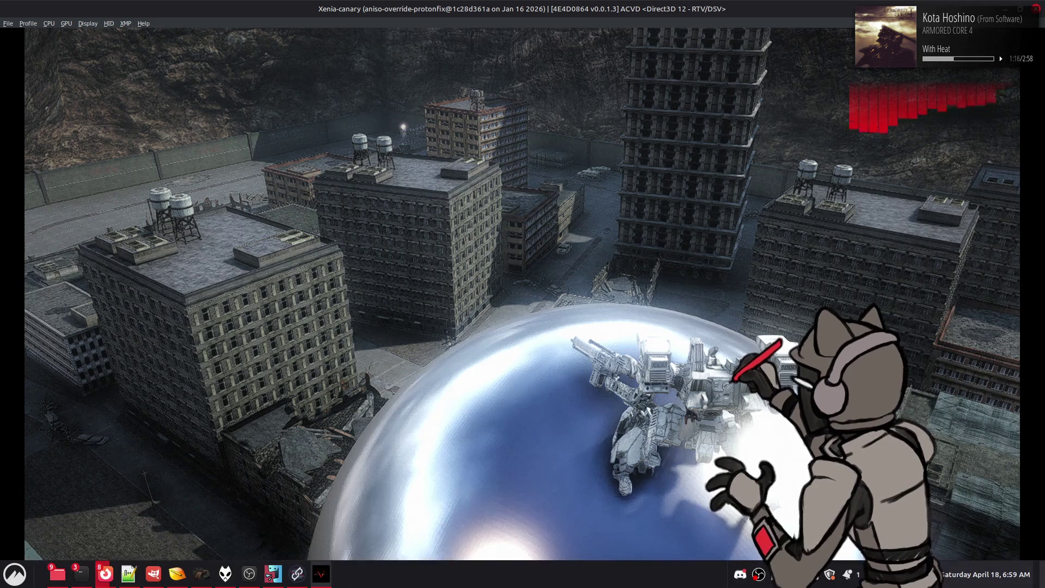
- Play the rooftop AC test, adjusting system sound settings midway, then pause the game
click(870, 546)
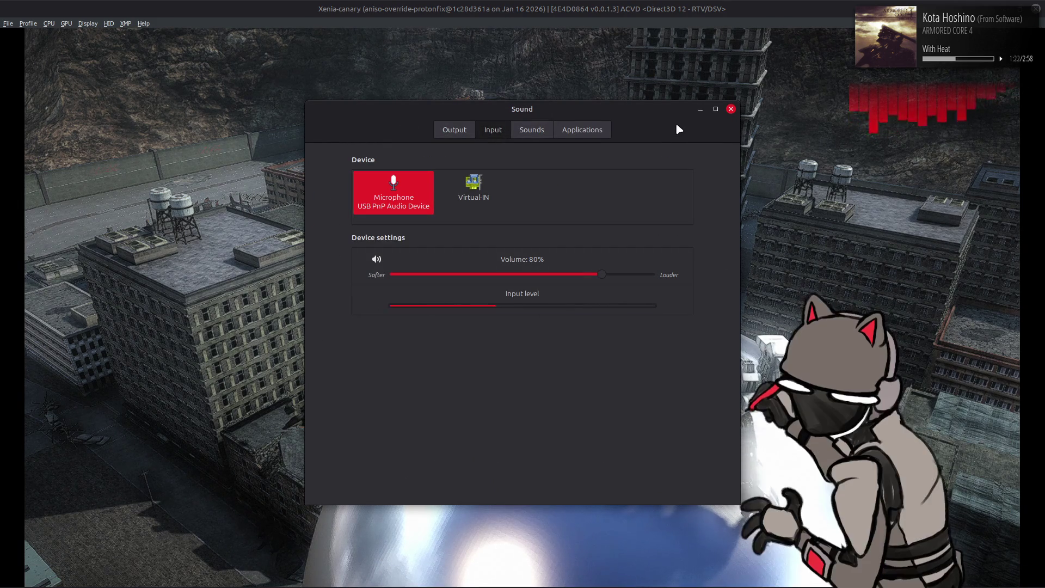
click(731, 109)
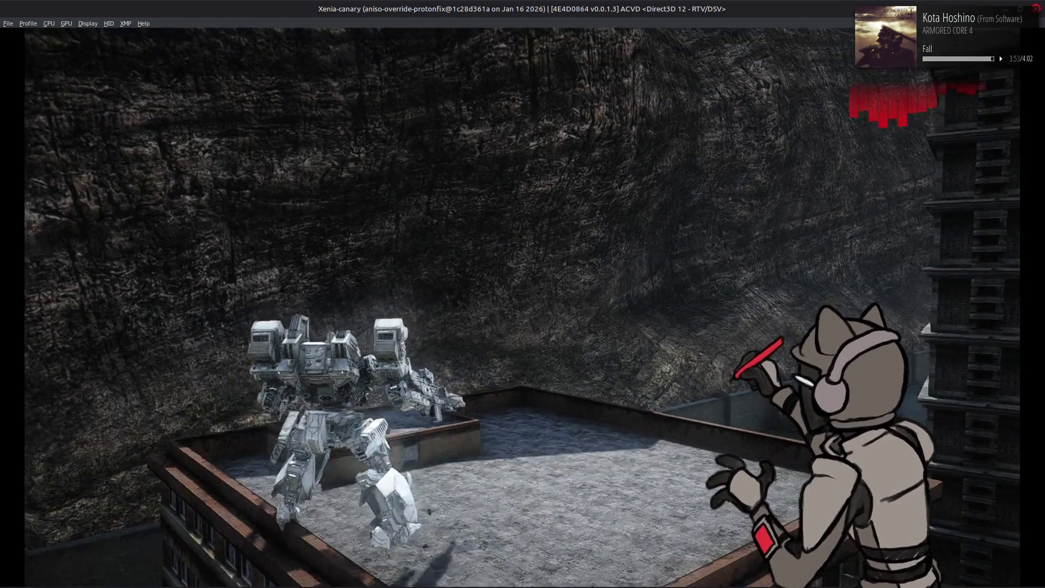
key(Return)
- Quit the AC test to the AC Test menu and switch to mission ref.txt in Notepad++
key(Down)
key(Return)
key(Escape)
key(Escape)
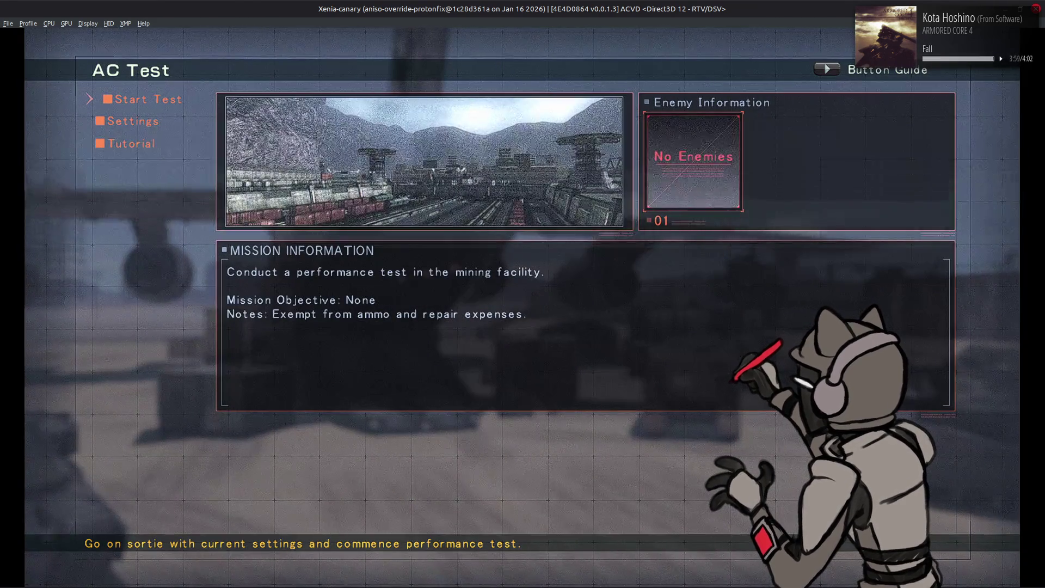
key(alt+Tab)
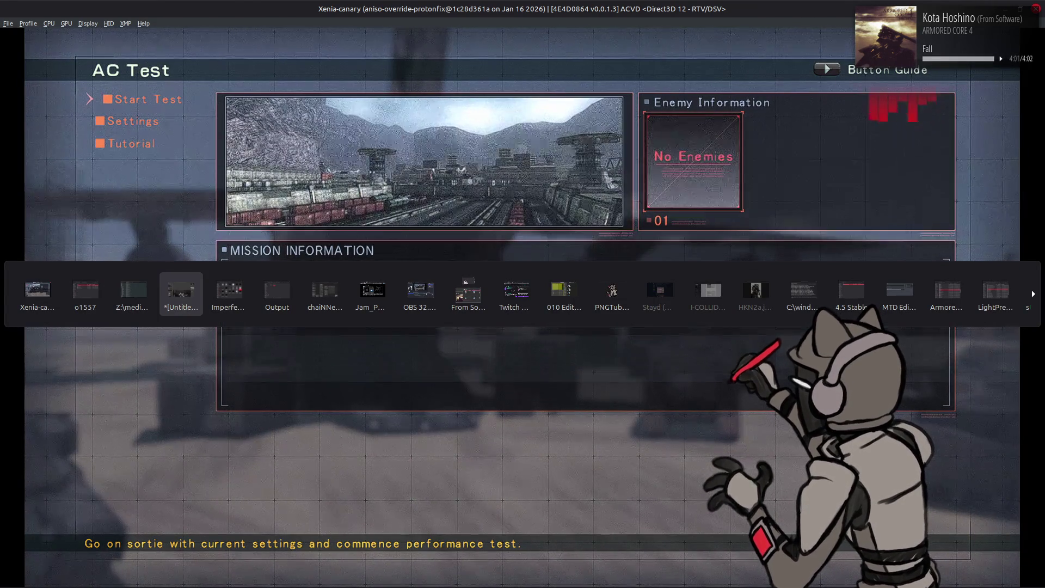
key(alt+shift+Tab)
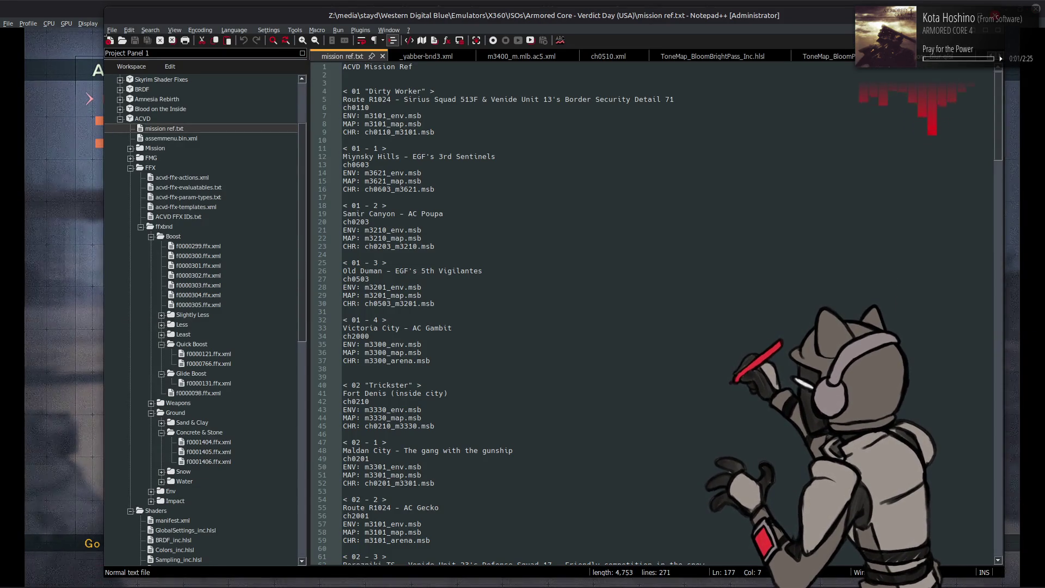
- Bring GIMP forward and reopen the recent bill_roof4.xcf texture
mouse_move(270, 581)
click(153, 574)
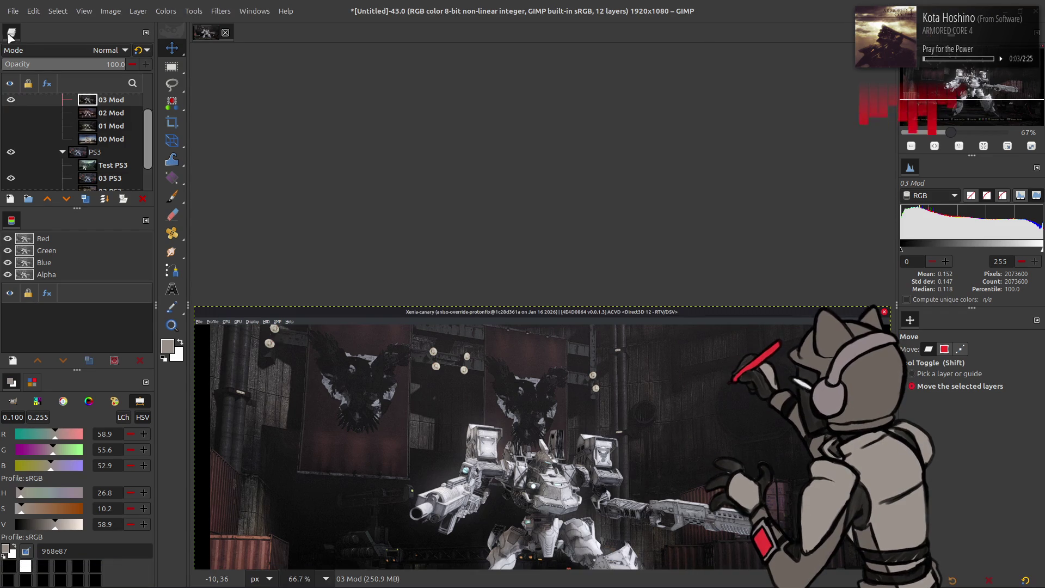
click(12, 11)
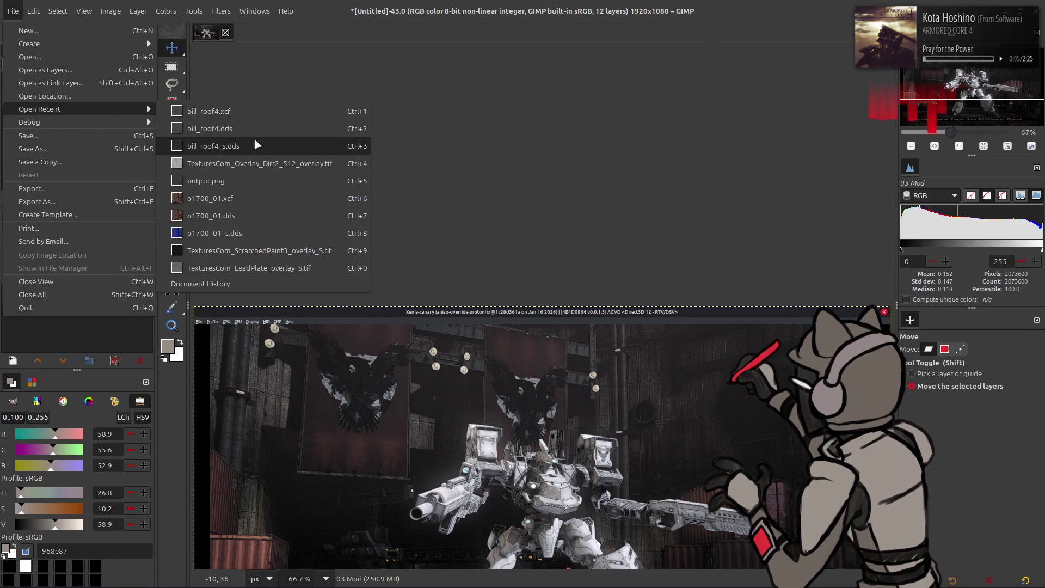
click(244, 111)
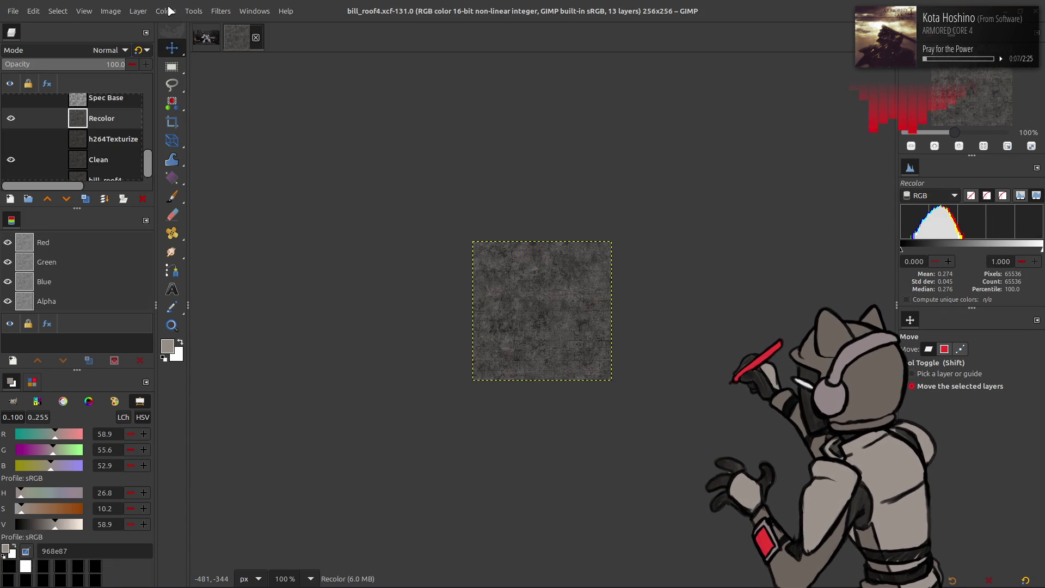
- Cap the Recolor layer's Levels output highlights at 90 and apply a 10-degree hue shift
click(180, 135)
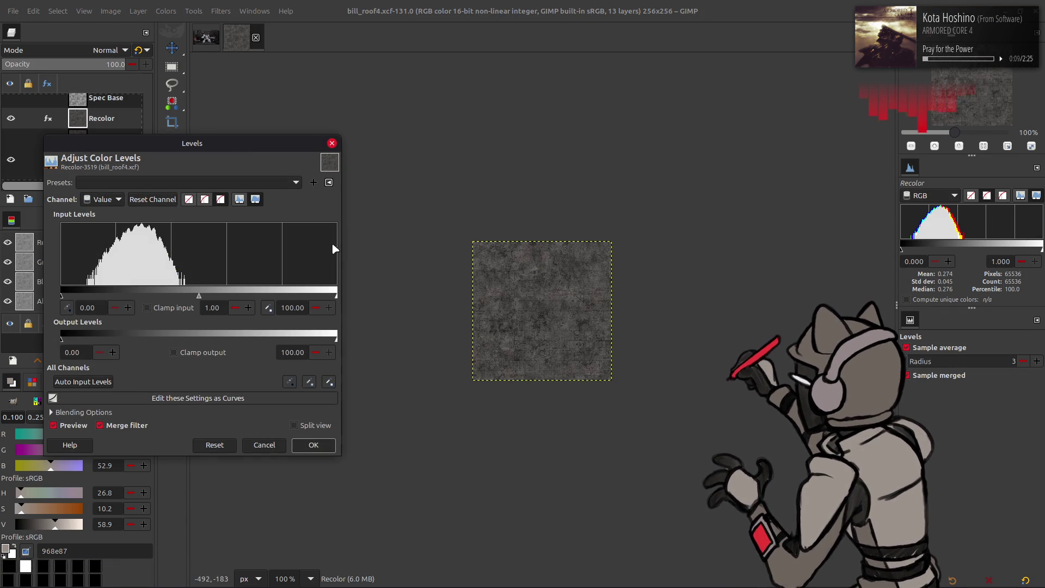
triple_click(292, 353)
text(9)
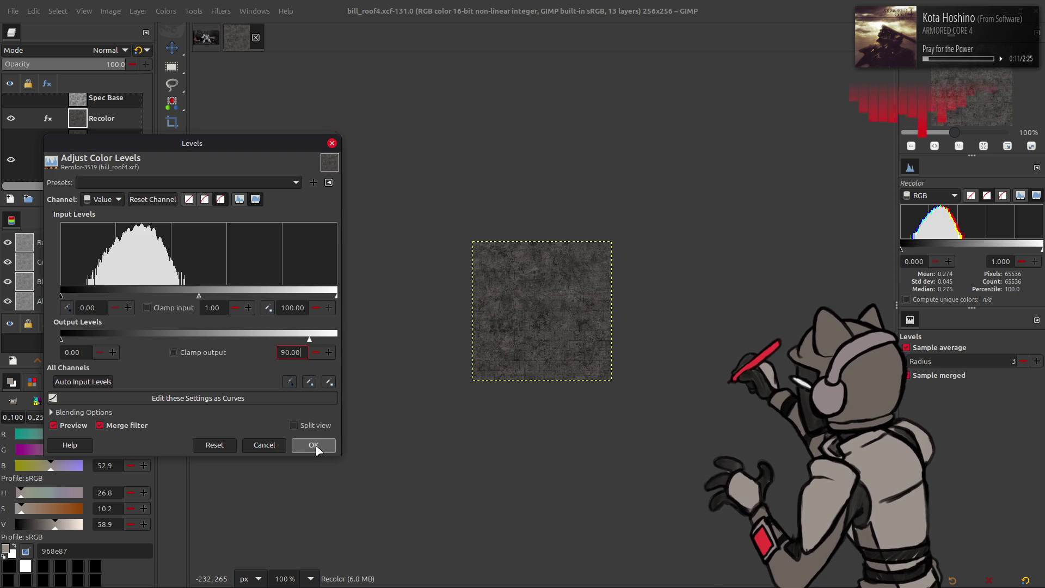
click(314, 446)
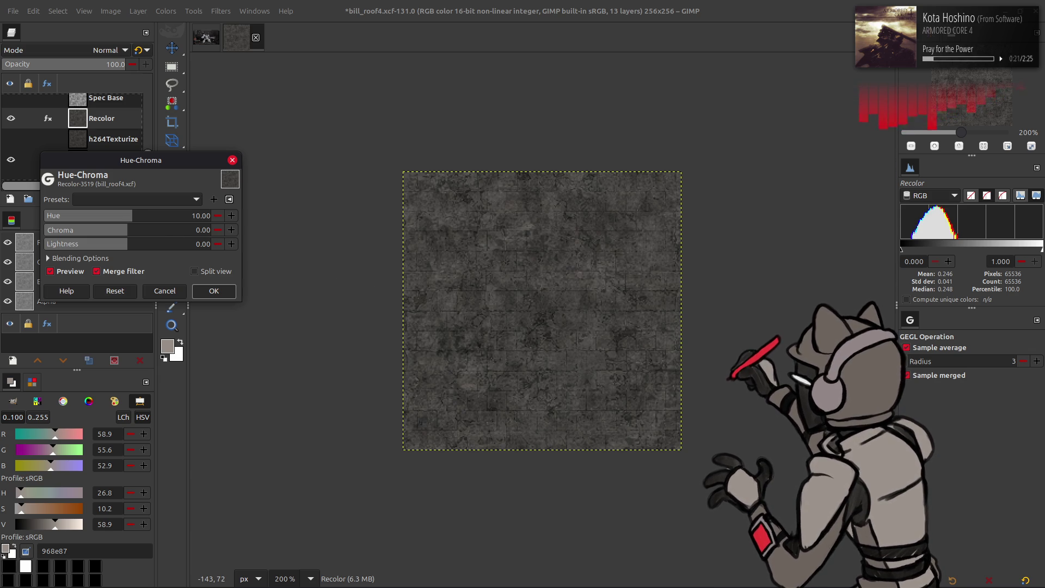
click(66, 272)
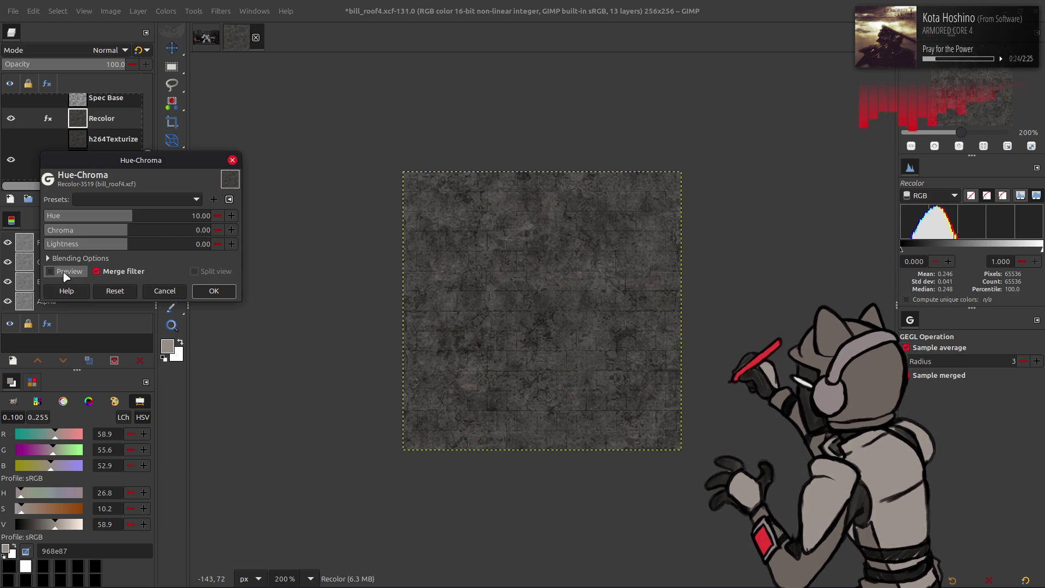
click(229, 293)
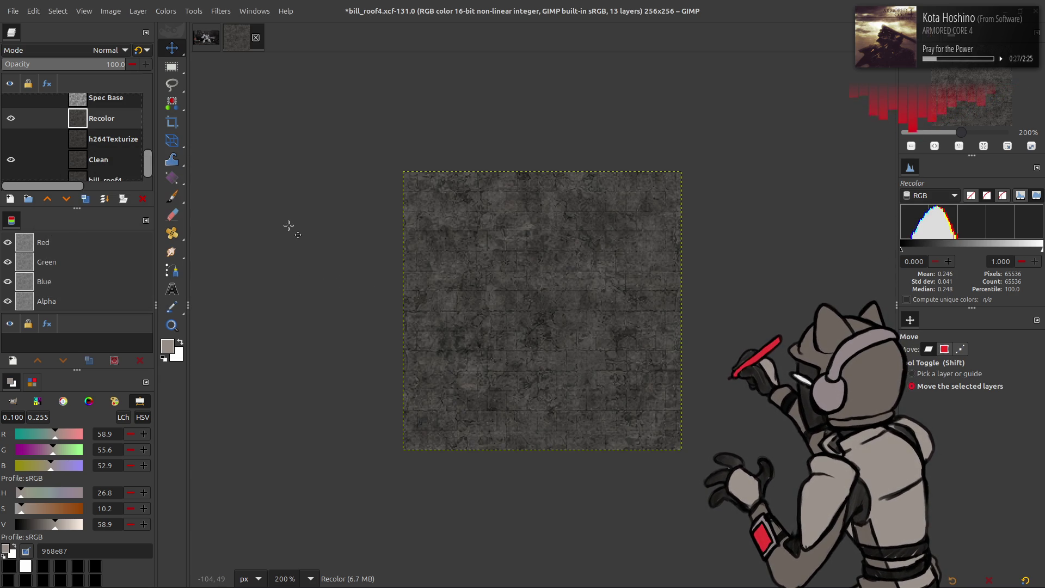
- Preview saturation near 3.1 on Recolor, discard it, and duplicate the Recolor layer
click(165, 11)
click(190, 84)
drag(190, 217, 303, 224)
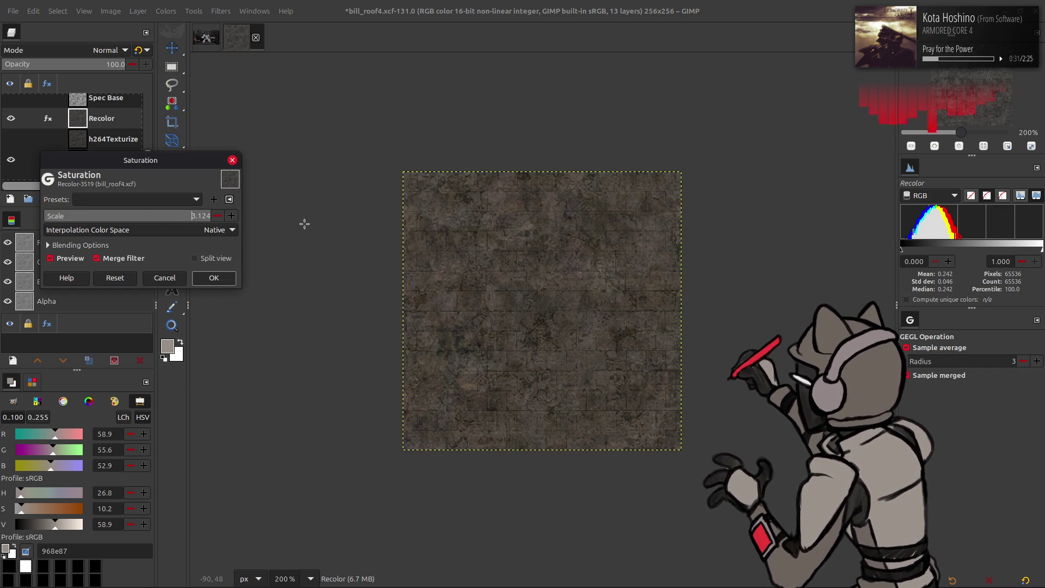
click(165, 278)
key(shift+ctrl+d)
- Apply Saturation with scale 3 to the Recolor copy layer
click(166, 12)
click(186, 82)
text(2)
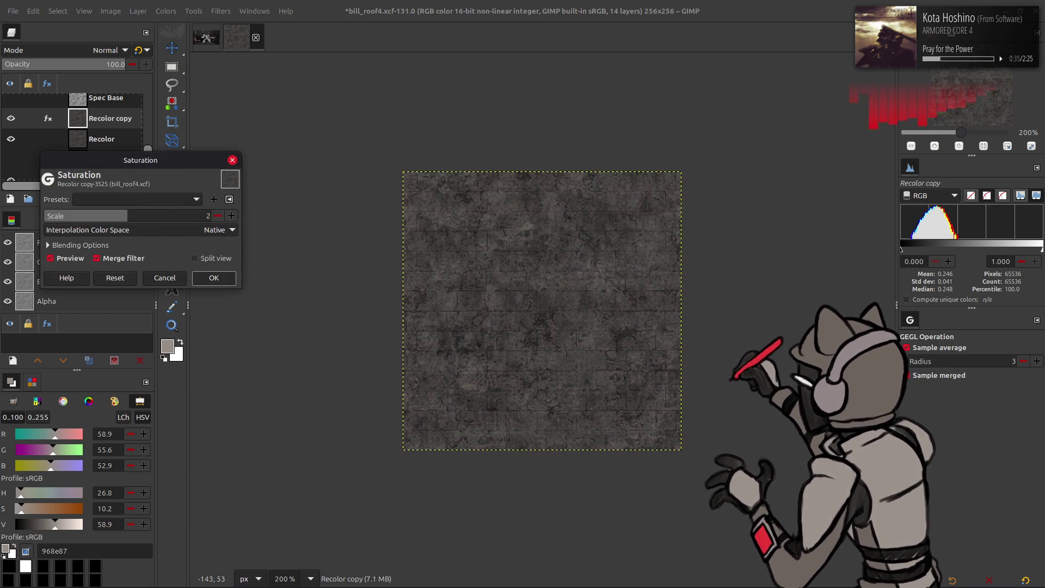
key(Return)
click(182, 218)
text(3)
key(Return)
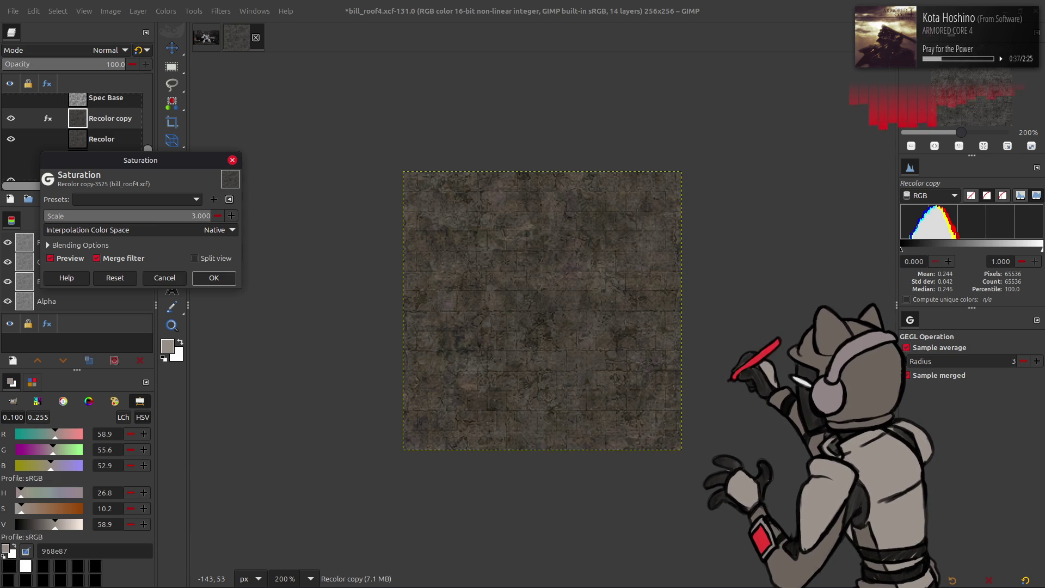
scroll(178, 228, down, 1)
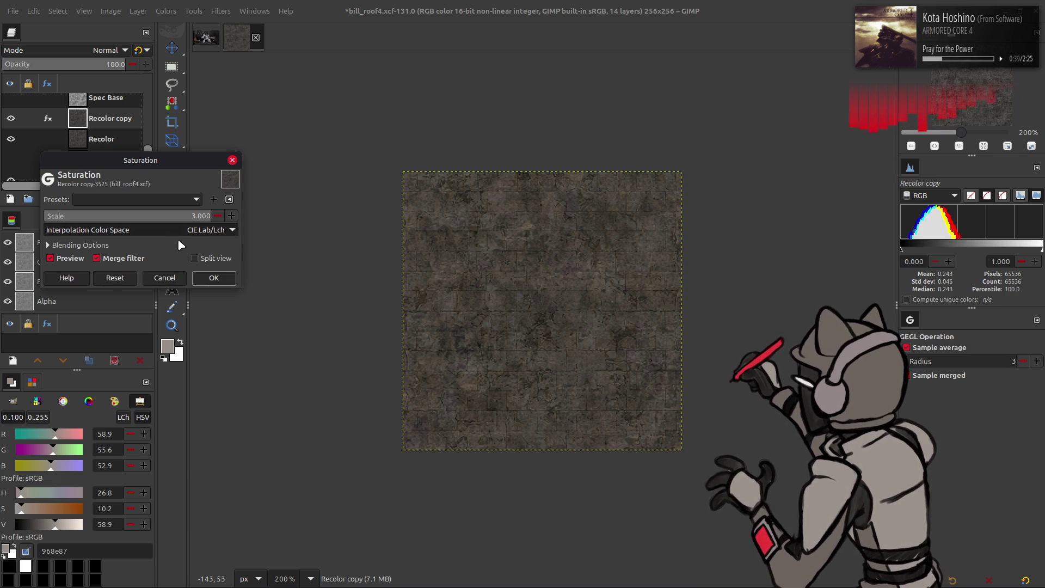
click(214, 278)
- Apply Hue-Chroma with chroma -3 to the Recolor copy layer
click(166, 11)
click(184, 57)
drag(135, 234, 115, 230)
text(-5)
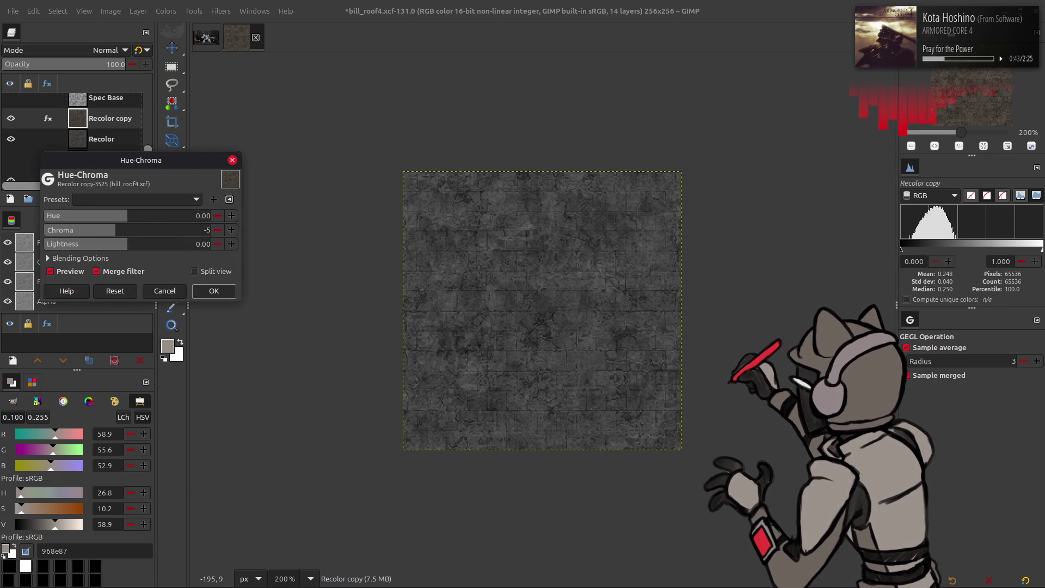
key(Return)
key(Up)
key(Up)
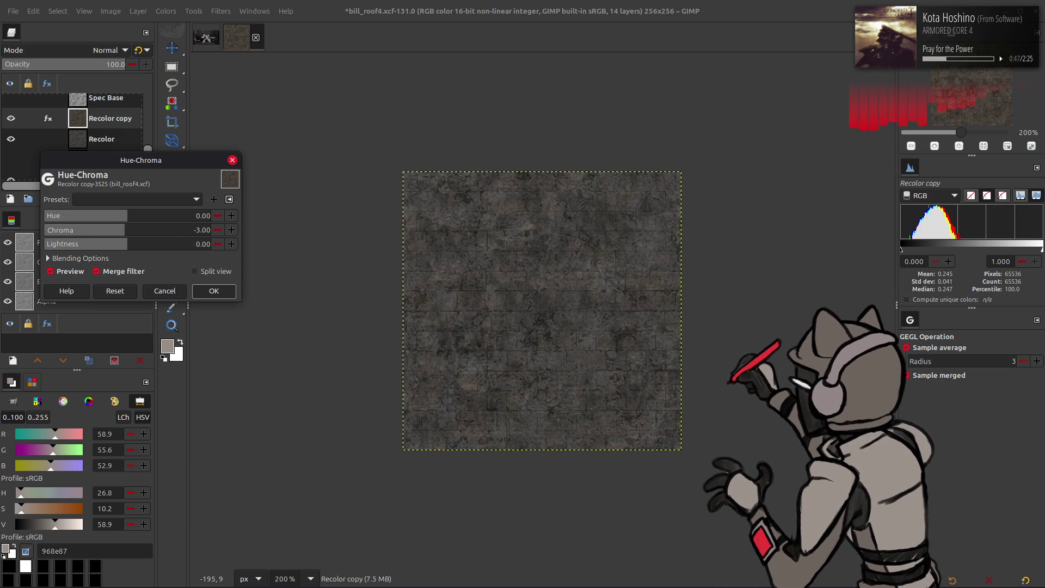
key(Up)
click(115, 230)
key(Down)
key(Down)
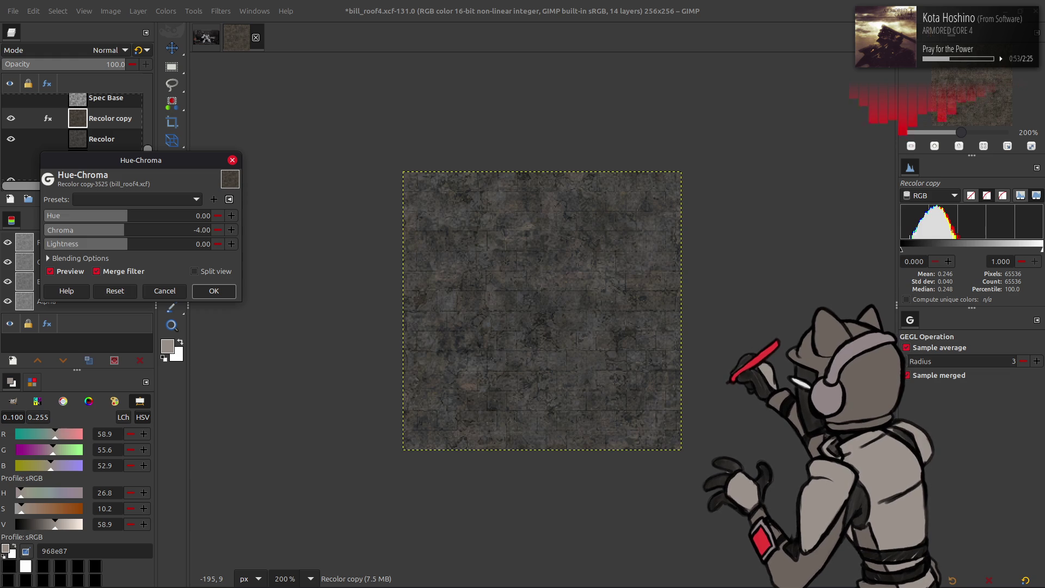
key(Up)
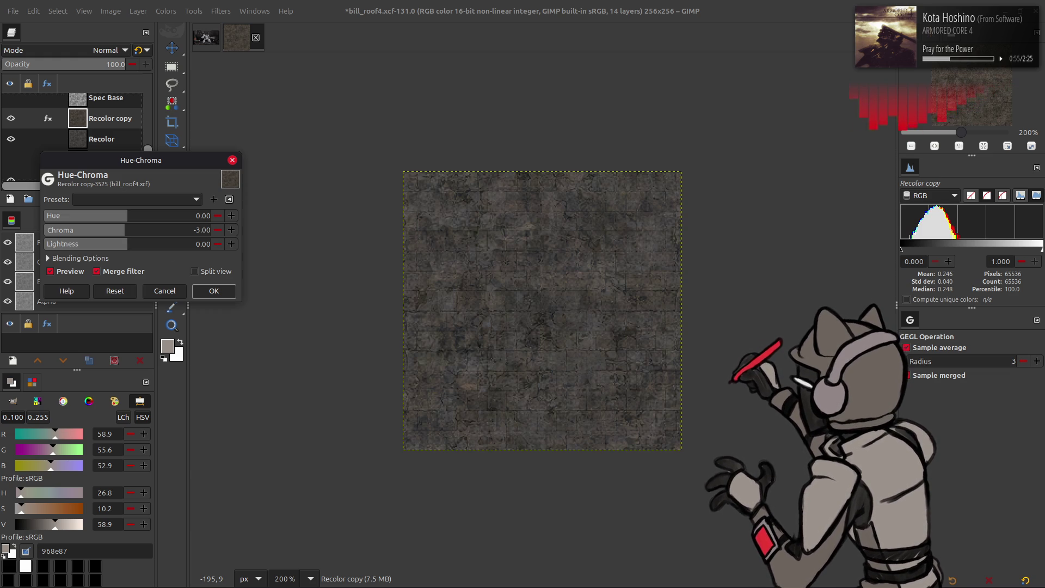
click(214, 291)
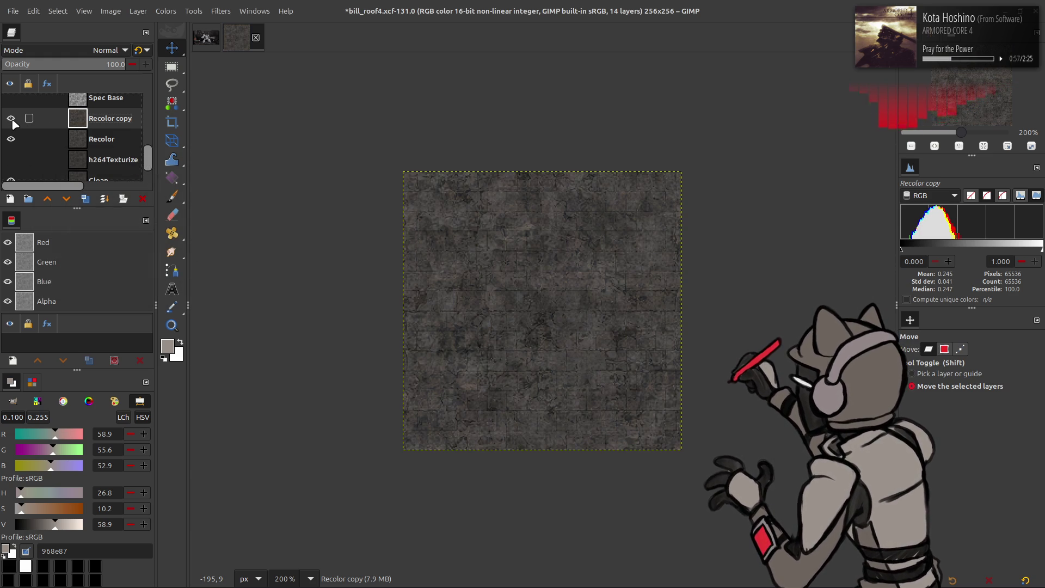
- Reapply Saturation to the Recolor copy using the Last used preset
click(12, 120)
click(12, 120)
click(11, 120)
click(165, 11)
click(186, 83)
click(136, 199)
click(120, 199)
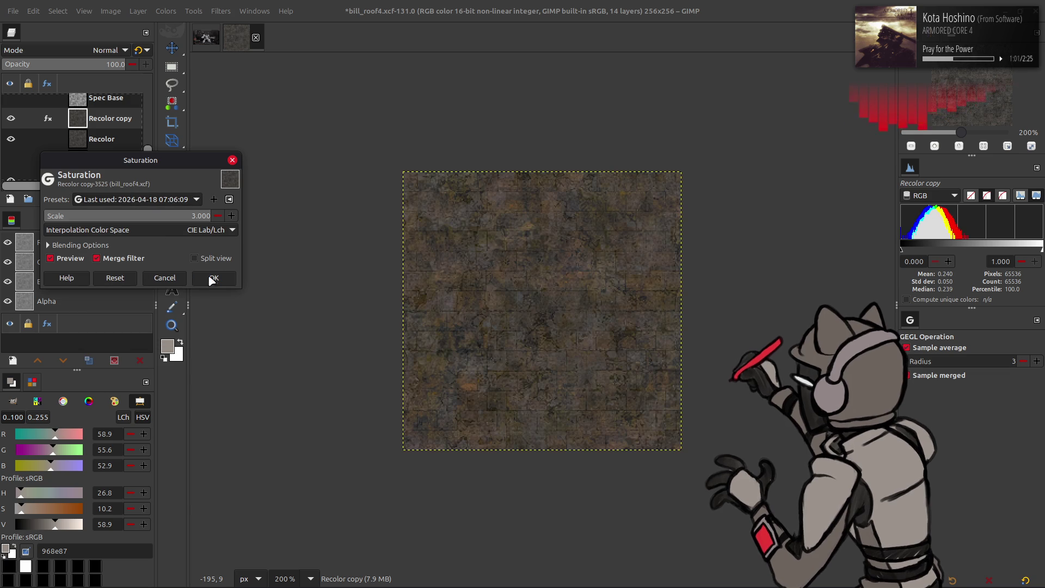
click(214, 278)
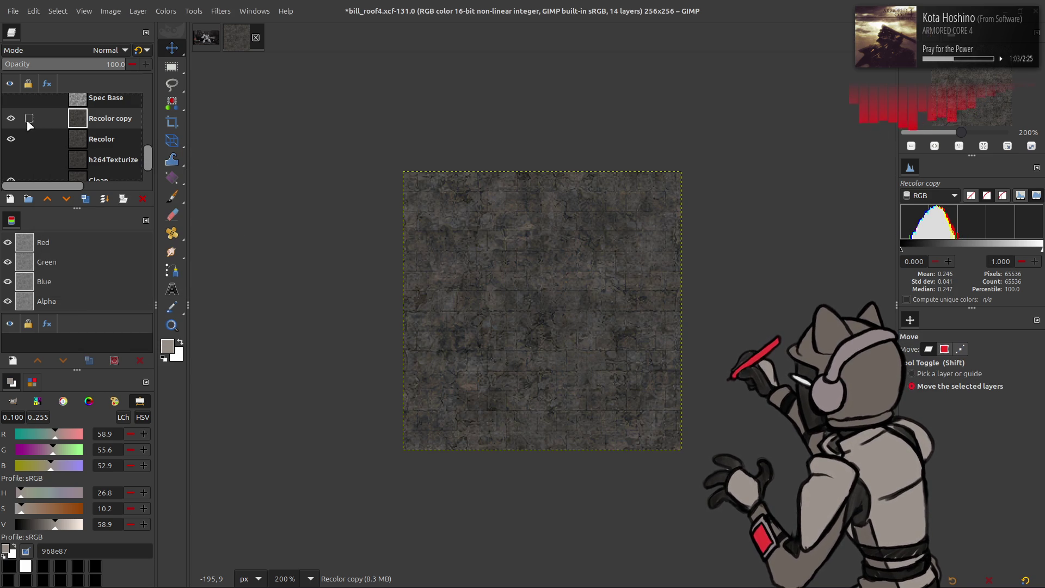
- Toggle the Recolor copy layer on and off to compare, then delete it
click(11, 119)
click(11, 119)
click(12, 119)
click(11, 119)
click(11, 119)
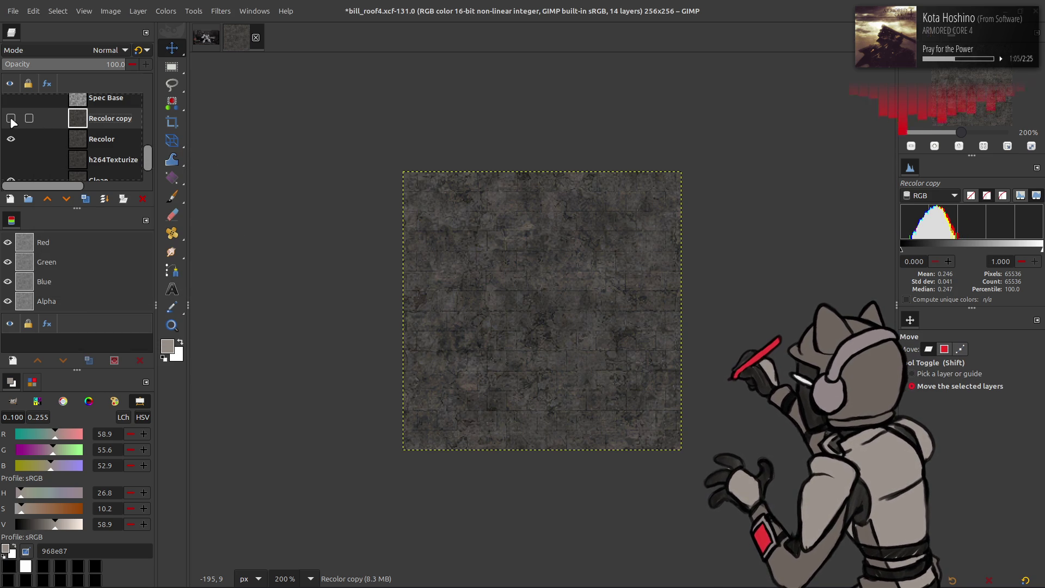
click(12, 119)
click(11, 119)
click(11, 118)
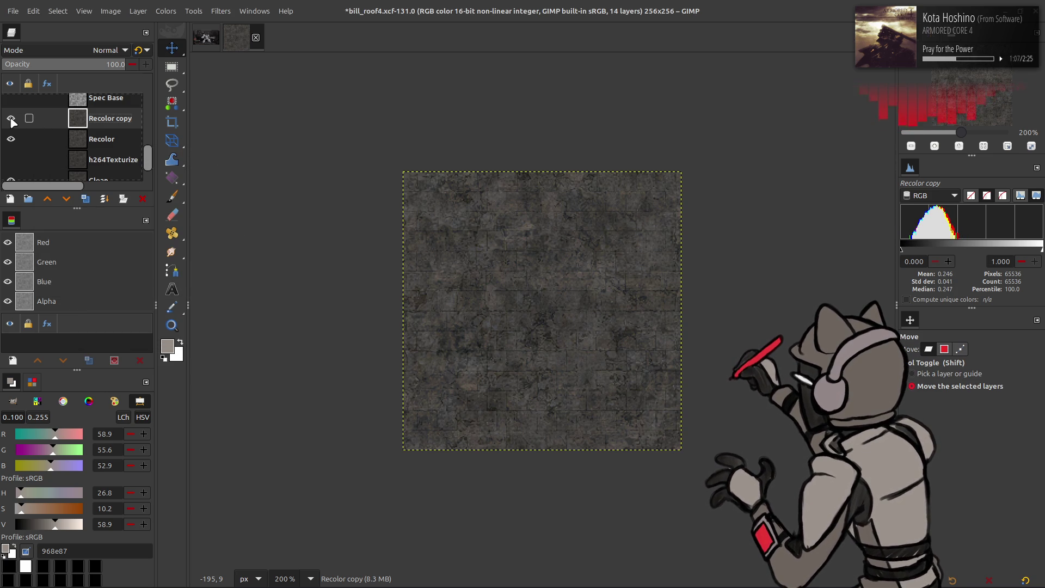
click(12, 119)
click(11, 118)
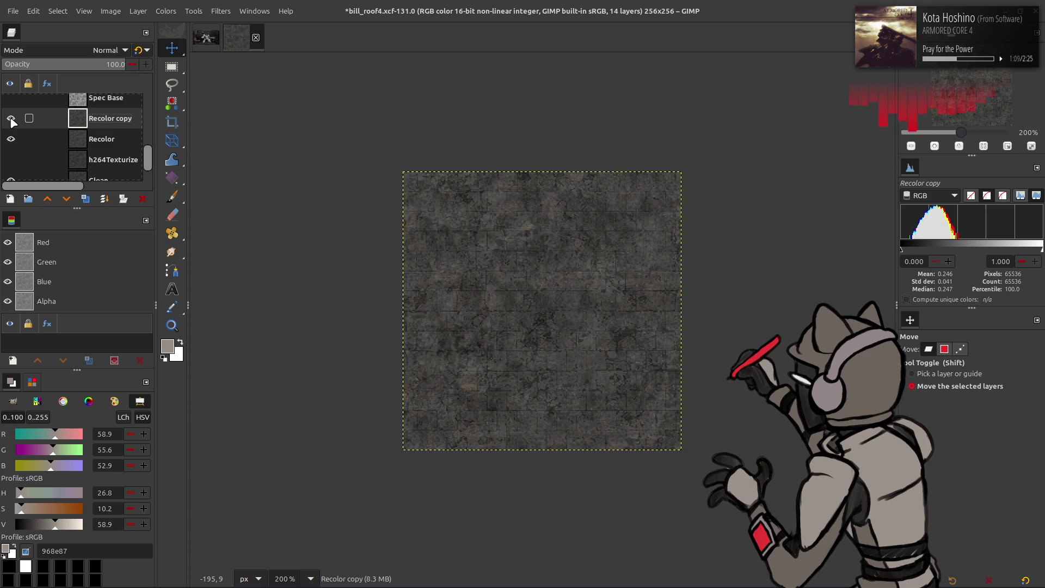
click(12, 119)
click(12, 118)
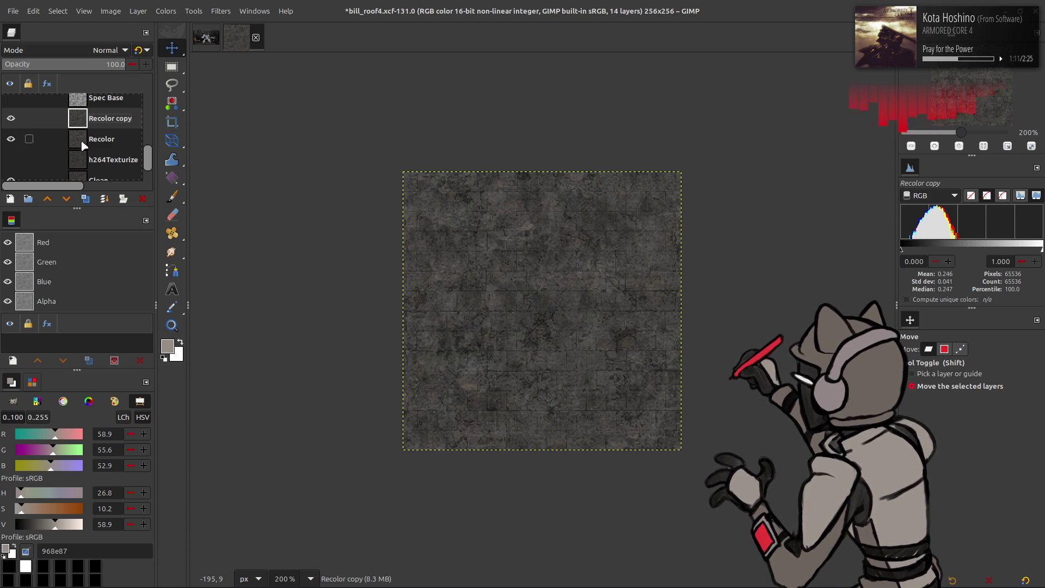
click(144, 199)
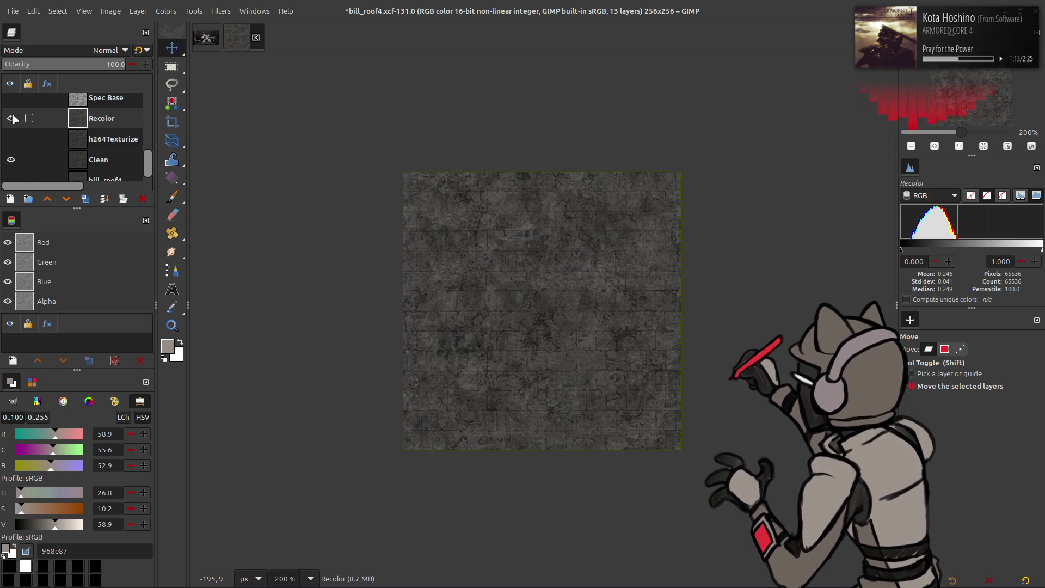
- Scale the Recolor layer's saturation to 0.800 with the Last used preset and save bill_roof4.xcf
click(175, 11)
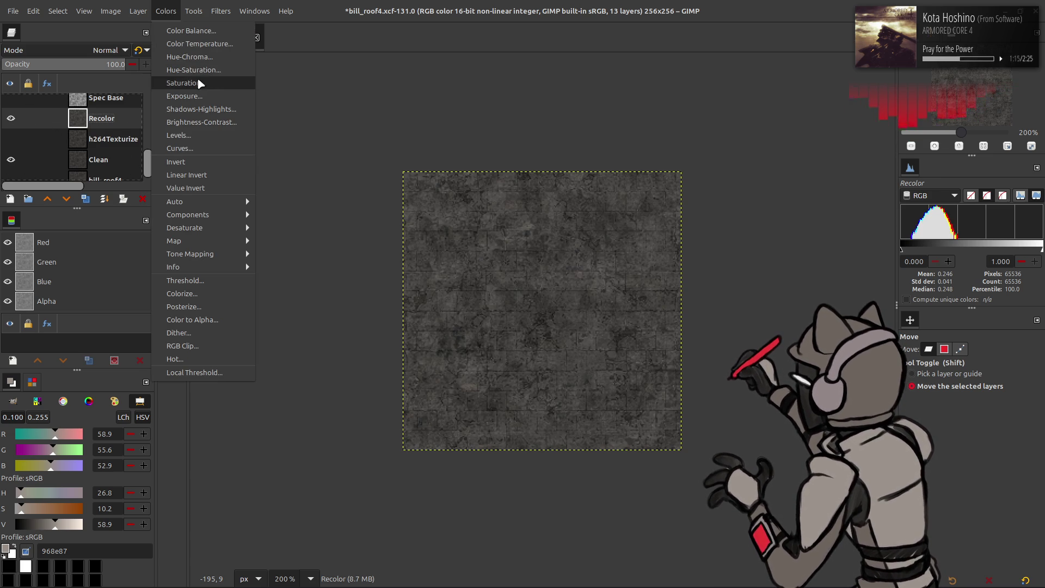
click(234, 83)
click(154, 199)
click(155, 202)
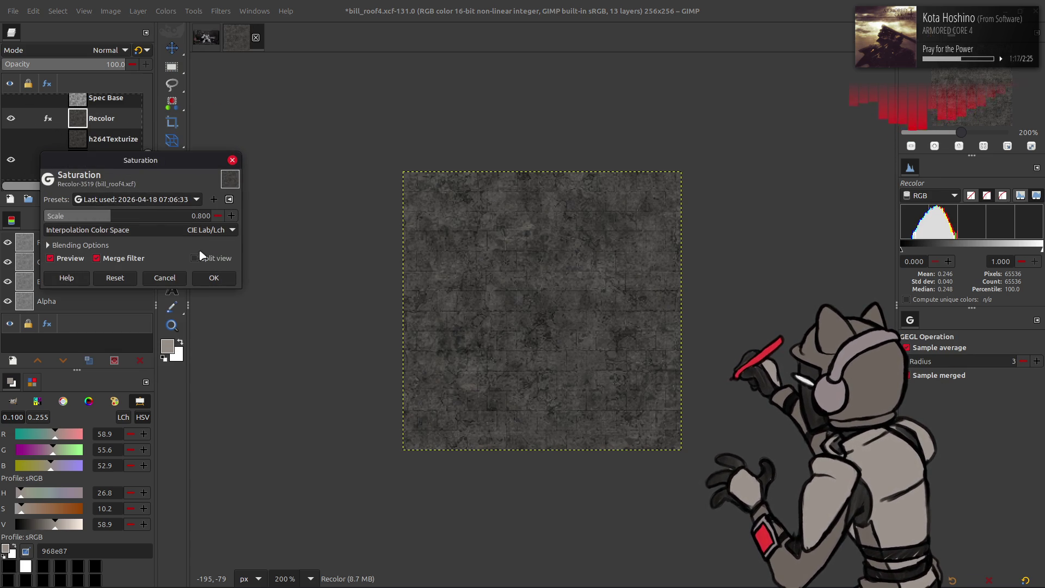
click(200, 282)
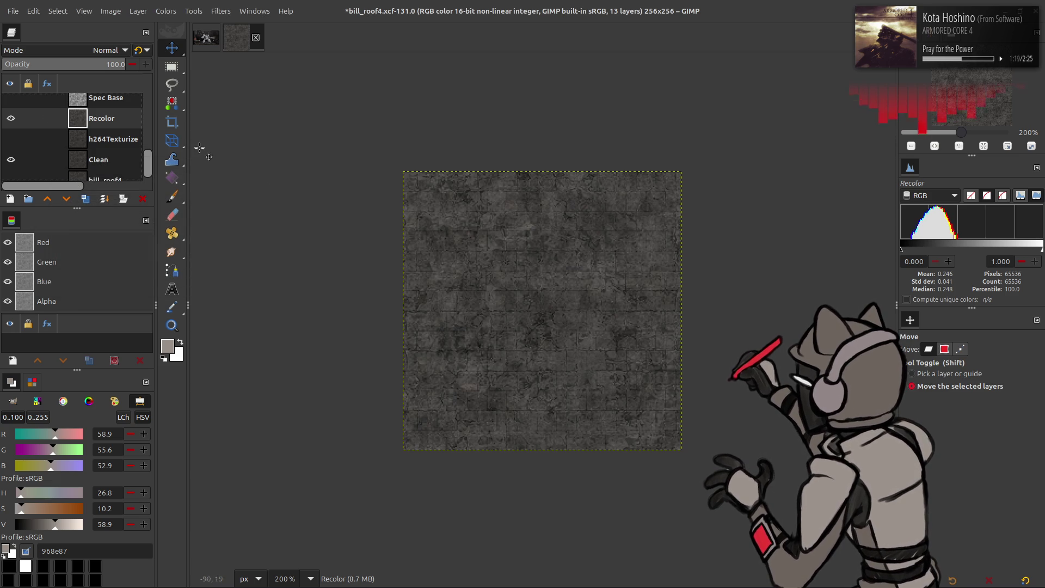
key(ctrl+s)
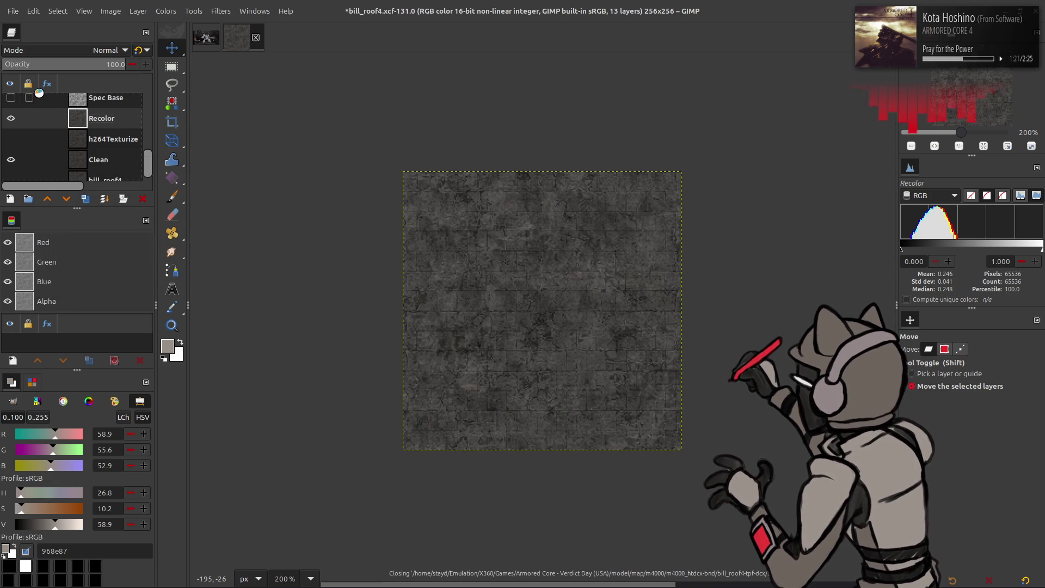
- Export over the existing bill_roof4.dds with BC1/DXT1 compression, then switch to the file manager
click(12, 11)
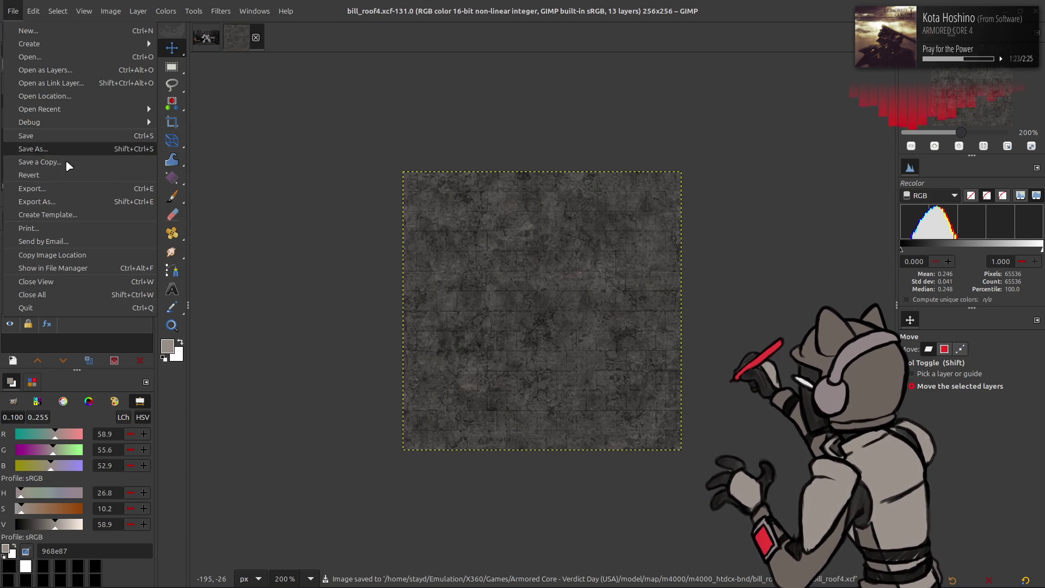
click(61, 201)
double_click(406, 167)
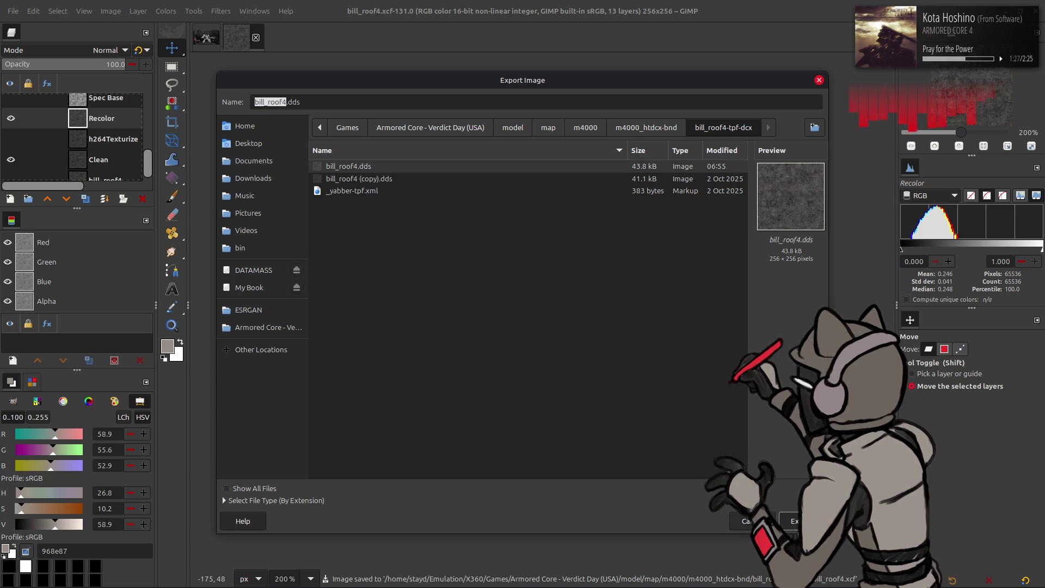
click(613, 356)
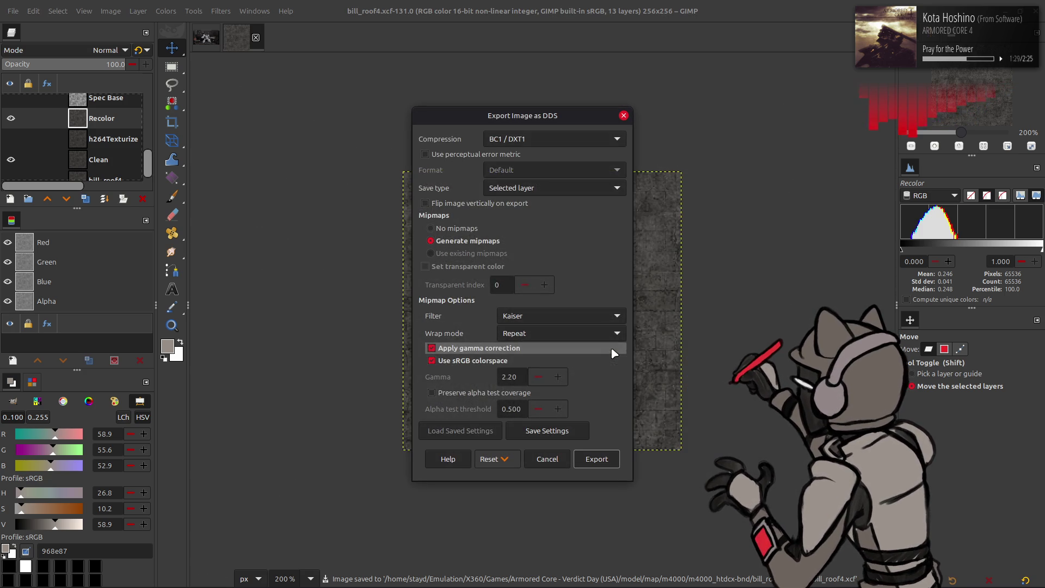
click(596, 459)
key(alt+Tab)
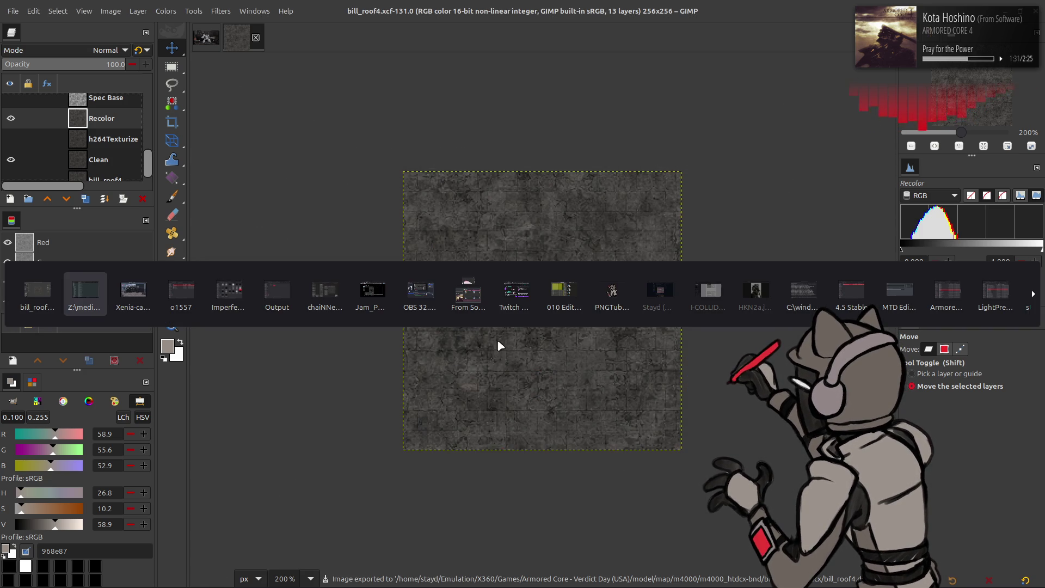
key(alt+Tab)
key(alt+Tab)
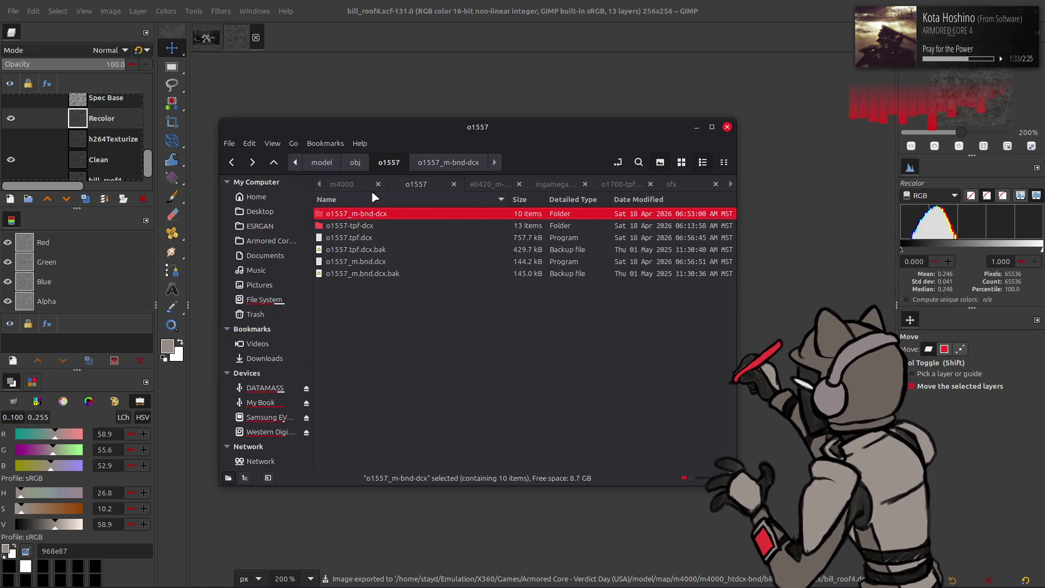
- Repack the bill_roof4-tpf-dcx folder with YabberExtended
key(Return)
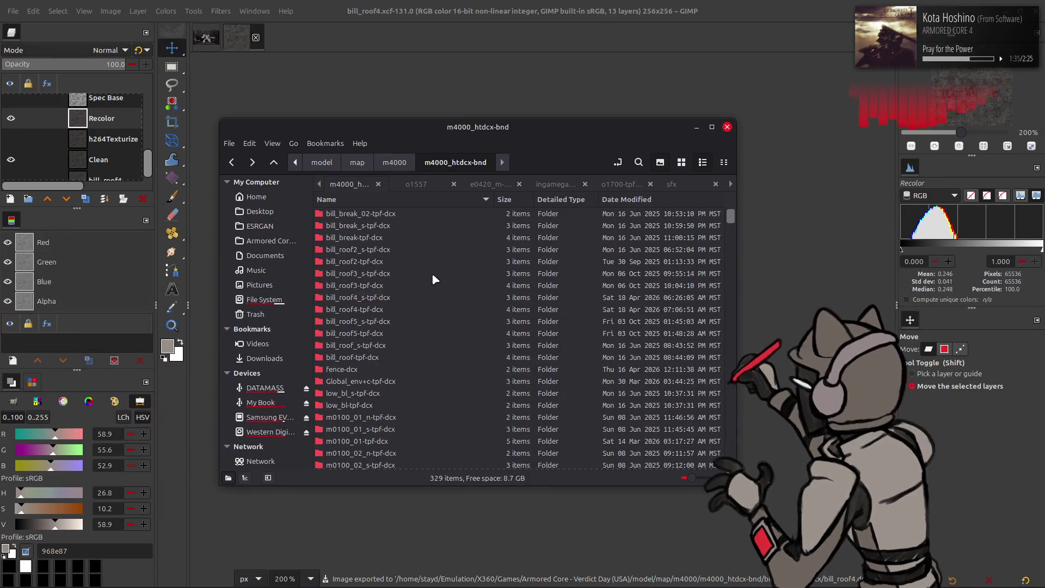
double_click(384, 315)
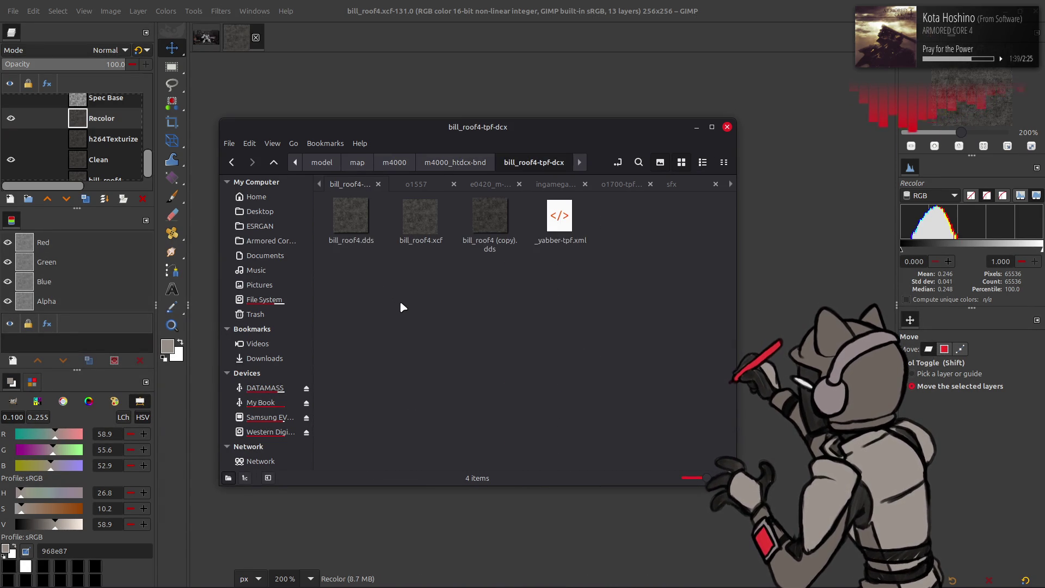
key(BackSpace)
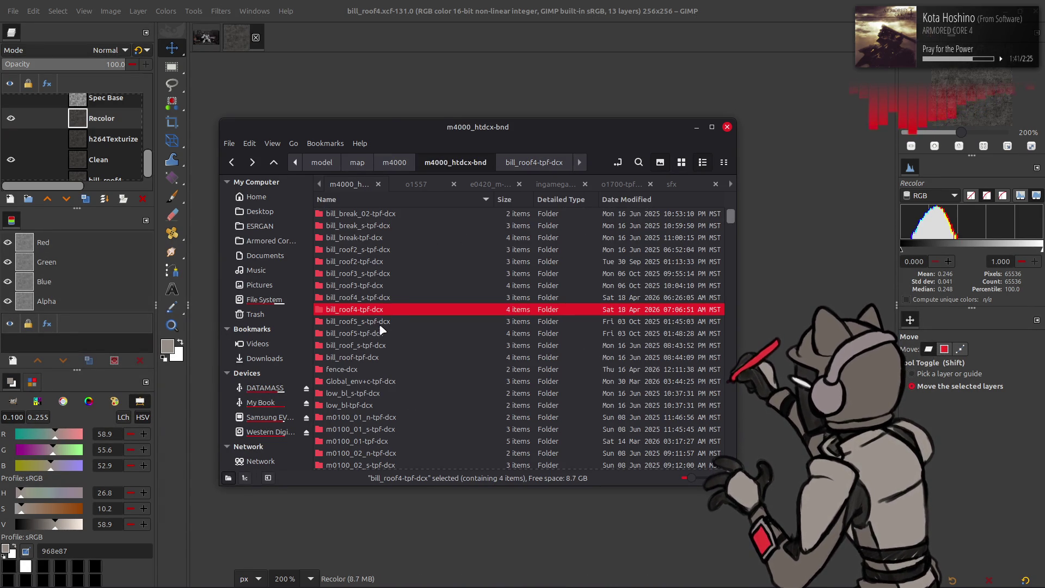
right_click(378, 315)
mouse_move(492, 74)
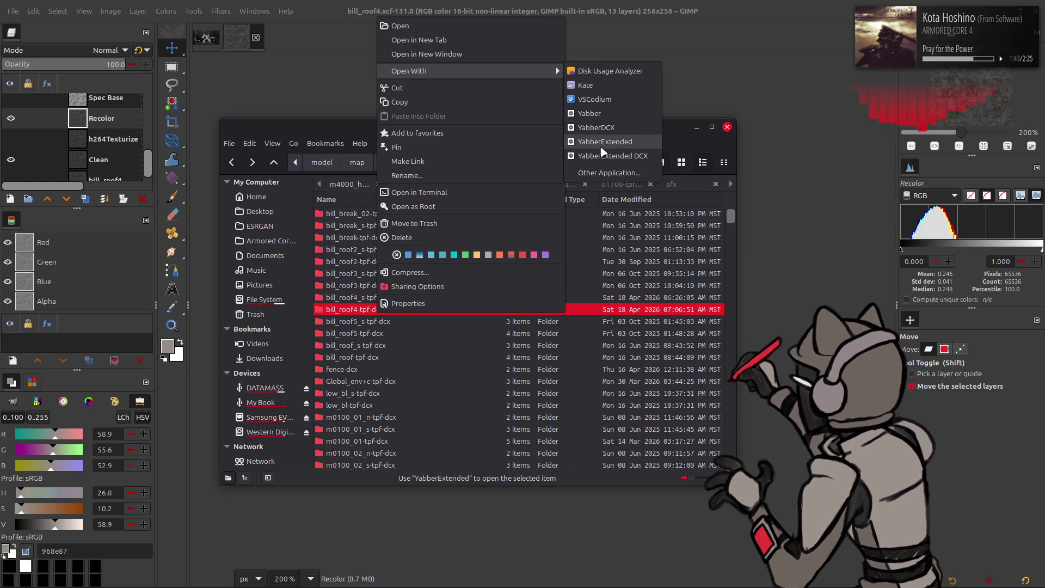
click(599, 146)
- In GIMP, undo the accidental Recolor layer duplicate and close the roof texture image
key(alt+Tab)
key(shift+ctrl+d)
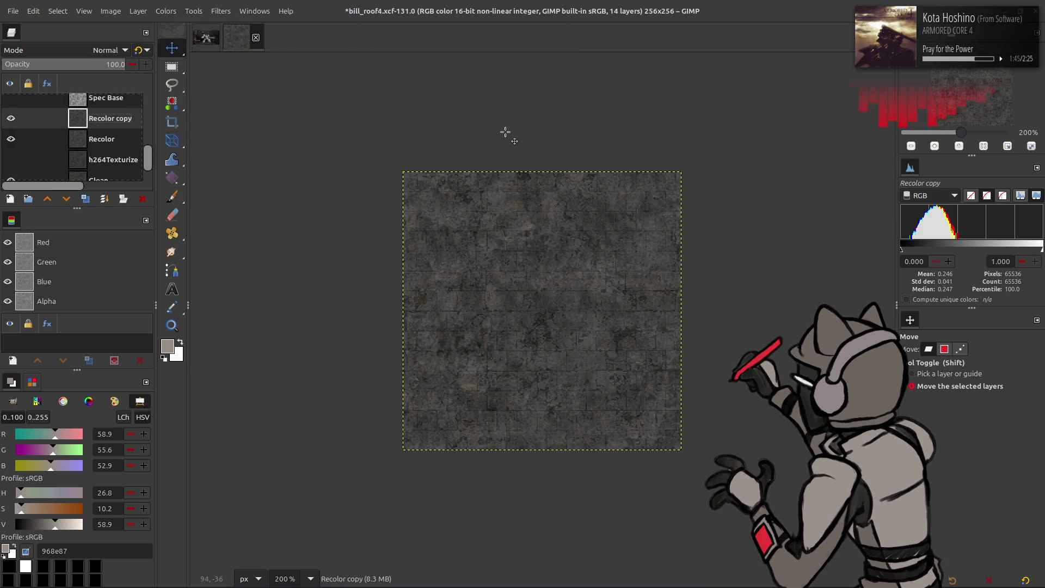
key(ctrl+z)
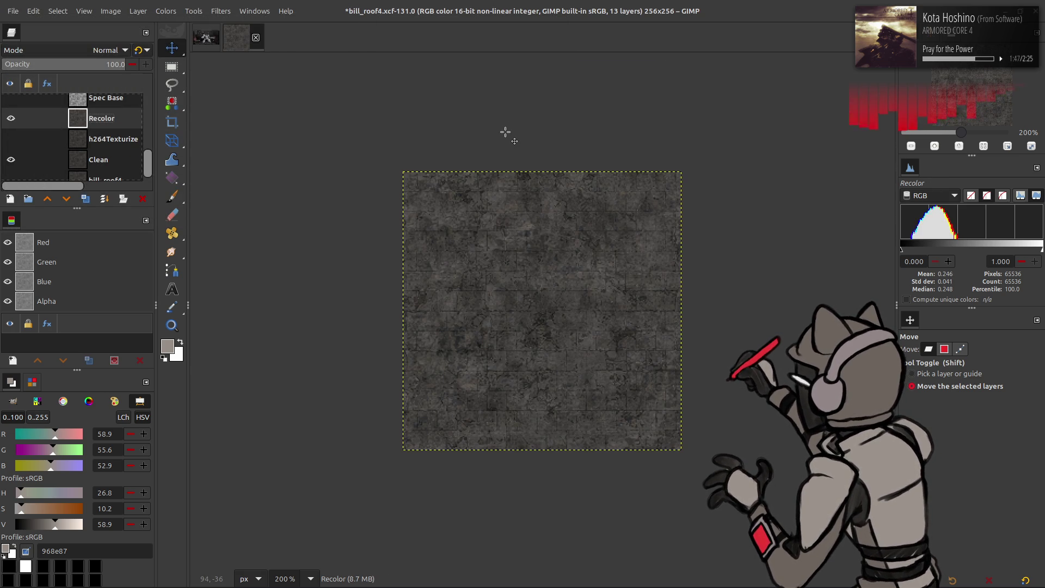
key(ctrl+z)
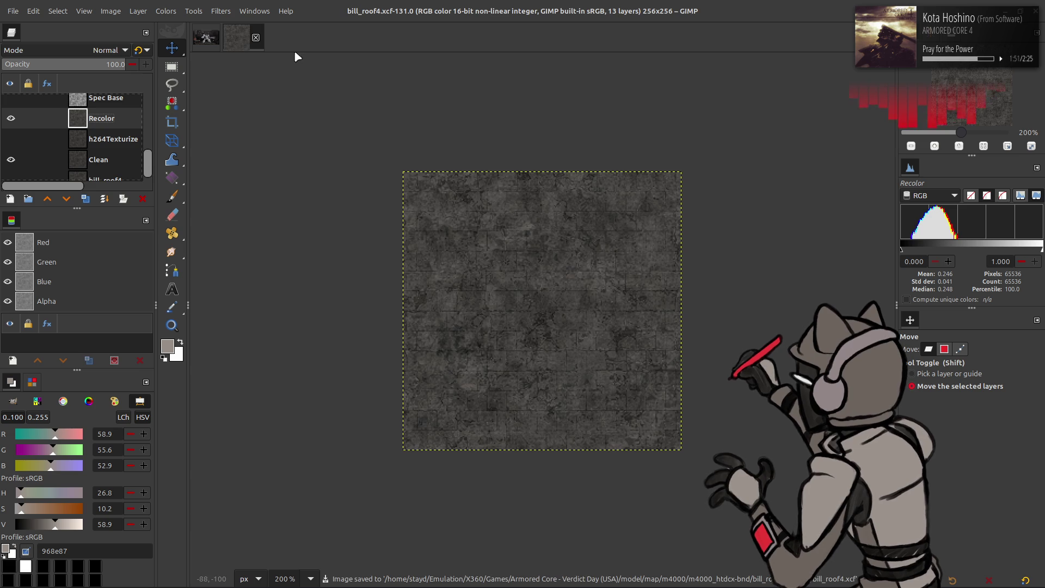
click(255, 37)
key(alt+Tab)
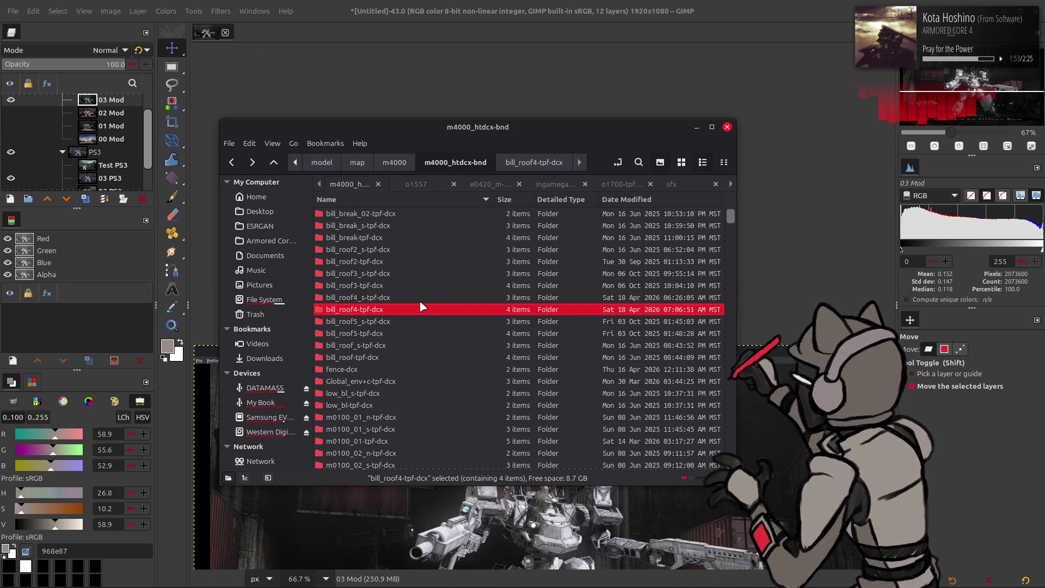
- Repack the m4000_htdcx-bnd archive with YabberDCX and bring Xenia back to the front
key(BackSpace)
right_click(384, 218)
mouse_move(446, 268)
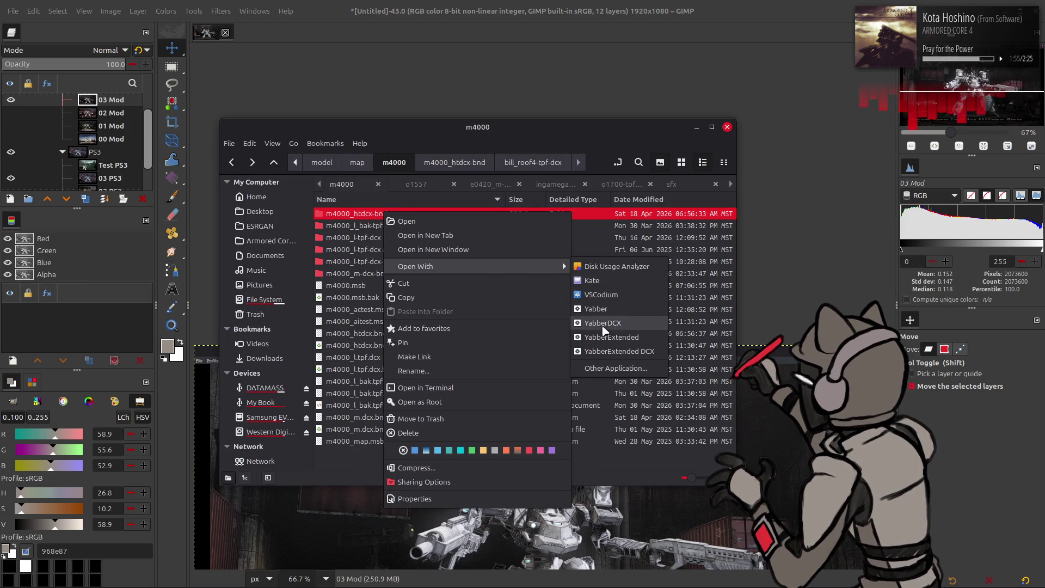
click(598, 327)
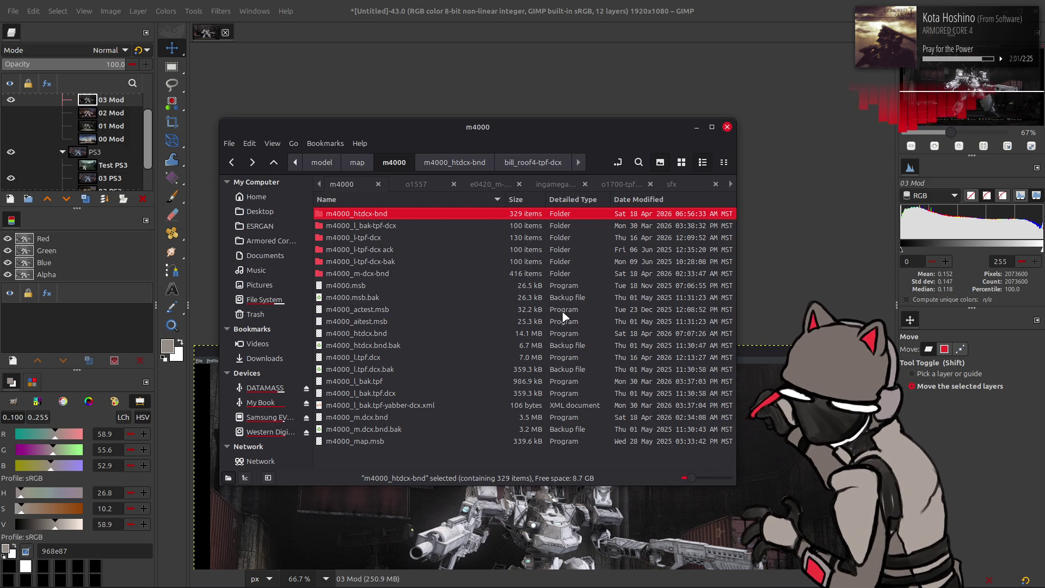
click(321, 573)
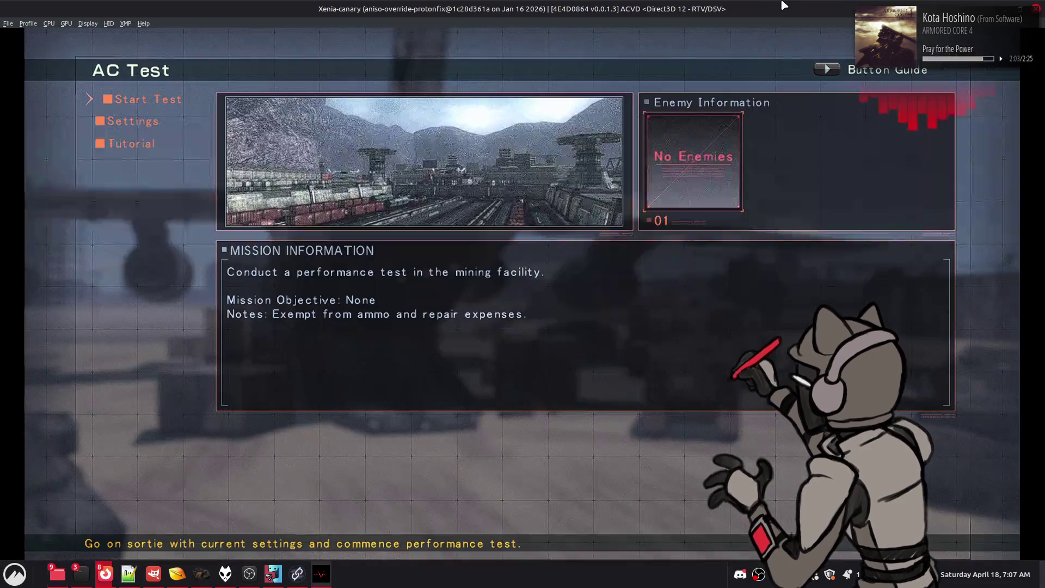
- Confirm 'Commence AC test sortie?' and play the test on the city rooftop stage
key(Return)
key(Return)
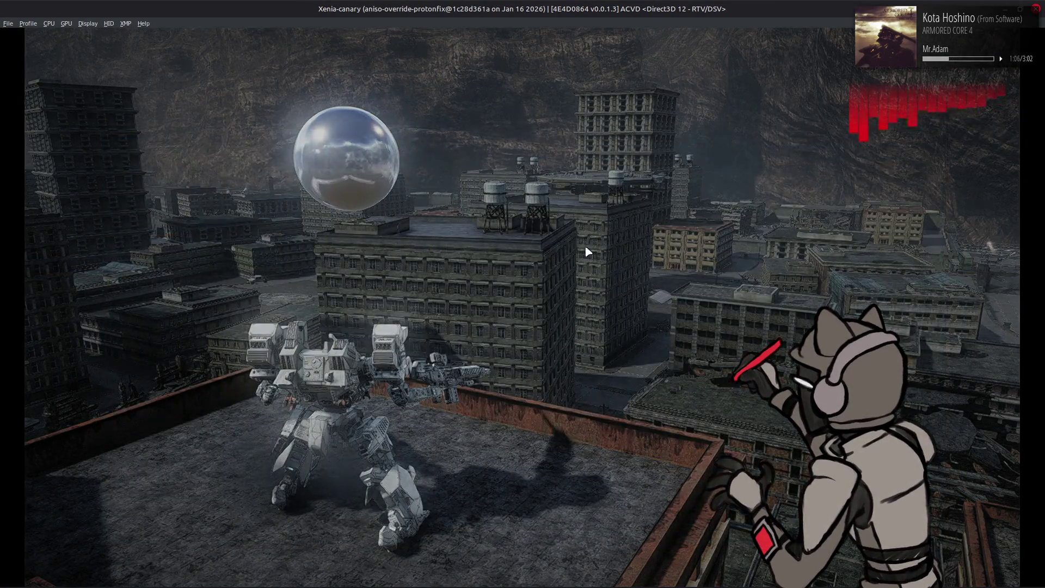
- Show m4000_env.msb in 010 Editor and expand its event scene settings in Template Results
mouse_move(437, 585)
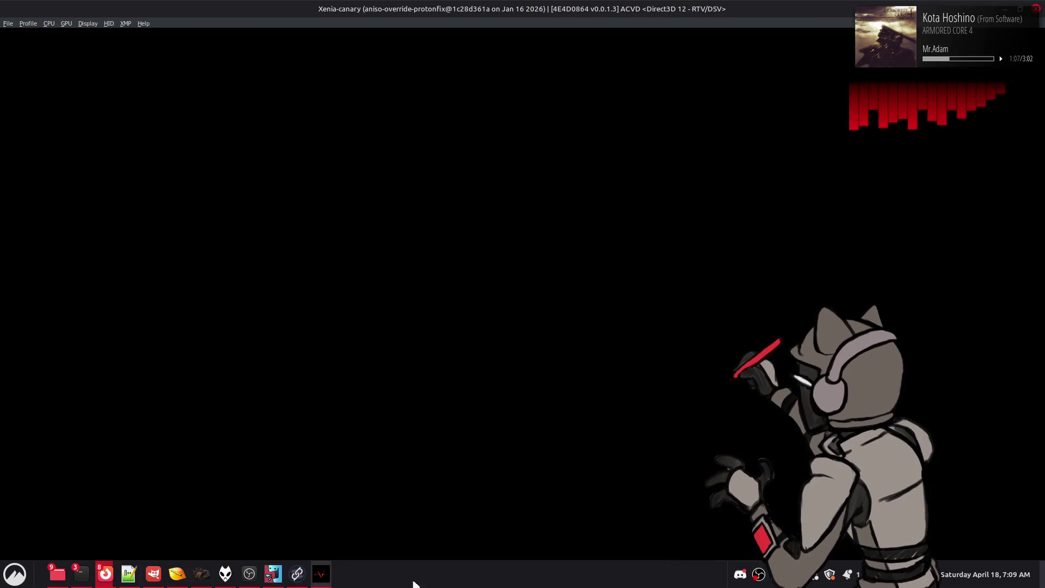
key(alt+Tab)
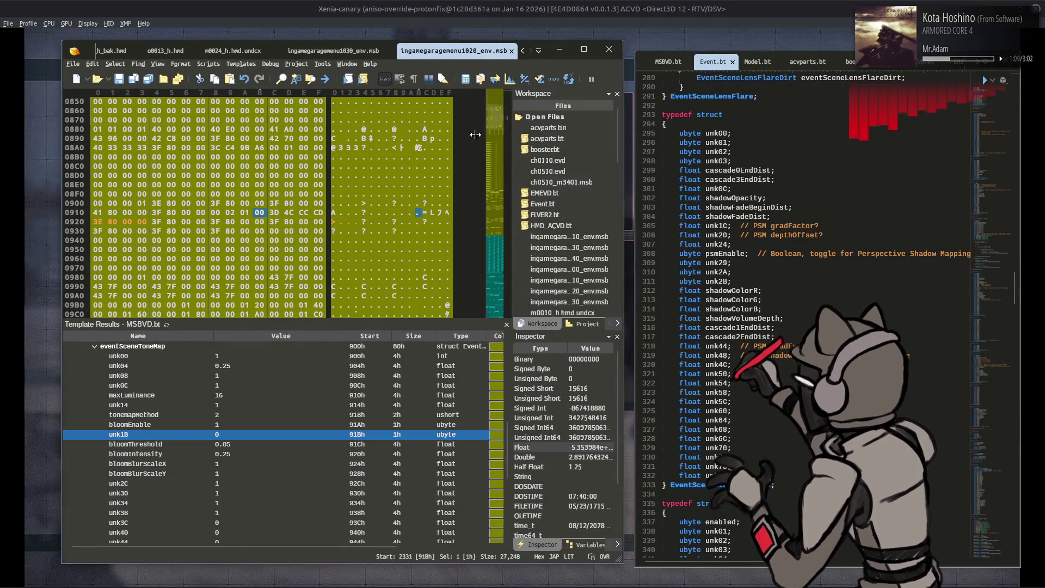
scroll(305, 54, down, 5)
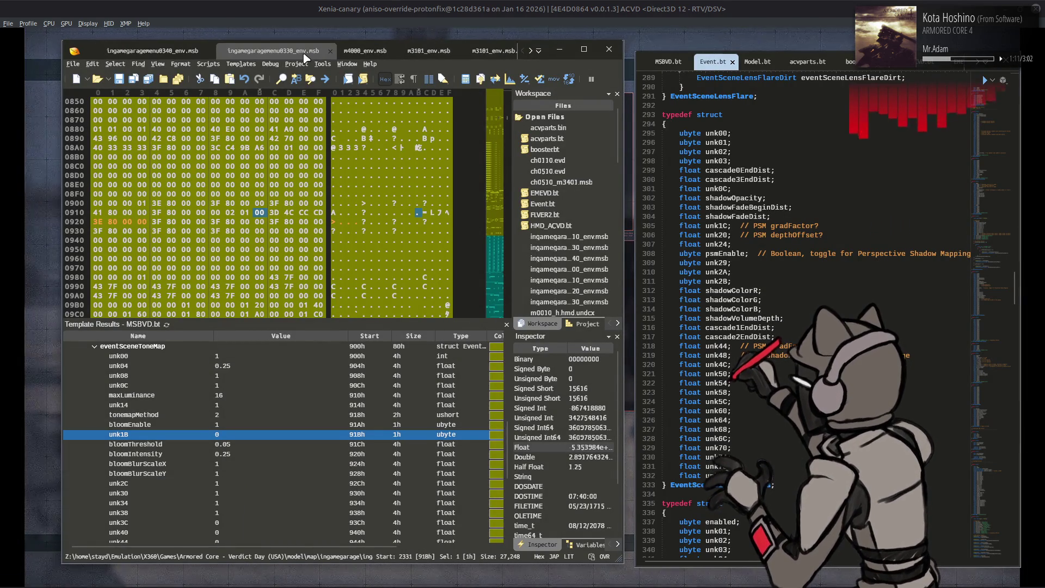
click(365, 50)
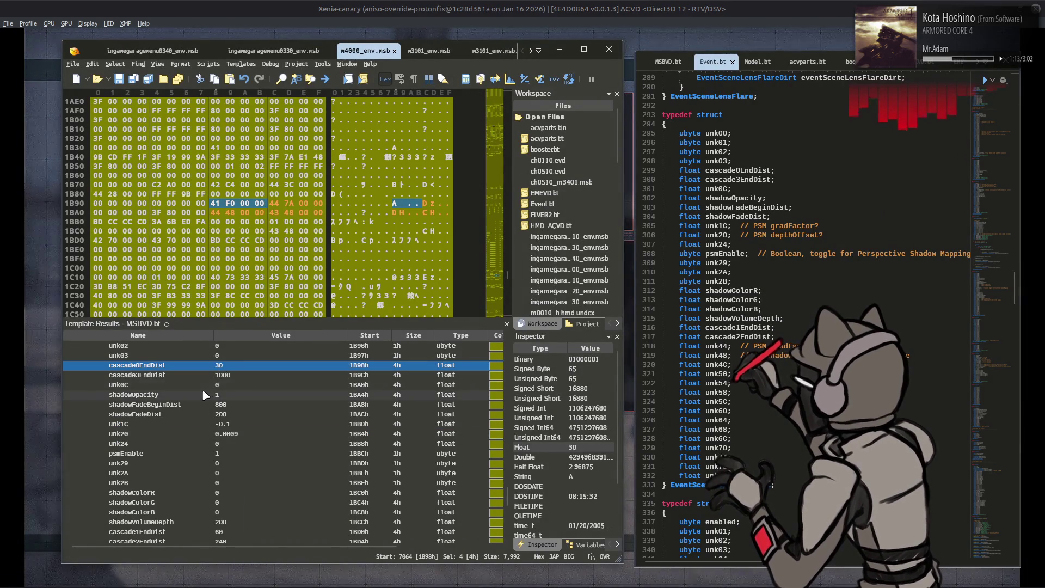
scroll(202, 391, down, 10)
scroll(201, 387, up, 5)
scroll(195, 390, down, 5)
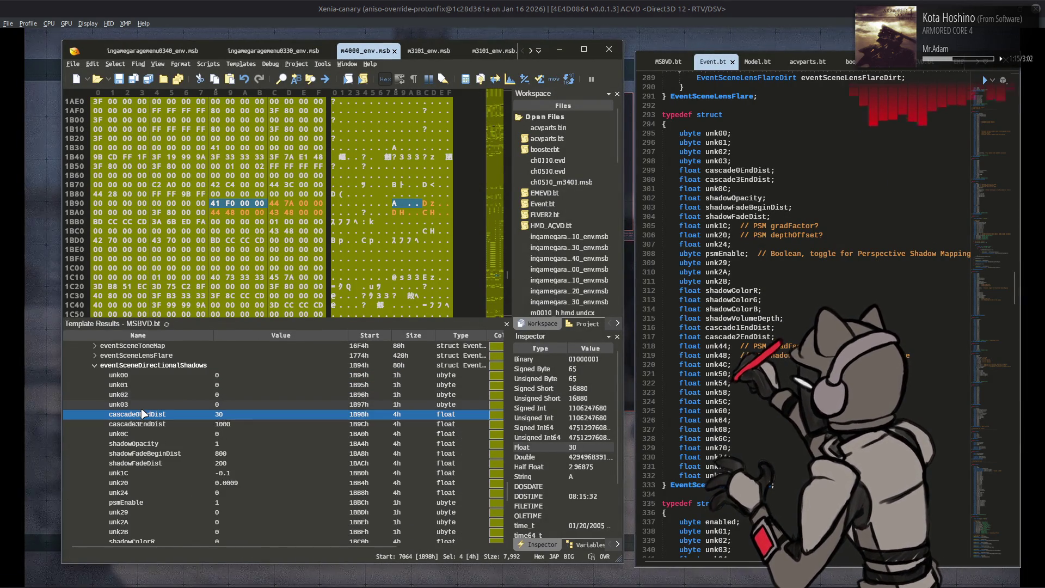
click(94, 448)
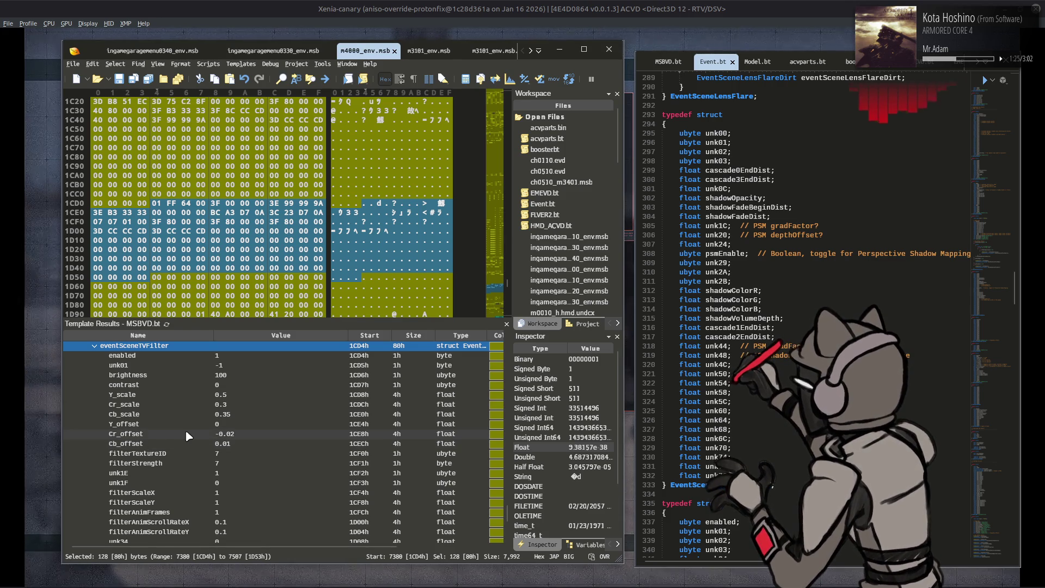
- Change the tone-map bloomIntensity from 0.5 to 0.25 and bring up Xenia's sortie confirmation
scroll(194, 435, up, 4)
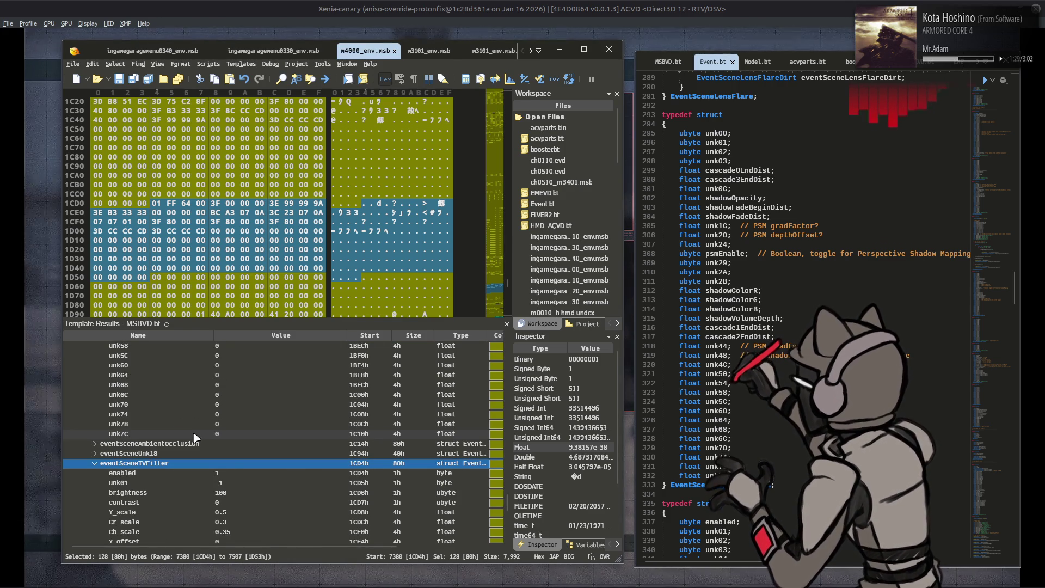
scroll(194, 437, up, 8)
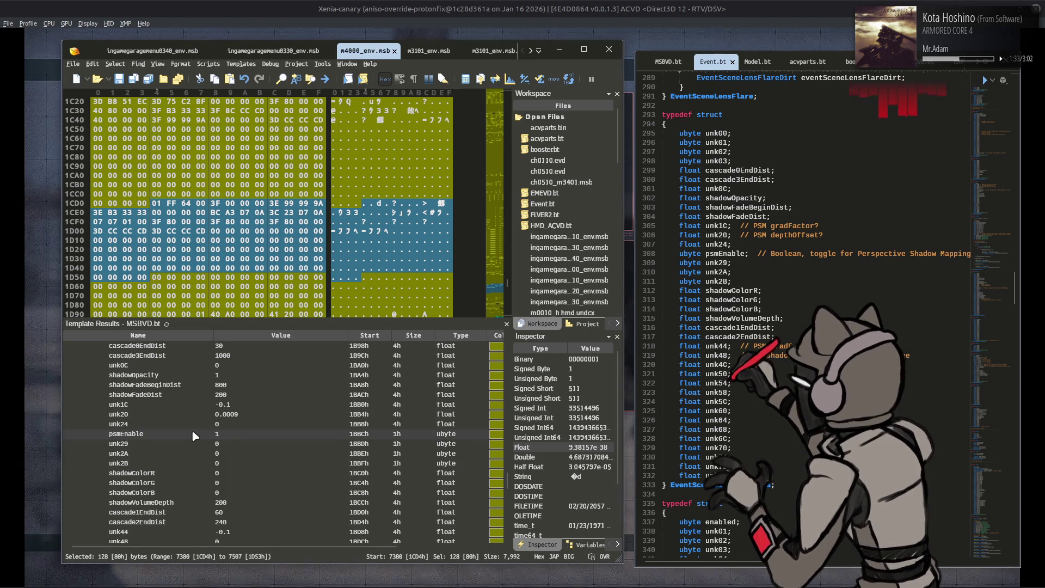
scroll(194, 435, up, 2)
scroll(192, 430, up, 10)
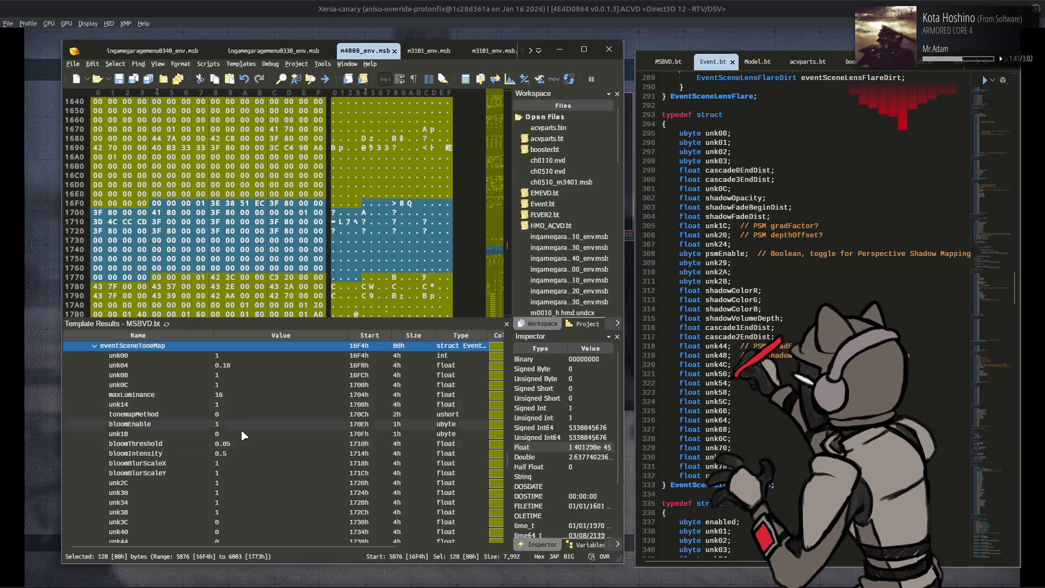
click(238, 454)
click(238, 454)
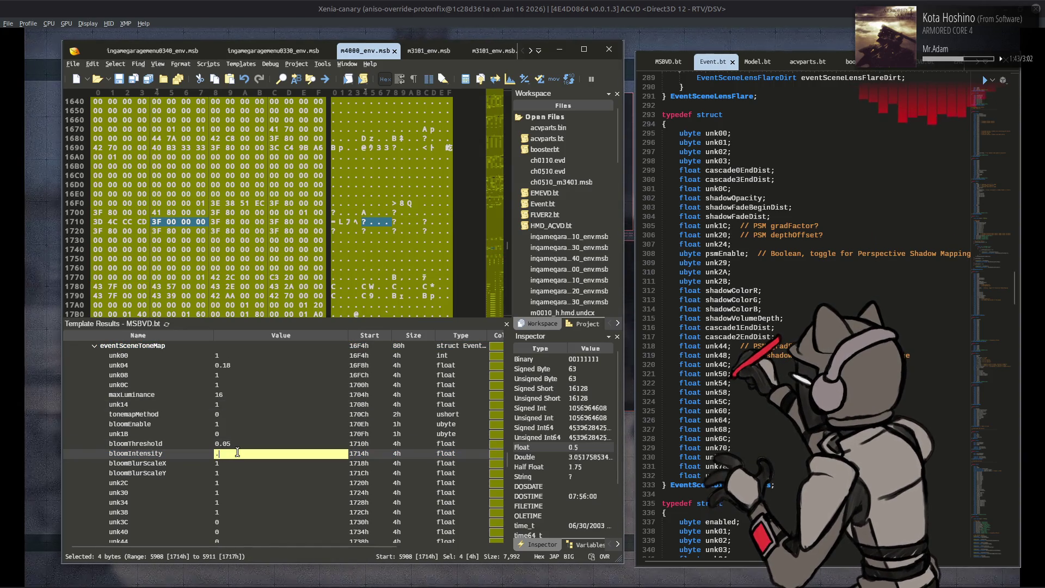
click(245, 429)
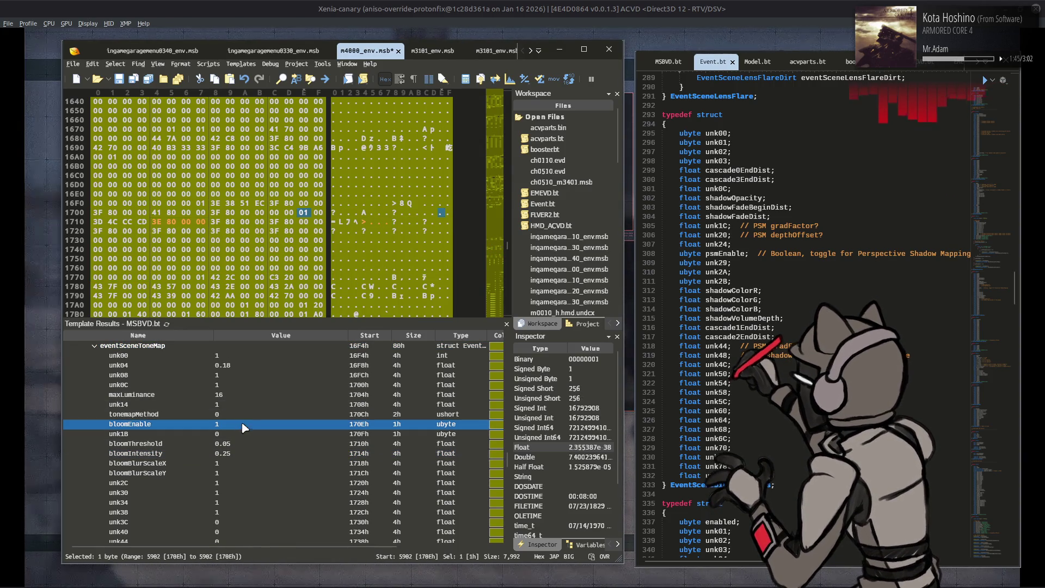
click(413, 6)
key(Return)
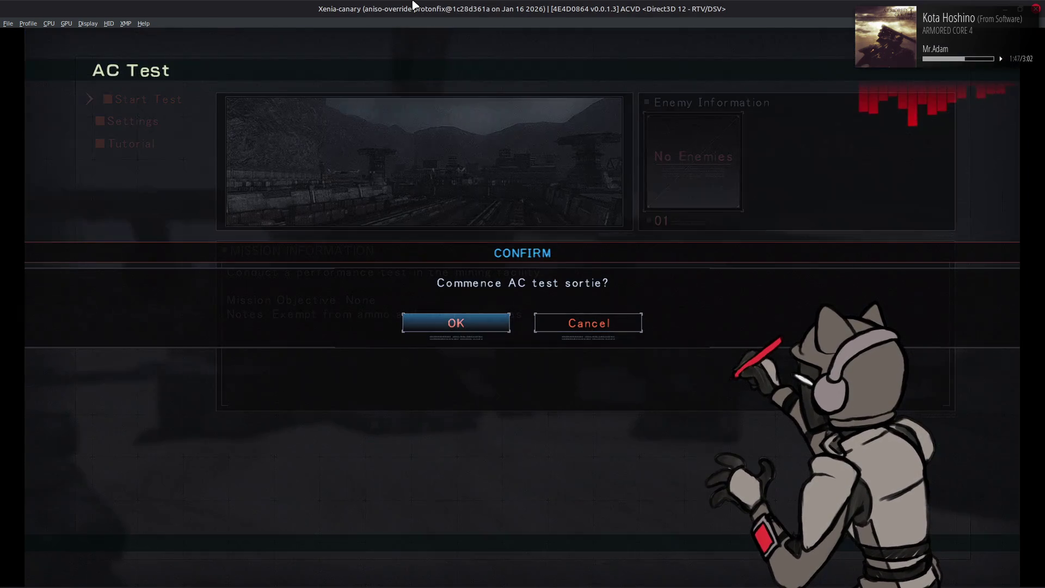
- Run the AC test sortie to check the bloom, then quit the test
key(Return)
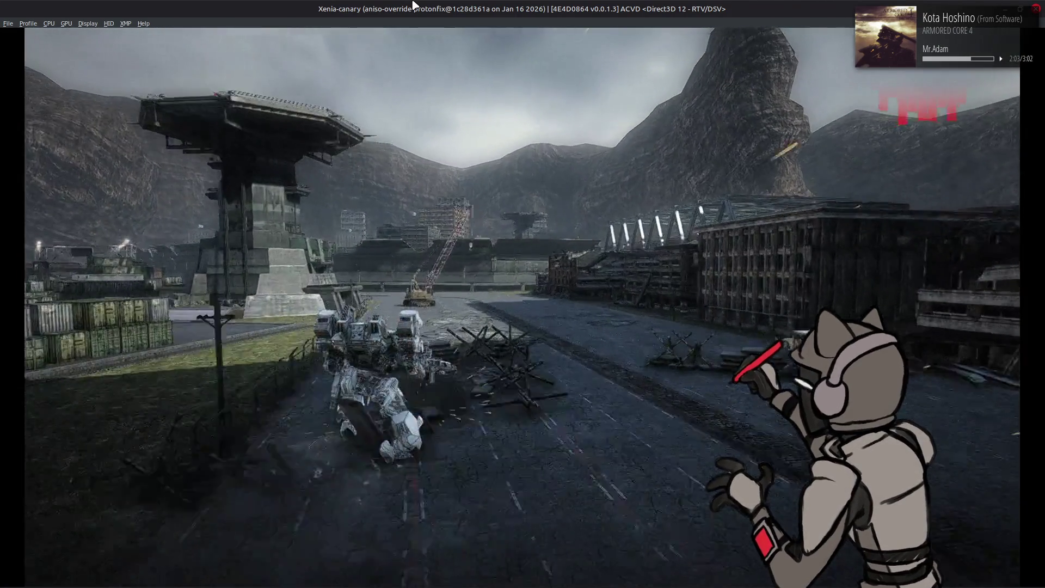
key(Escape)
key(Return)
key(Return)
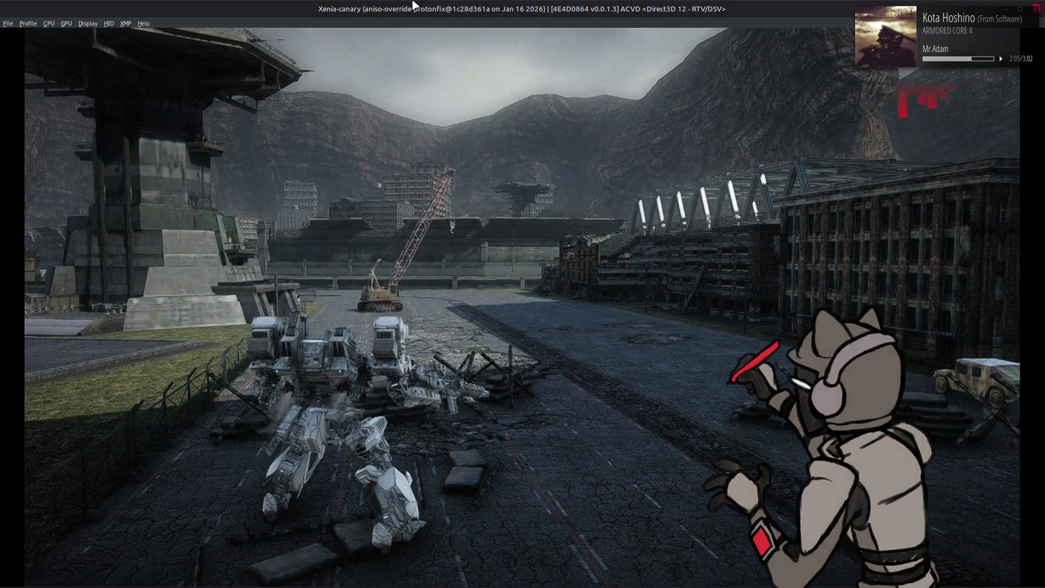
- Return to 010 Editor and launch the Calculator from the application search
key(alt+Tab)
key(super)
text(cald)
click(282, 361)
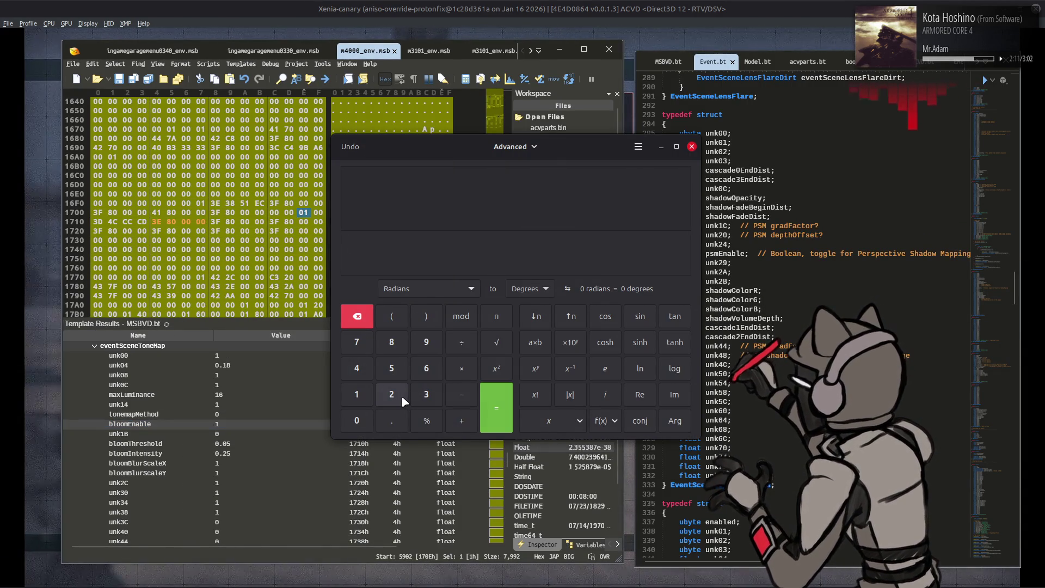
- Divide 1.25 by 1.5 in the calculator, giving 0.8333
click(357, 394)
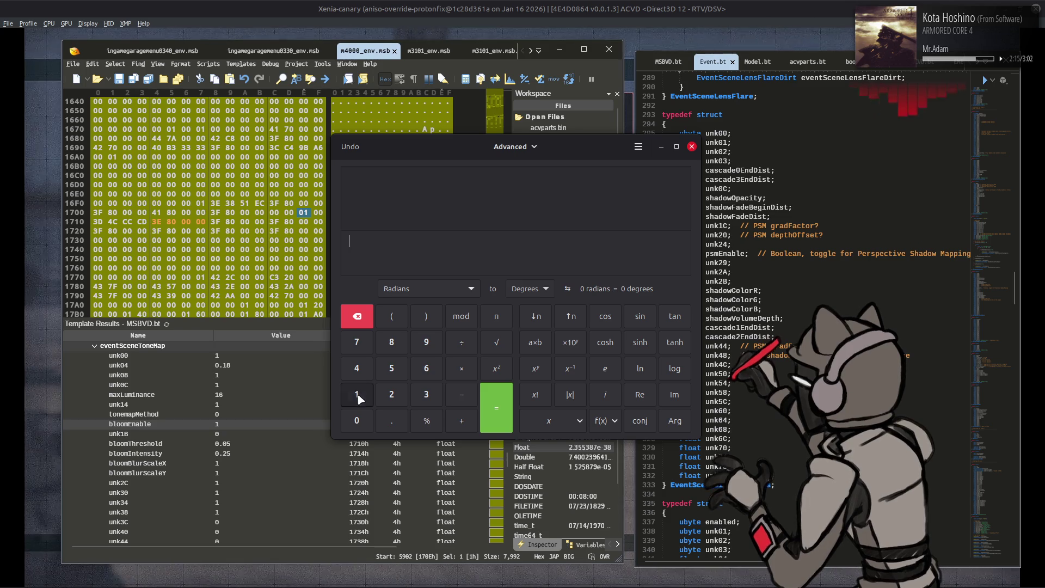
click(392, 420)
click(391, 394)
click(391, 368)
click(461, 341)
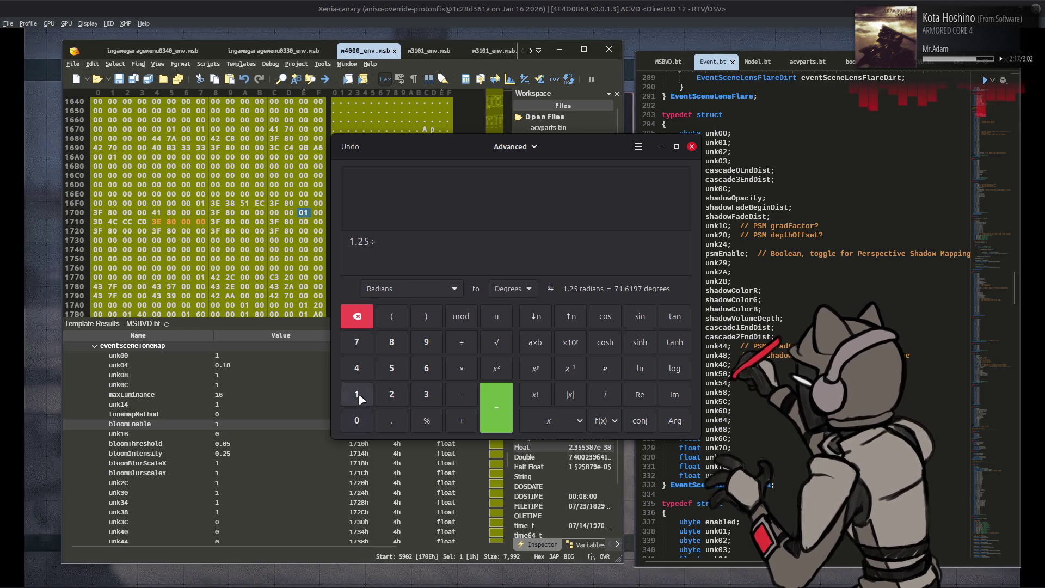
click(356, 394)
click(391, 420)
click(391, 368)
click(495, 408)
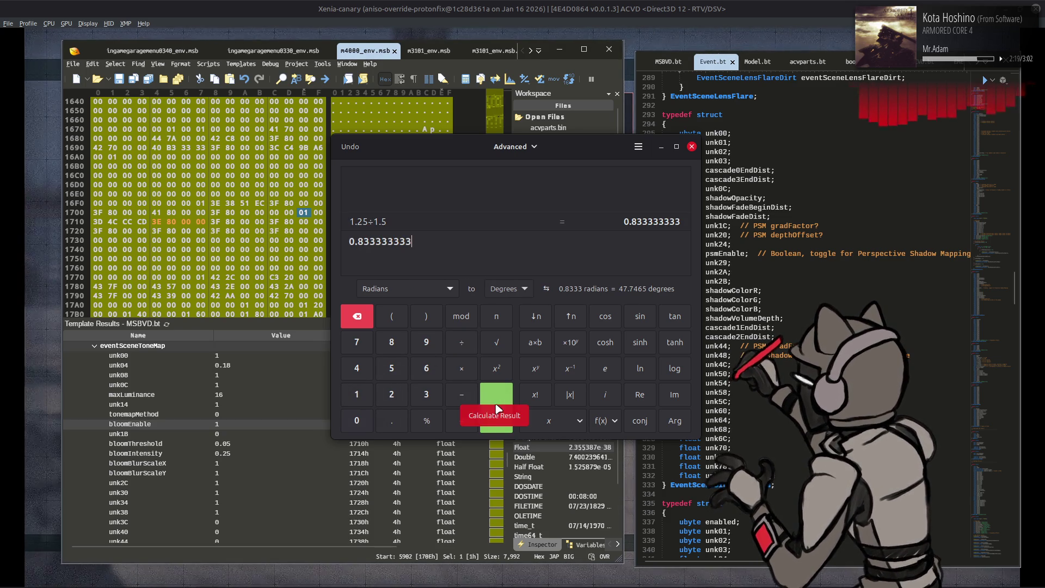
- Multiply the result by .18 to get 0.15, close the calculator, and select unk04
click(461, 368)
click(381, 416)
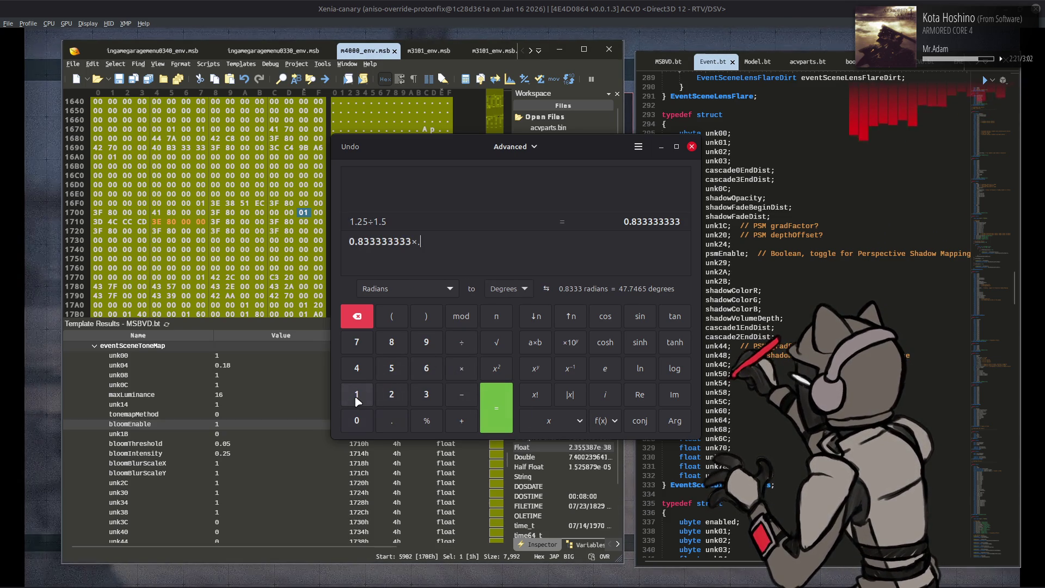
click(356, 402)
click(392, 346)
click(500, 413)
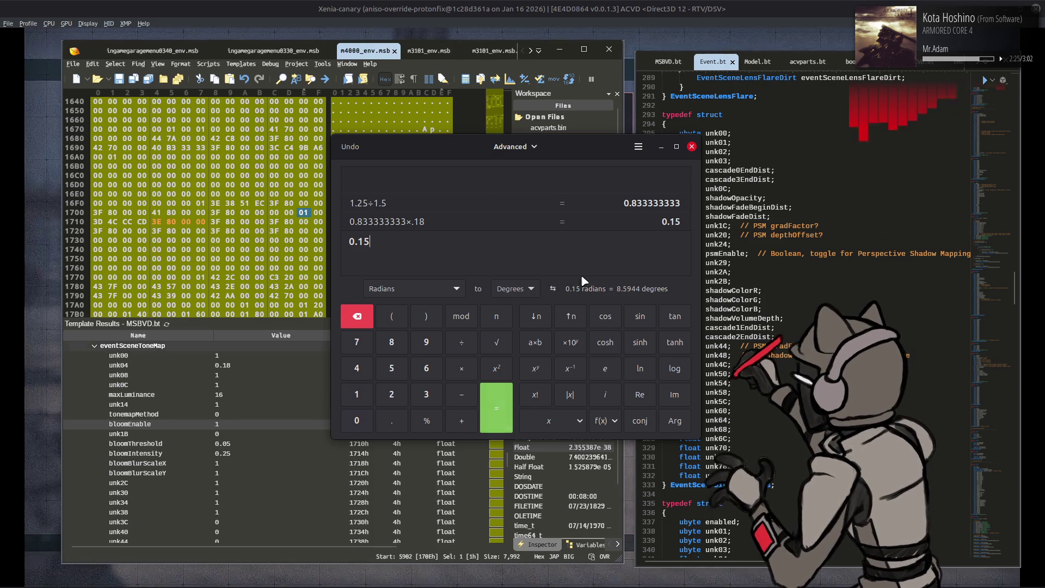
click(692, 146)
click(228, 364)
click(228, 364)
- Enter 0.15 for unk04, then start and confirm the AC Test in Xenia
text(0.15)
key(Return)
click(519, 5)
key(Return)
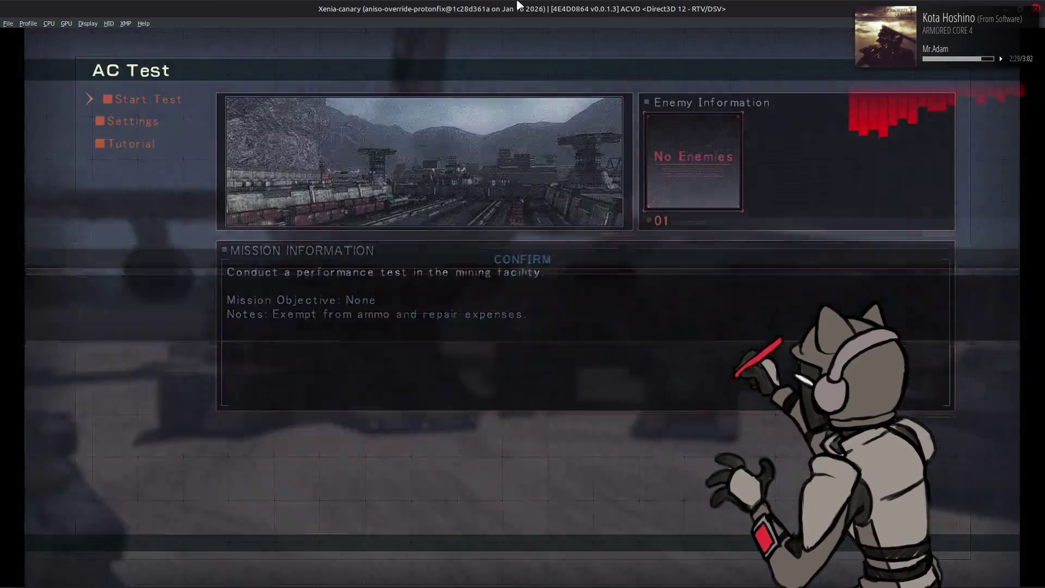
key(Return)
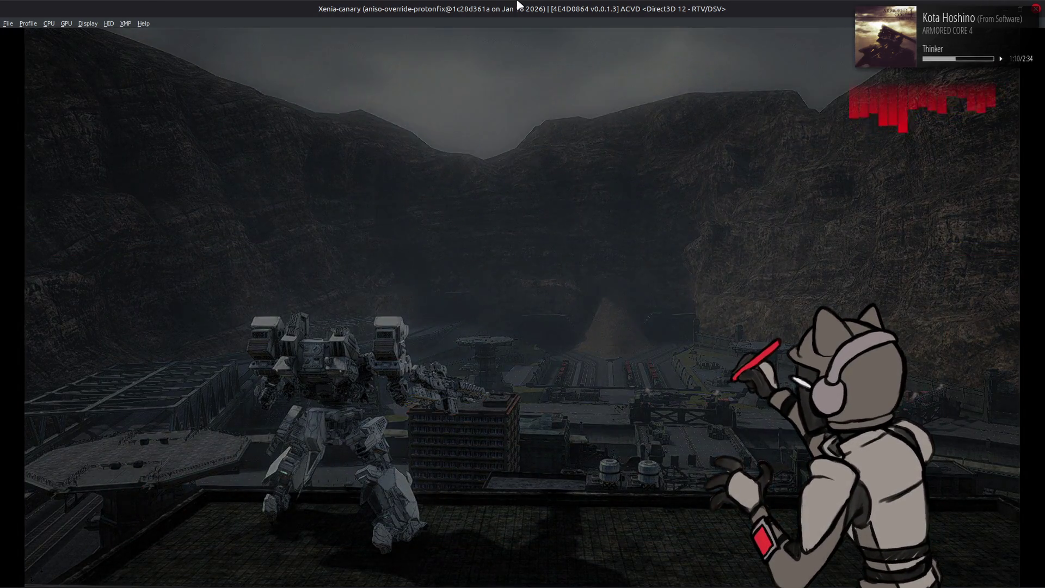
key(alt+Tab)
- Set unk04 to 0.18 and keep bloomIntensity at 0.5 after undoing a 0.333 edit
text(0.18)
key(Return)
click(254, 454)
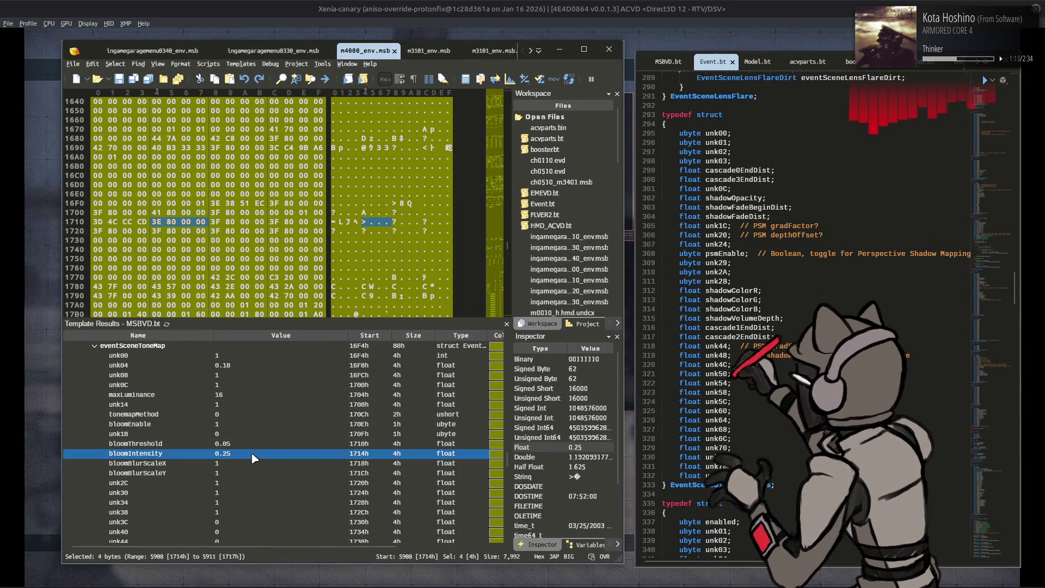
text(0.333)
key(Return)
click(259, 438)
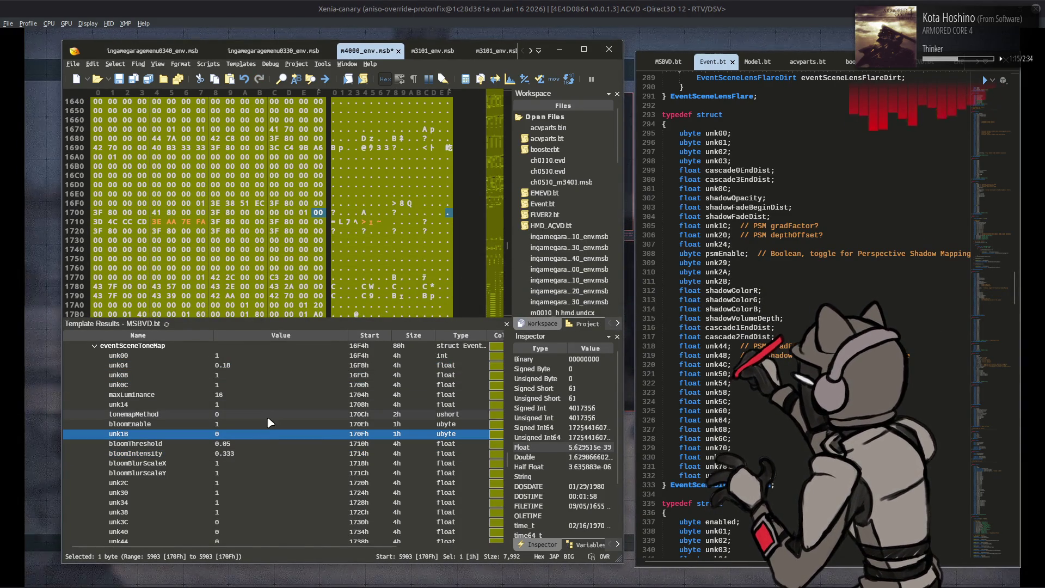
key(ctrl+z)
- Set bloomBlurScaleX and bloomBlurScaleY to 1.5 and return to the game
click(244, 463)
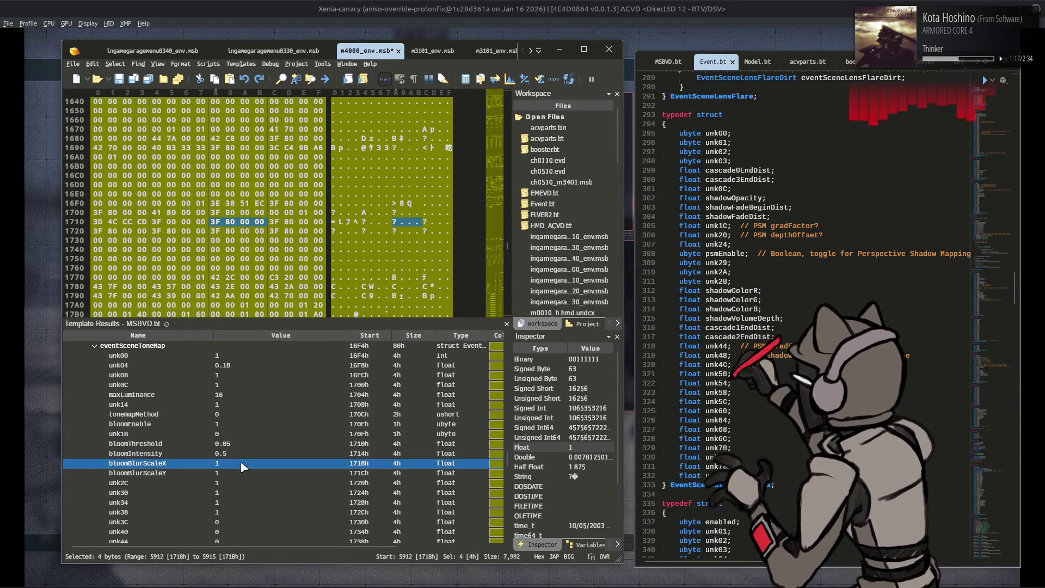
text(1.5)
key(Return)
click(248, 474)
text(1.5)
key(Return)
key(alt+Tab)
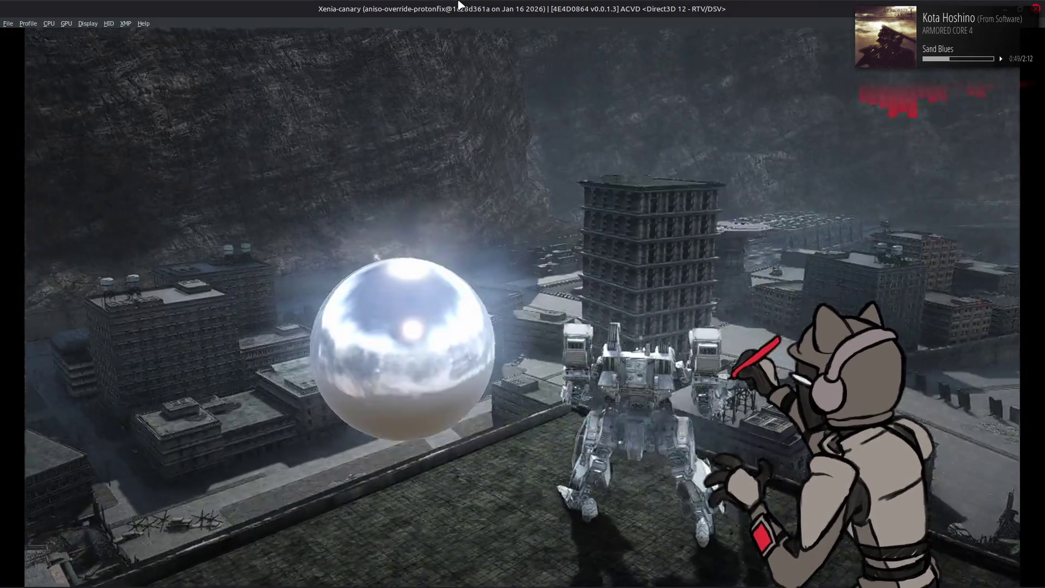
- Pause the AC test and move to the Quit option in the pause menu
key(Return)
key(Down)
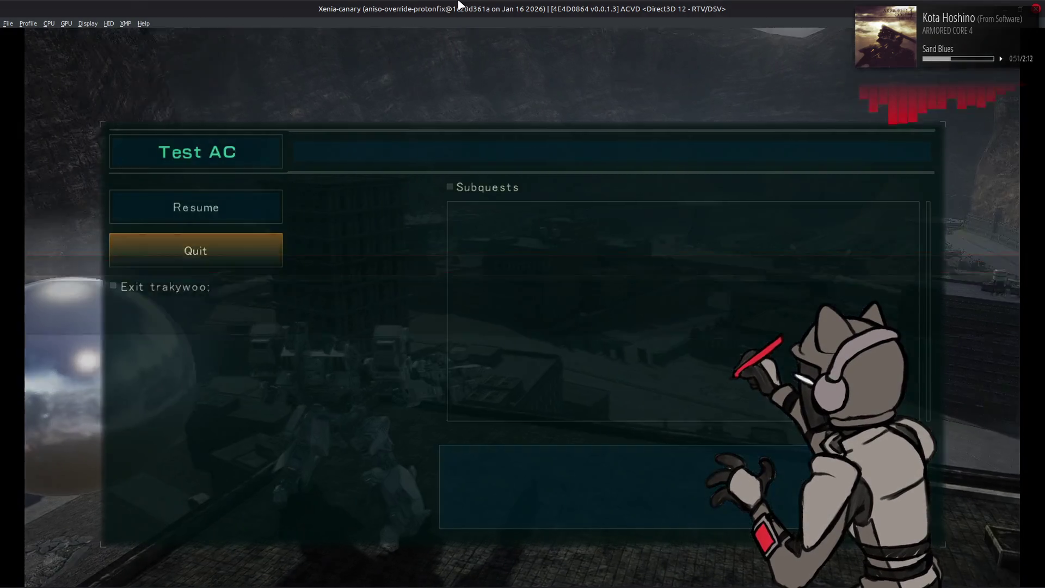
- Quit the test and set bloomBlurScaleX and bloomBlurScaleY to 1.25 in 010 Editor
key(Return)
key(Return)
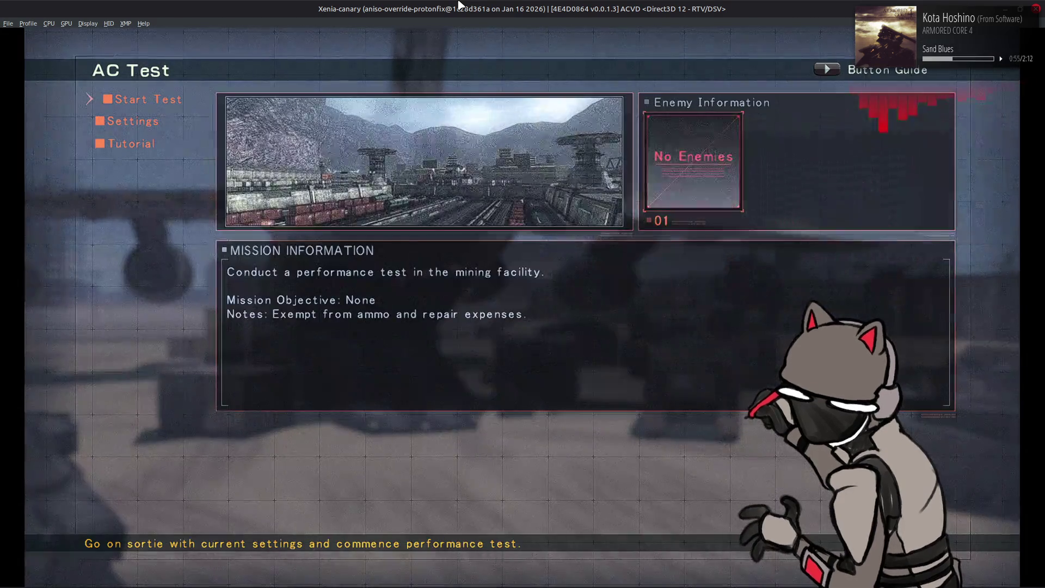
key(alt+Tab)
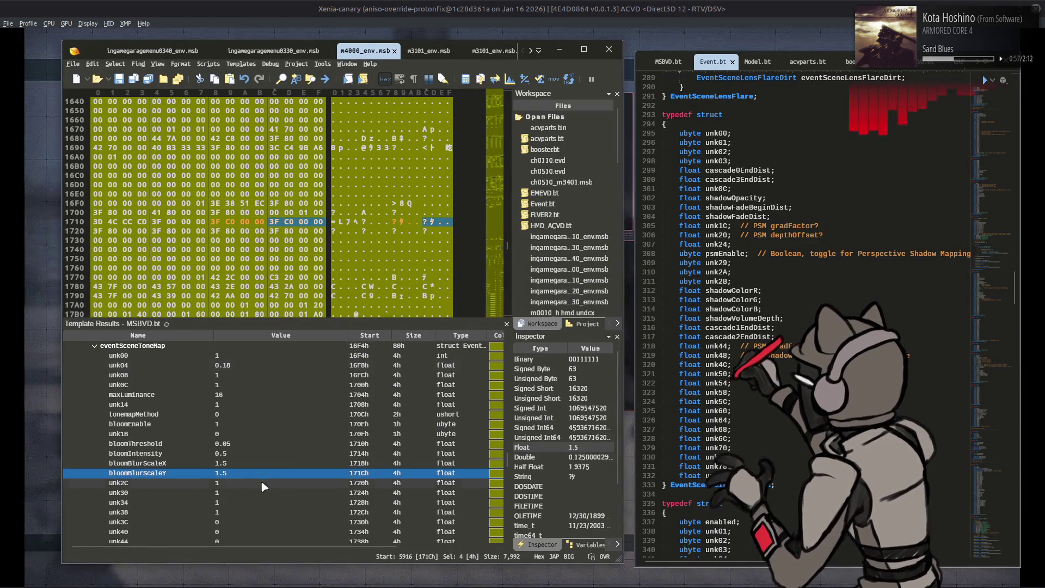
click(257, 463)
double_click(257, 469)
text(1.25)
key(Return)
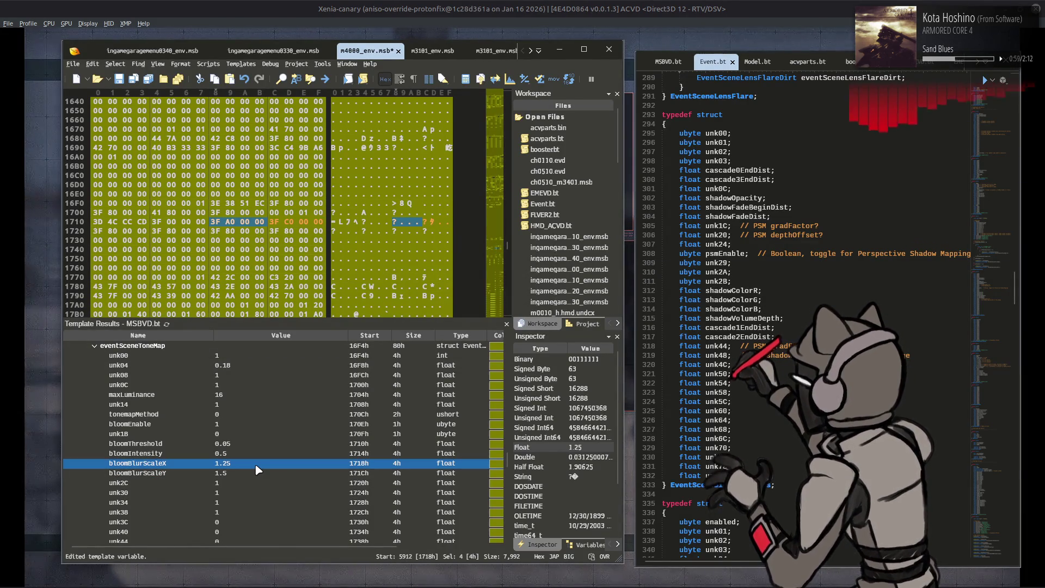
double_click(254, 473)
text(1.25)
key(Return)
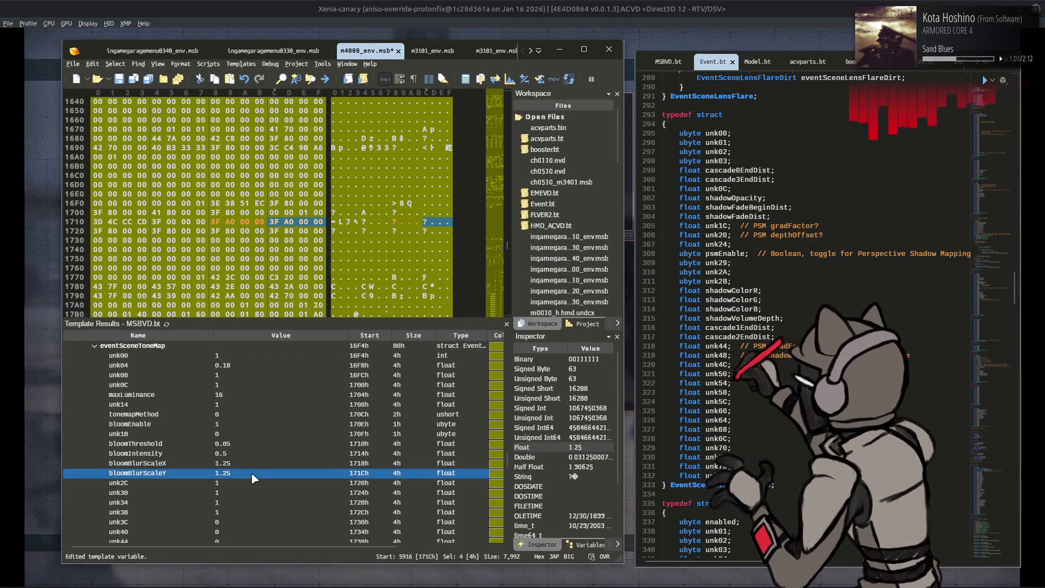
- Save the env file and restart the AC Test sortie in Xenia
key(ctrl+s)
click(519, 5)
key(Return)
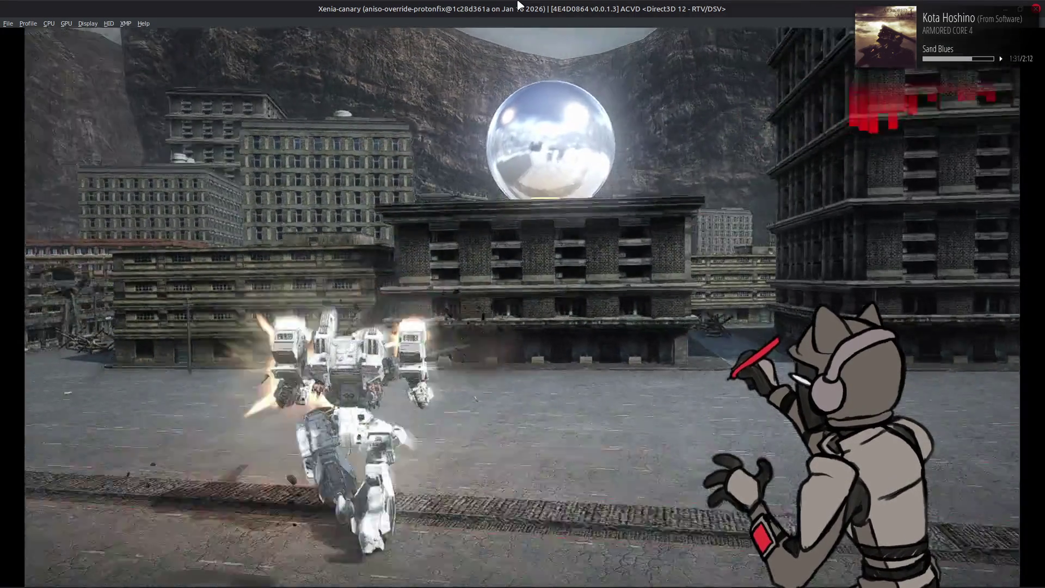
- Pause the city AC test after checking the sphere and mech lighting at 1.25 blur
key(Escape)
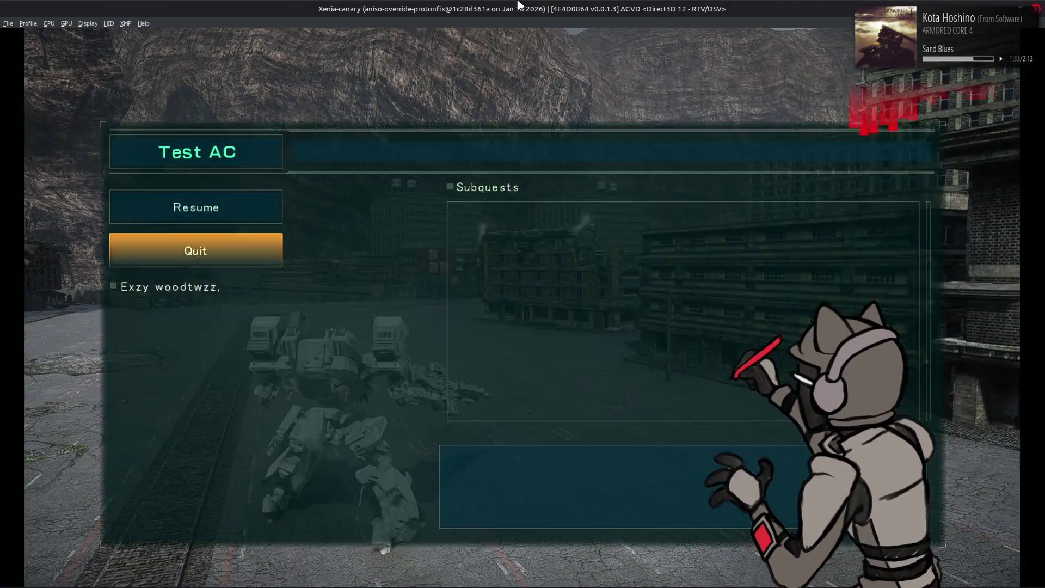
- Quit the AC test from the pause menu and return to 010 Editor
key(Return)
key(Escape)
key(Escape)
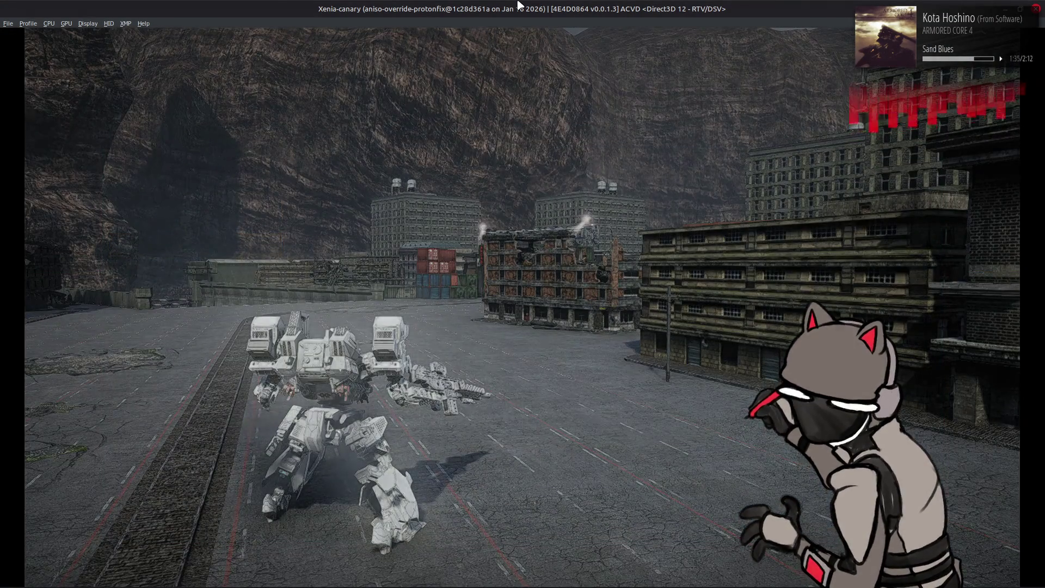
key(alt+Tab)
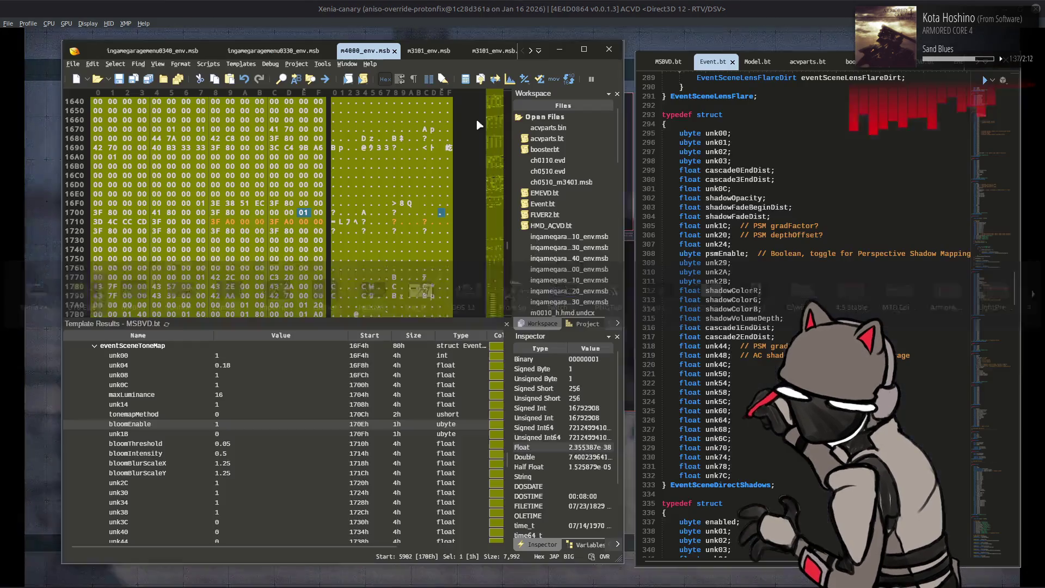
- Reset the bloom blur scales to 1 and set bloomIntensity to 0.333
click(284, 473)
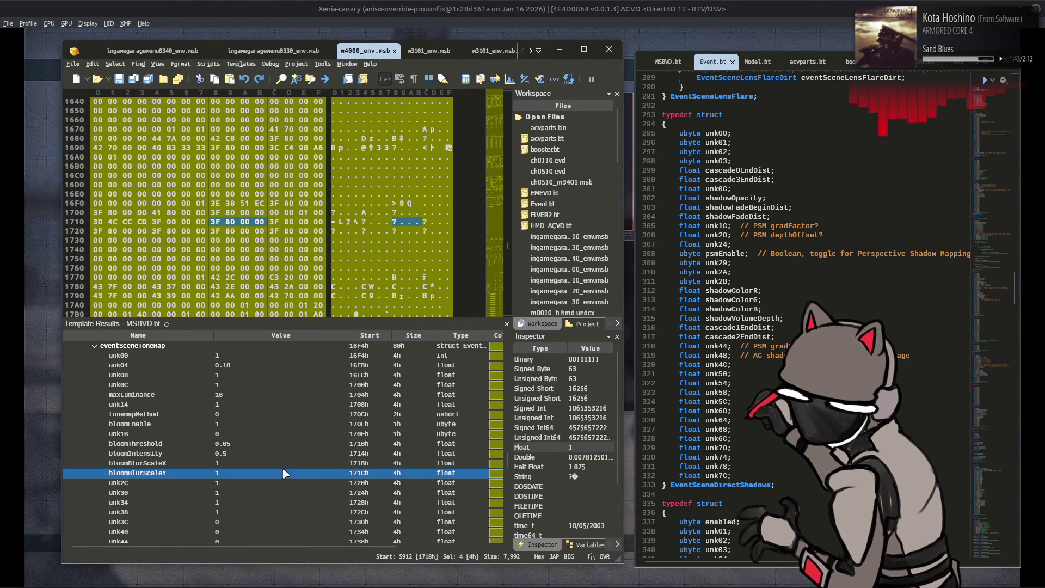
click(277, 453)
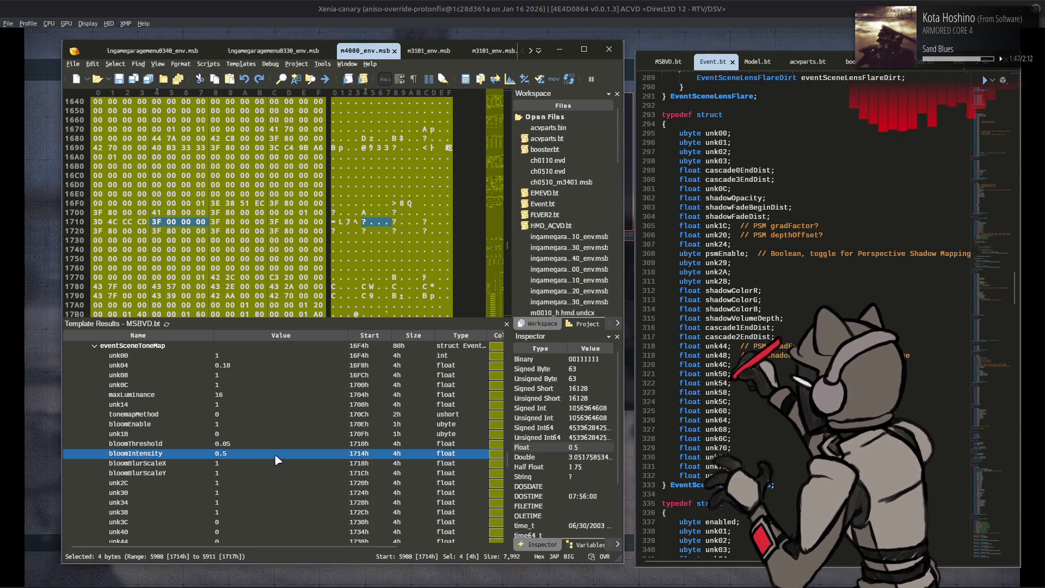
text(.333)
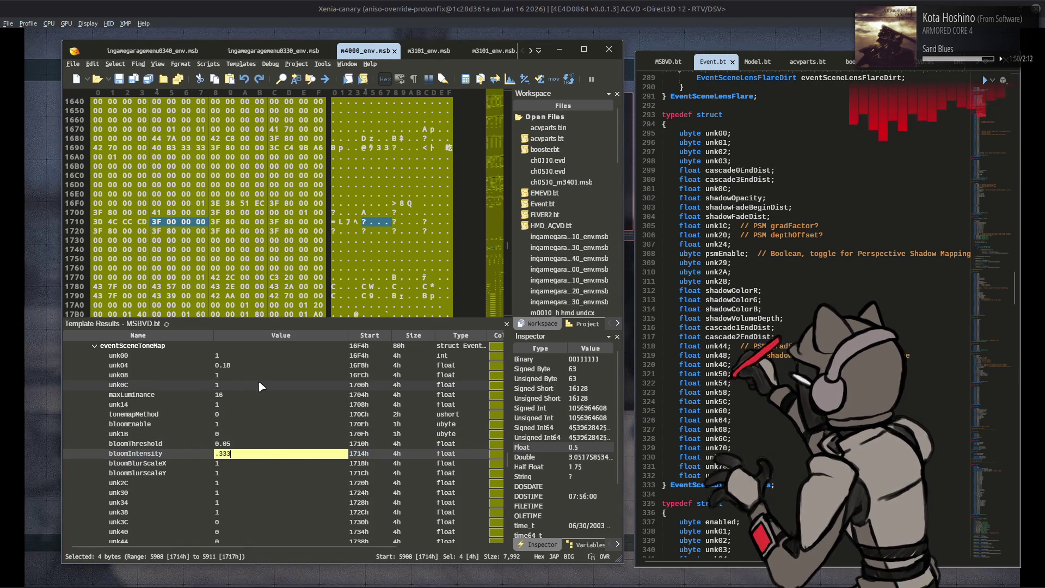
click(259, 378)
key(super)
- Compute 1.3333333333÷1.5 and 0.888888889×0.18 in Calculator, then select unk04 in 010 Editor
text(call)
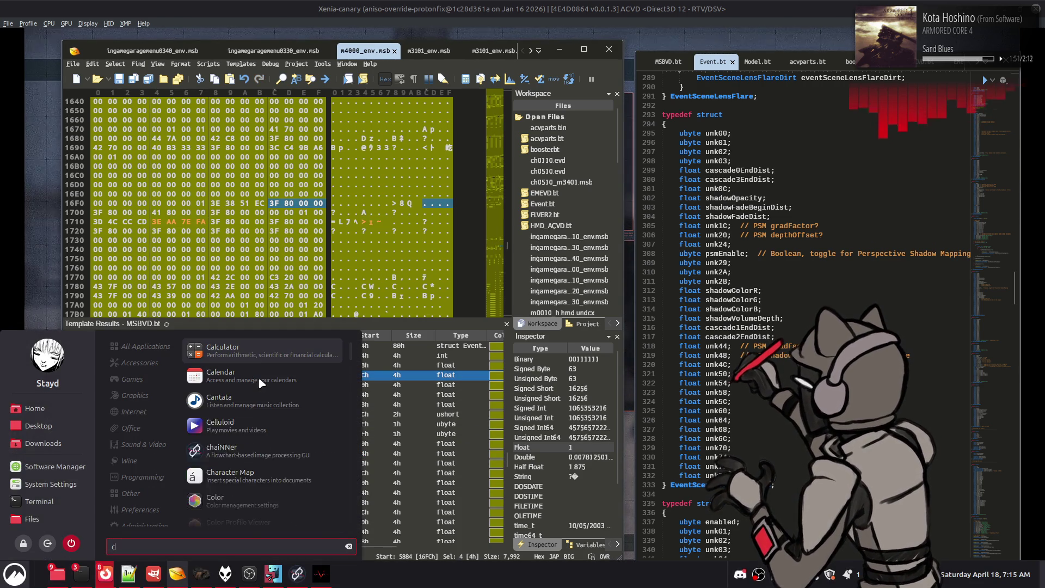
click(259, 359)
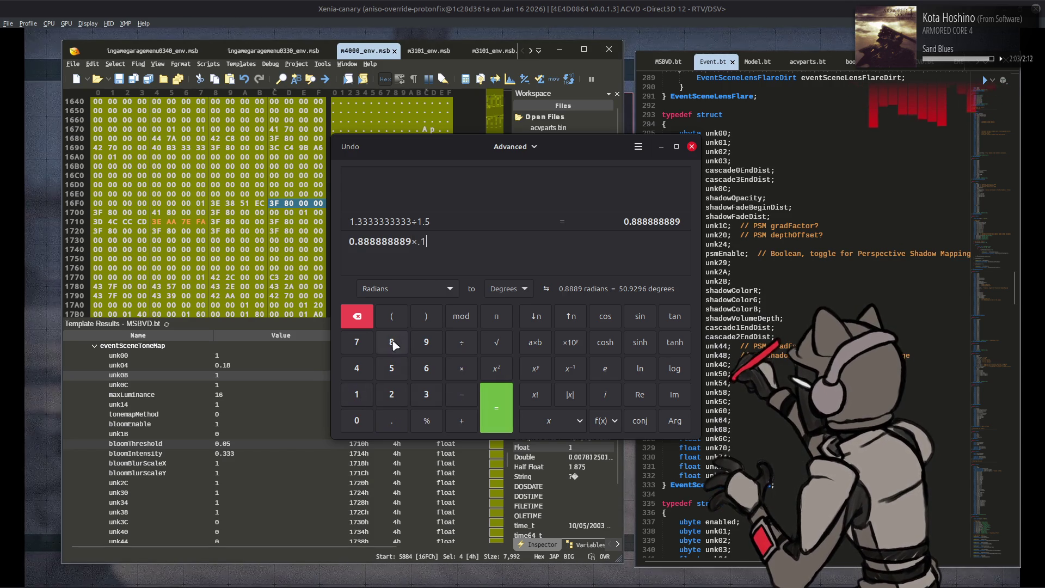
click(498, 408)
click(691, 147)
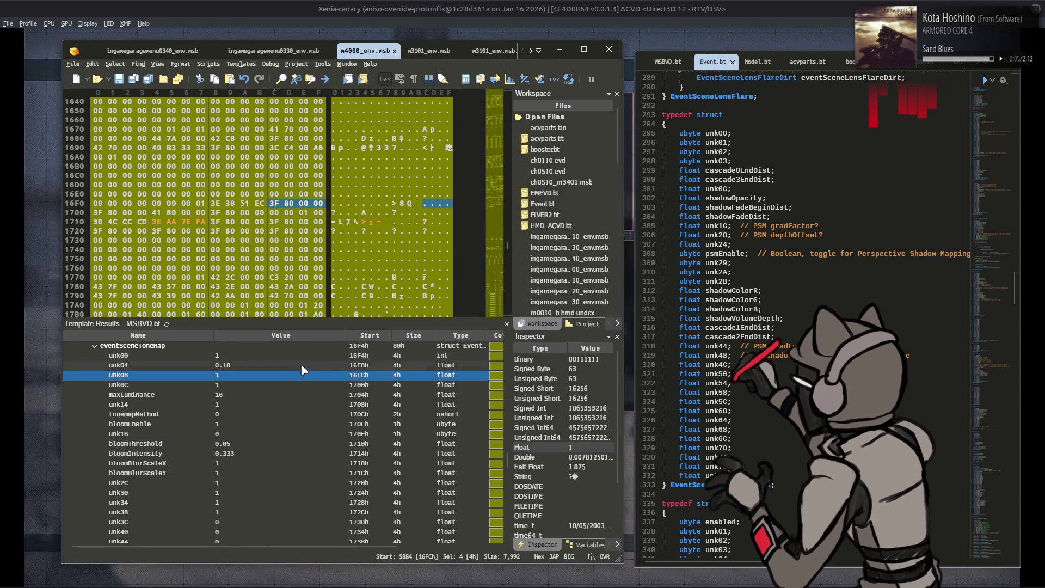
click(287, 367)
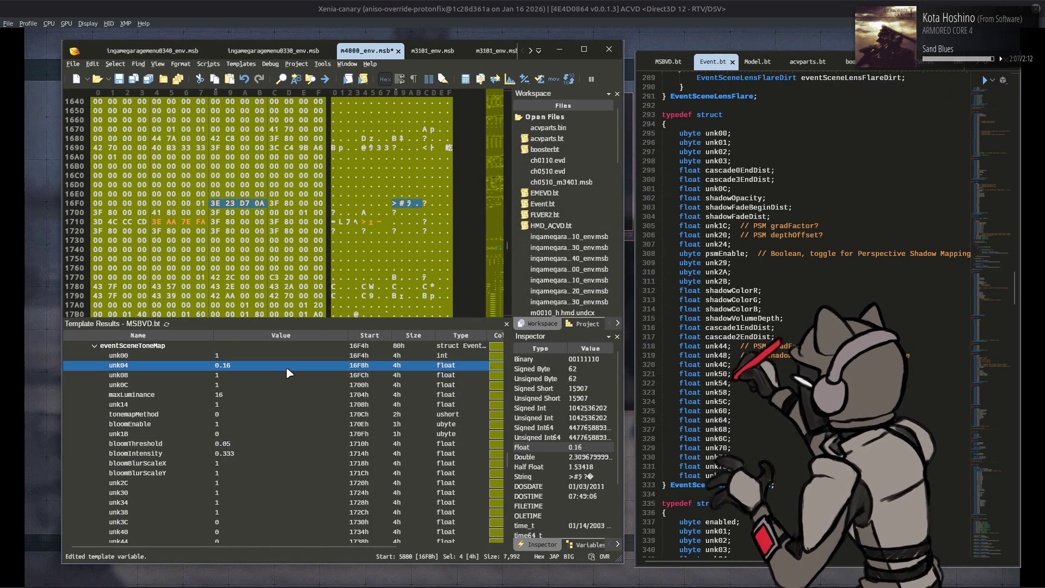
- Bring Xenia forward and confirm 'Commence AC test sortie?' with unk04 at 0.16
click(457, 5)
key(Return)
key(Return)
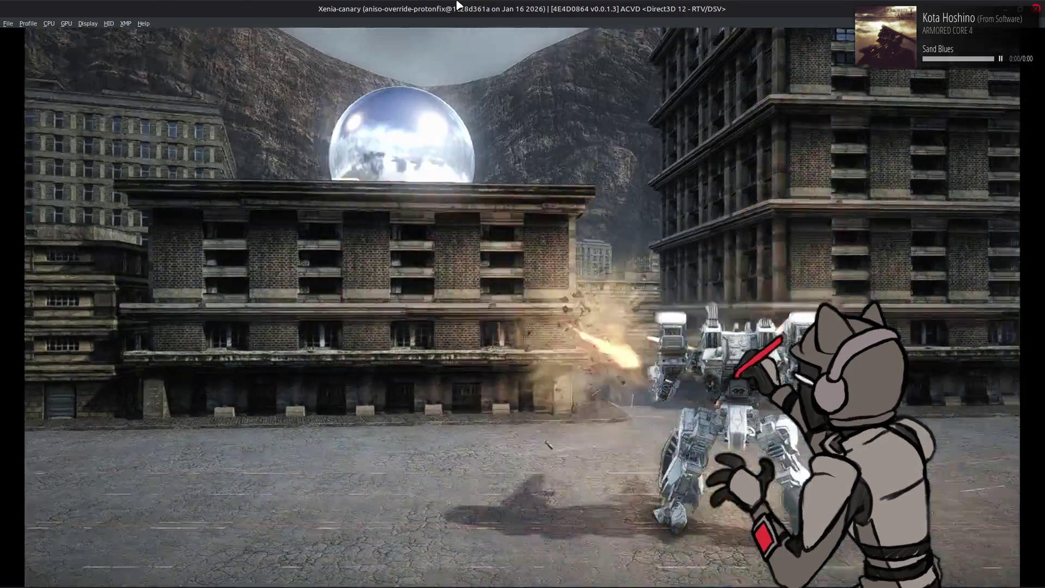
- Pause the city test, open and cancel the quit prompt, then switch windows toward 010 Editor
key(Escape)
key(Down)
key(Return)
key(Escape)
key(Escape)
key(alt+Tab)
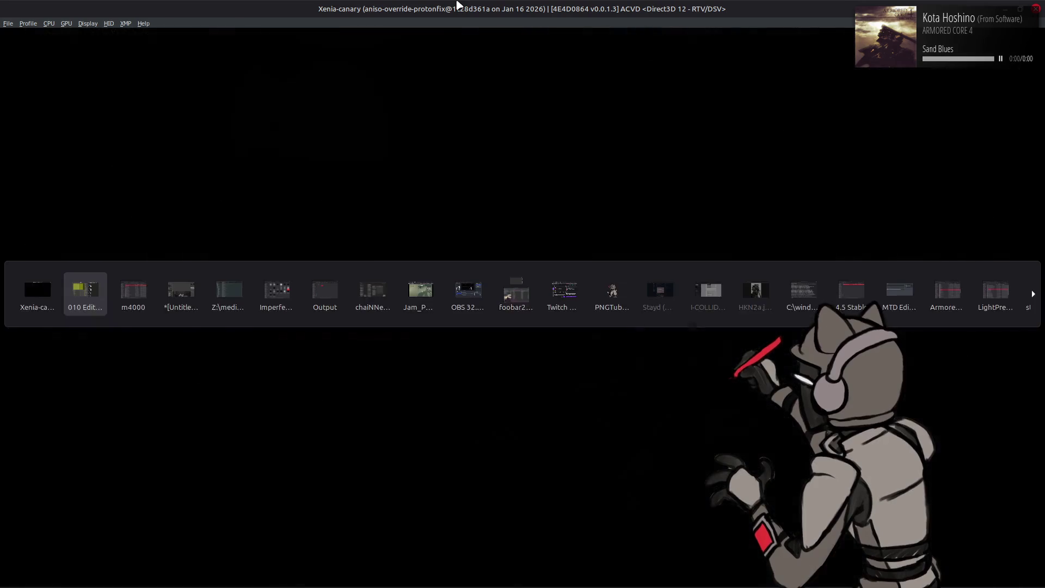
- Save m4000_env.msb and inspect its maxLuminance (16) and unk14 tone-map values
click(316, 394)
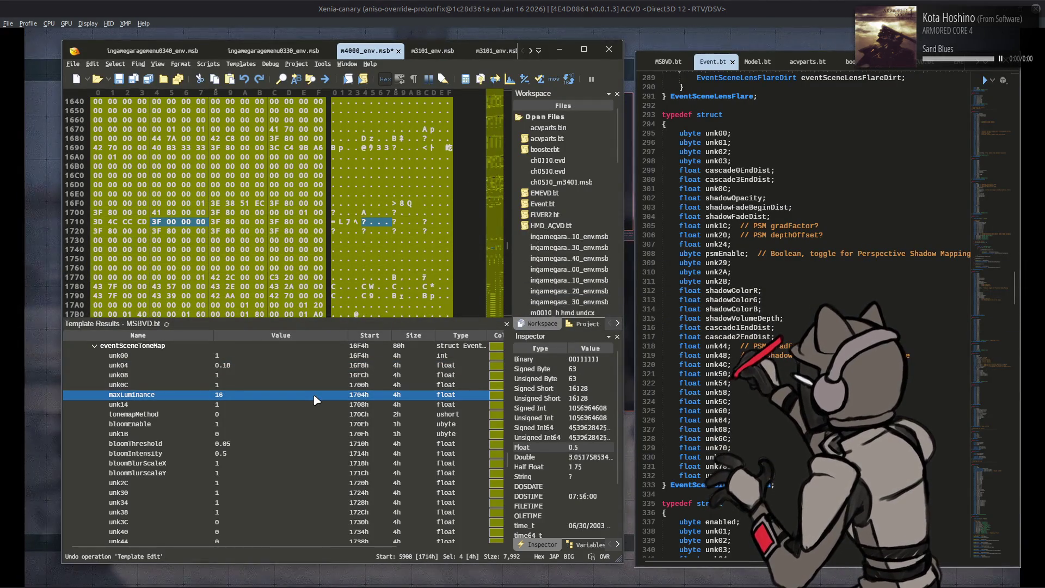
key(ctrl+s)
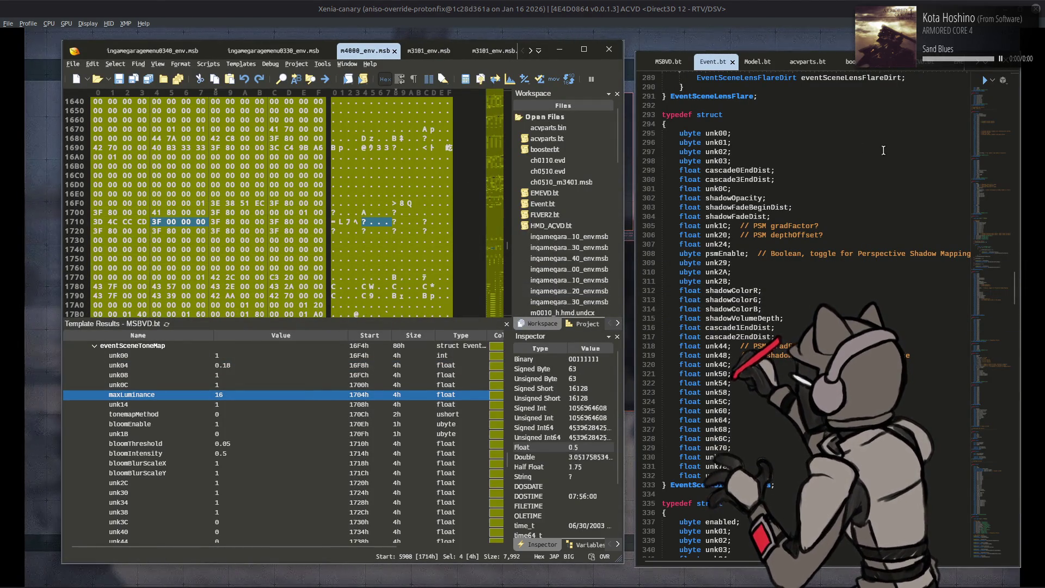
key(alt+Tab)
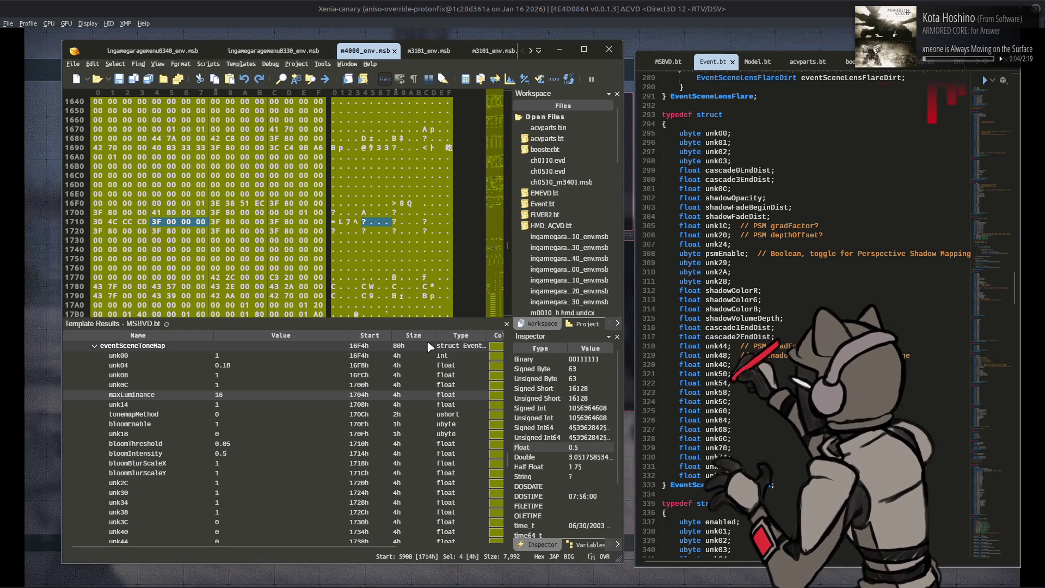
click(280, 394)
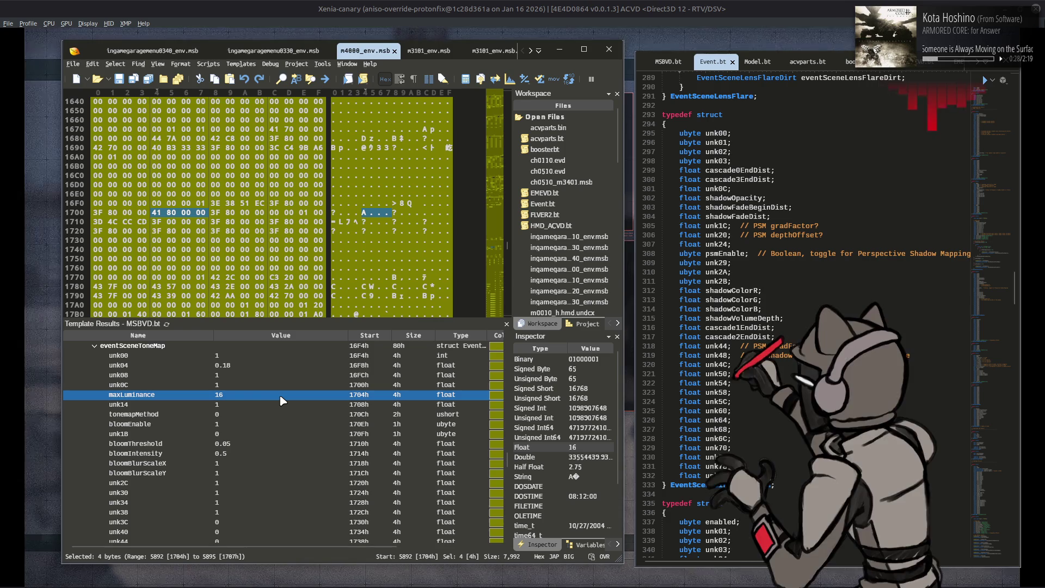
click(285, 405)
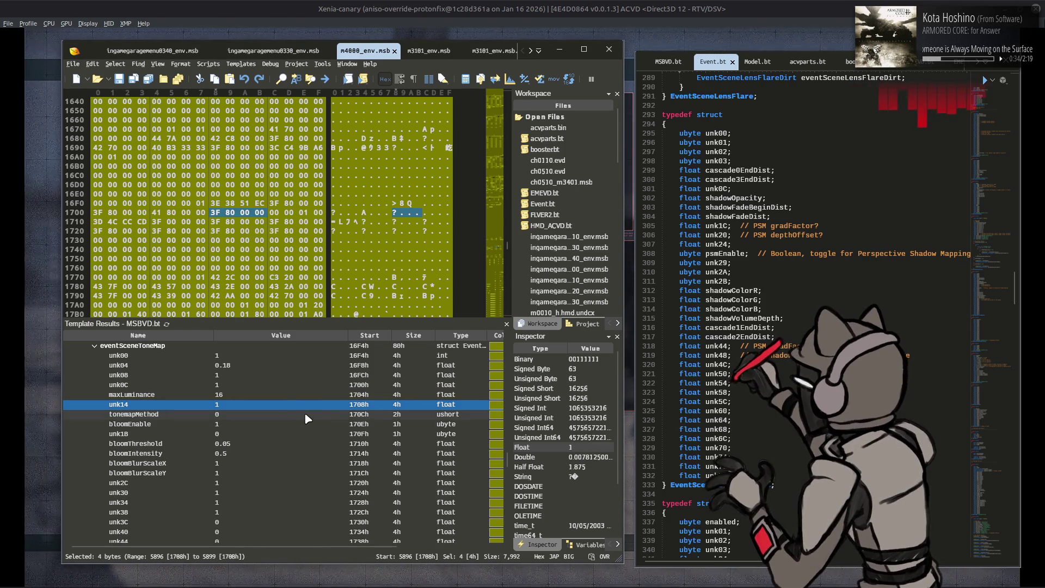
- Refocus 010 Editor, then bring Xenia's AC Test briefing menu back to the front
mouse_move(933, 574)
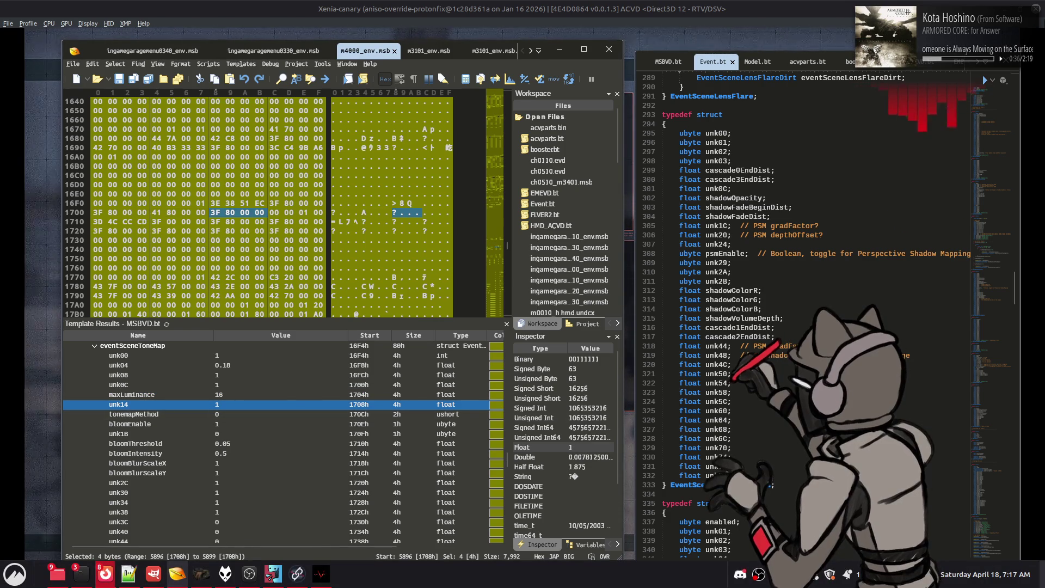
click(963, 306)
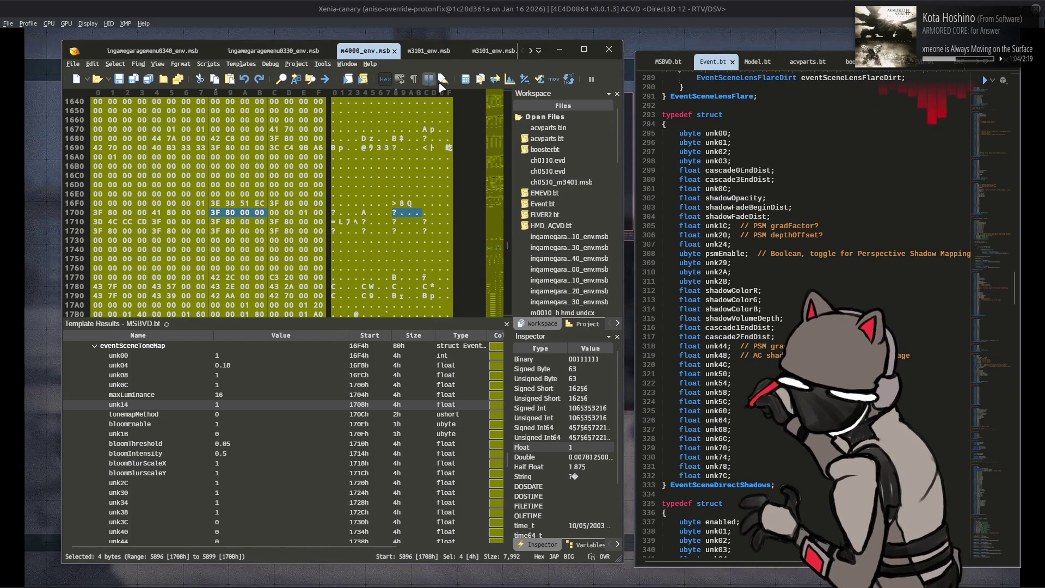
click(547, 71)
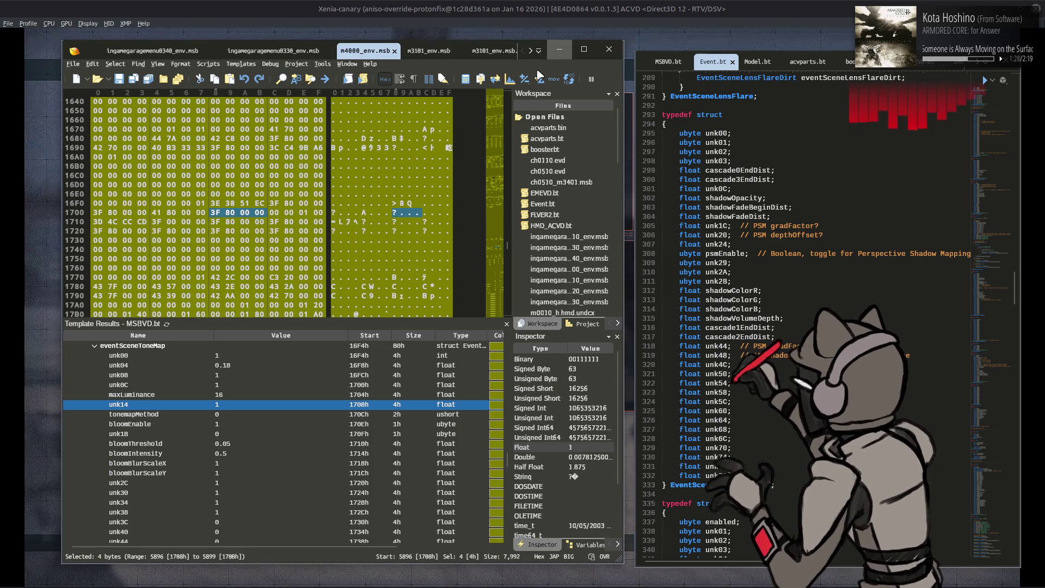
click(611, 38)
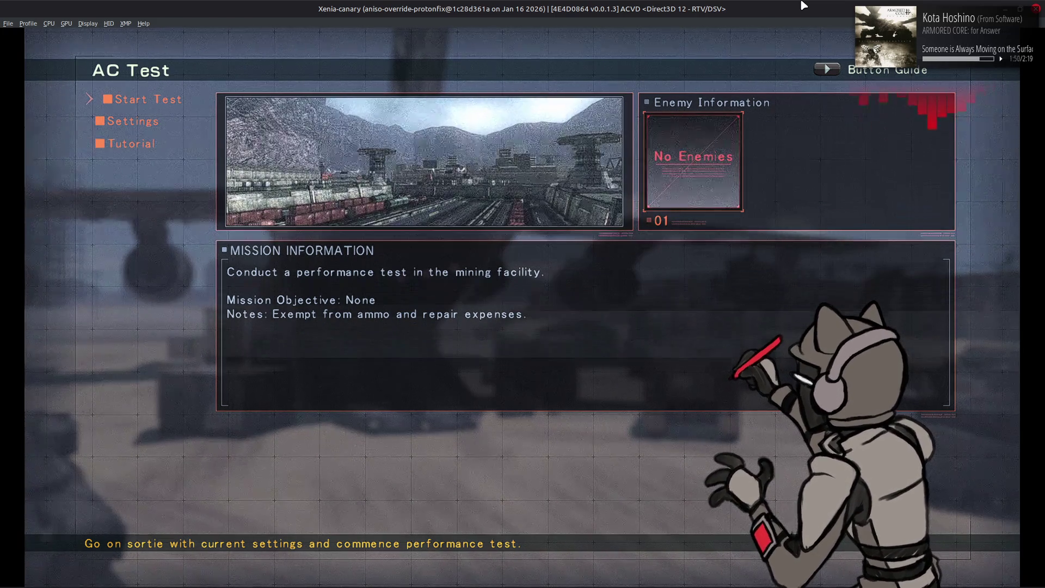
- Leave AC Test and switch the garage to Workshop 4 via Workshop Customization
key(Return)
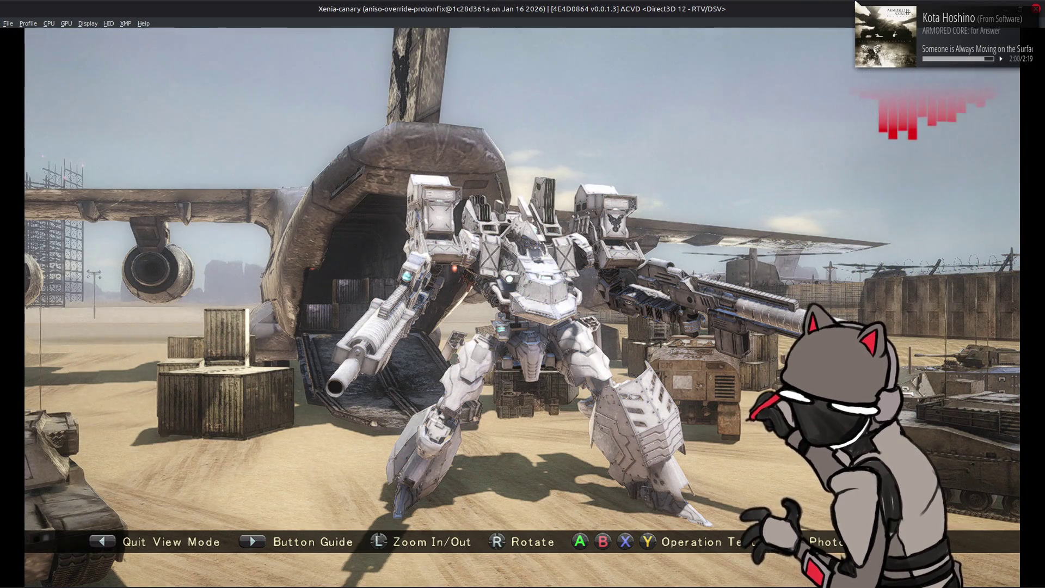
key(z)
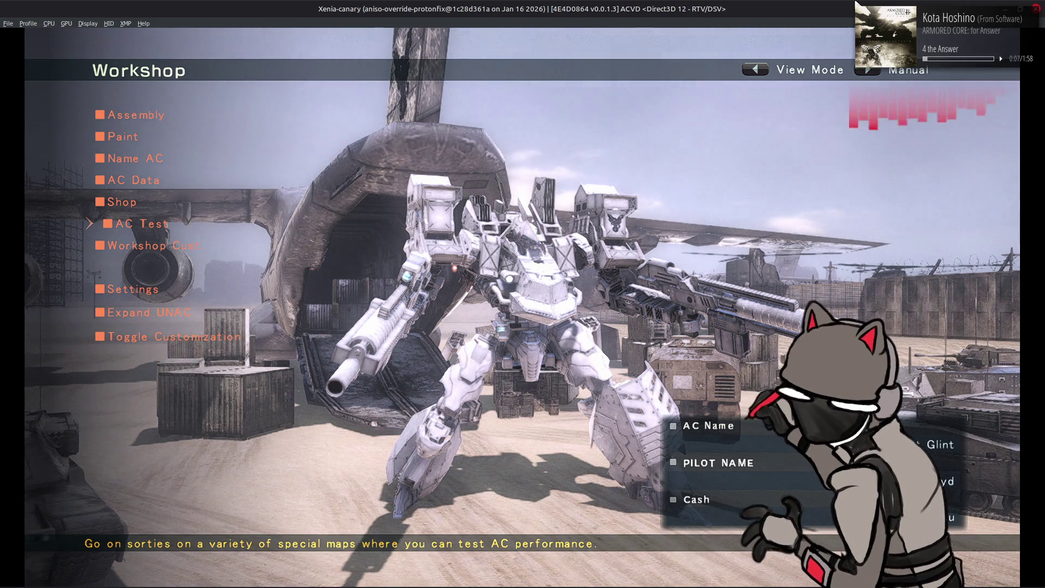
key(Down)
key(Return)
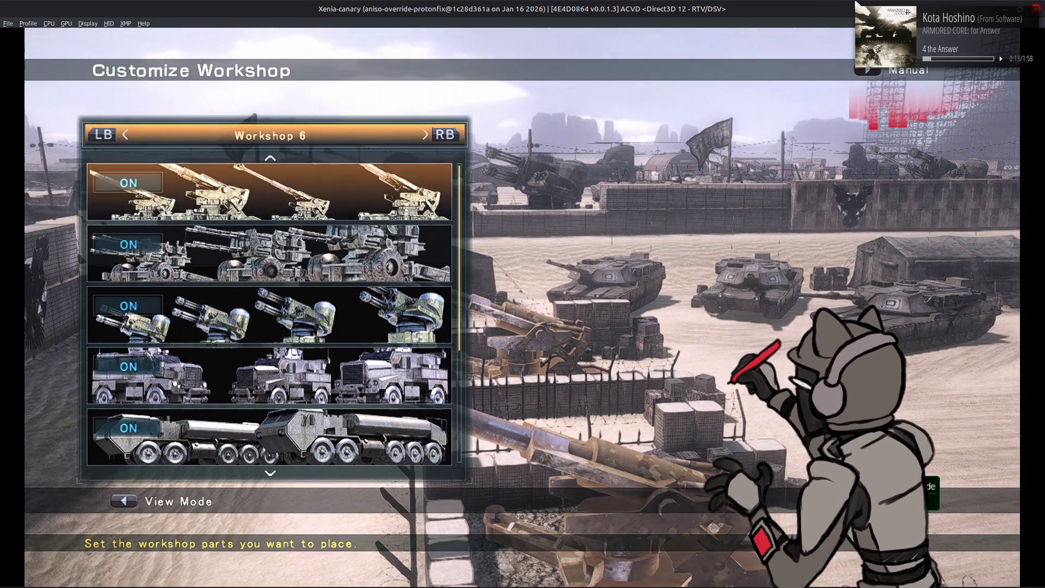
key(1)
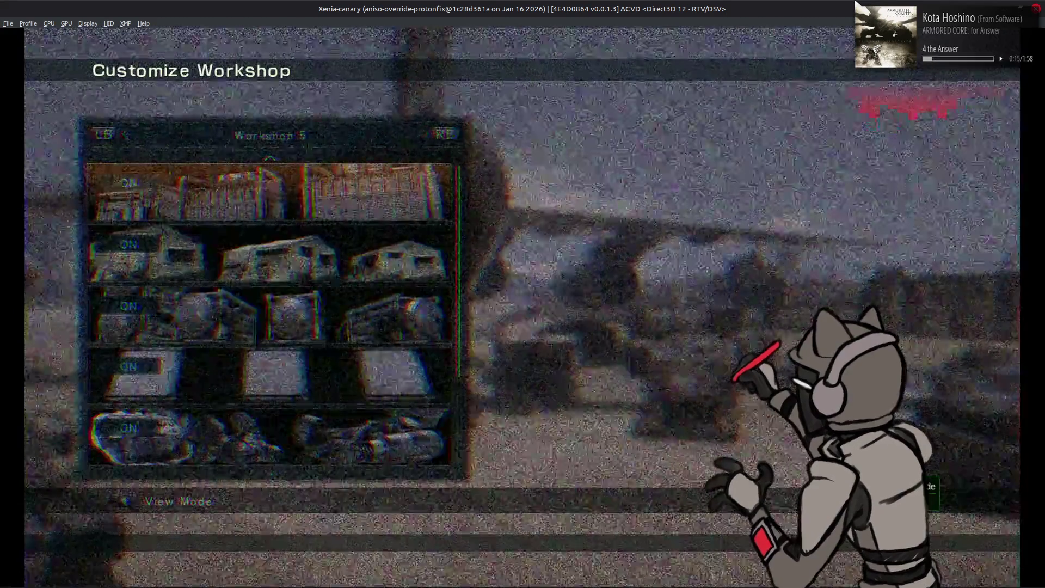
key(1)
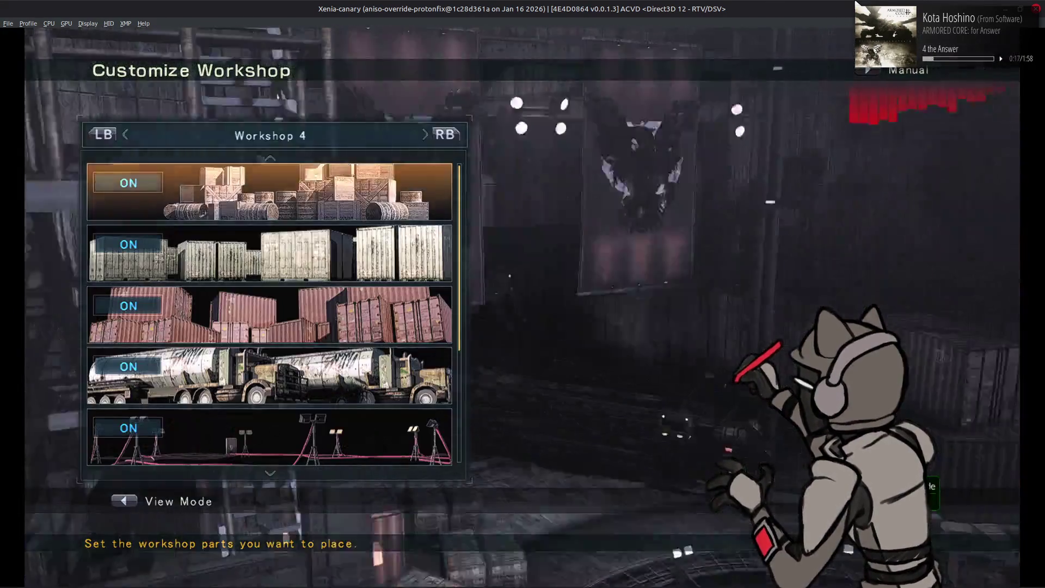
key(Return)
key(Return)
key(Return)
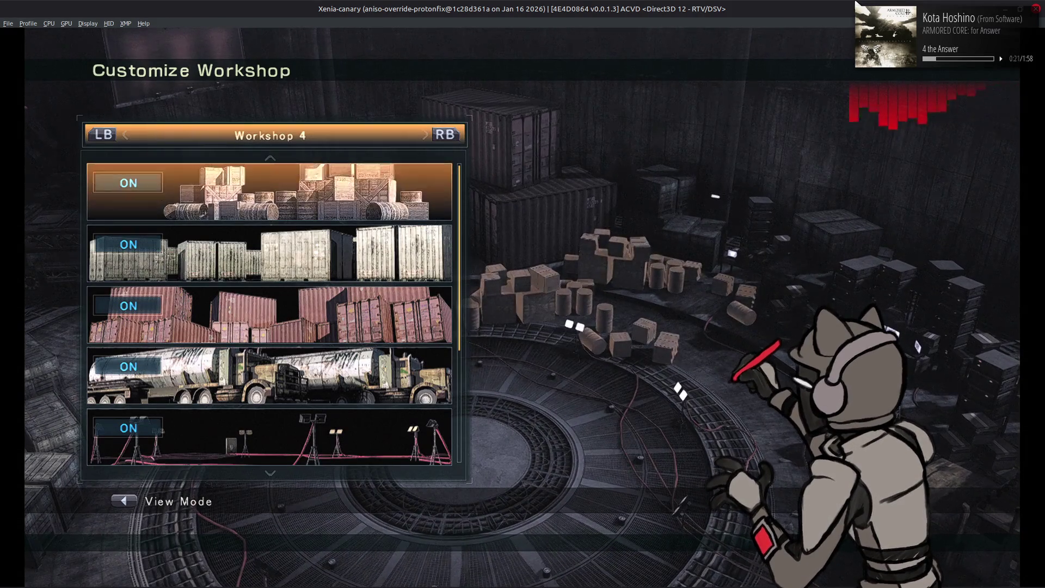
key(z)
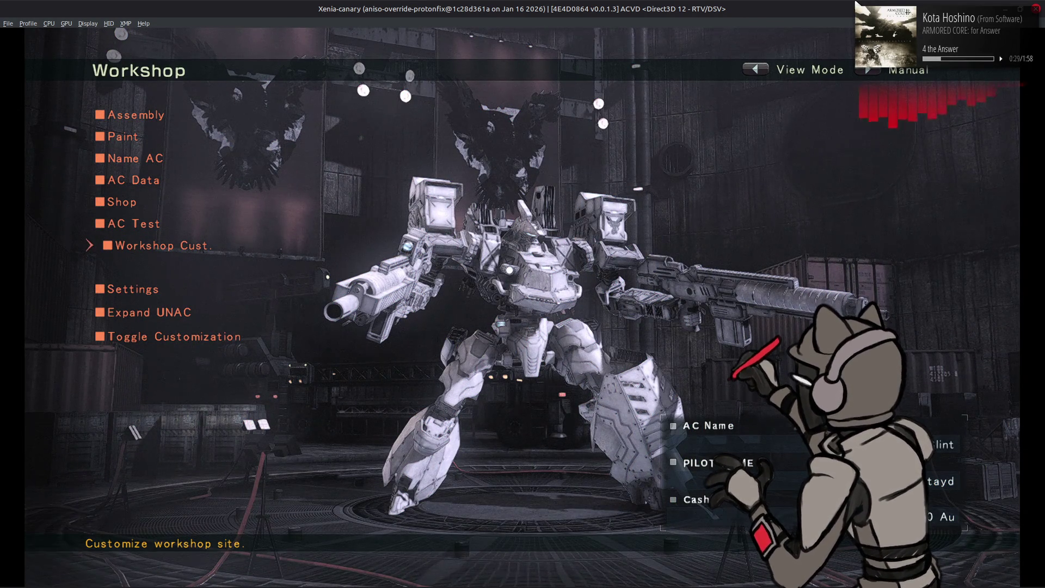
- Review the R Arm Unit rifle parts in Assembly, then exit back to the Workshop menu
key(Down)
key(Down)
key(Down)
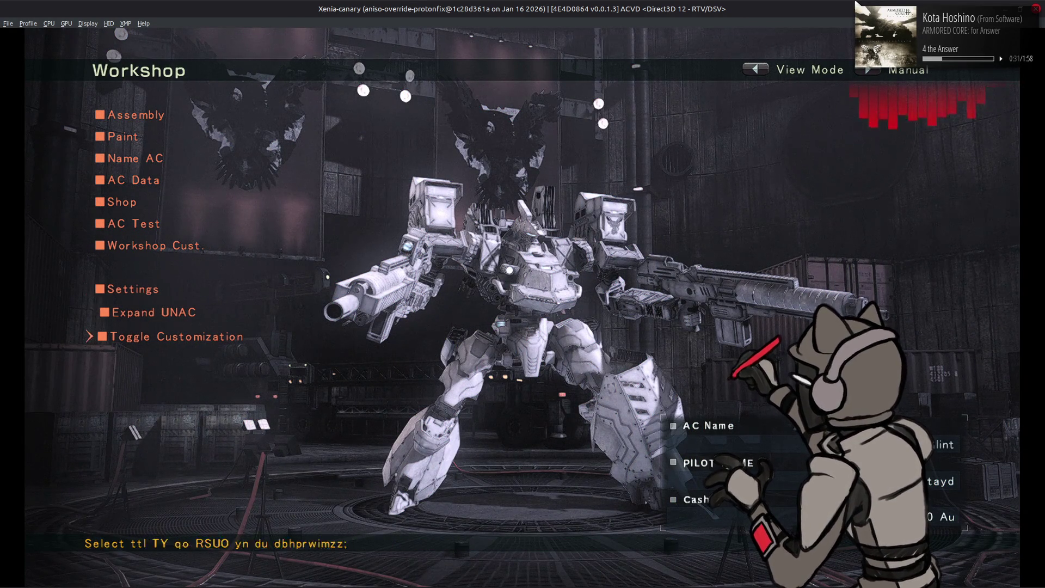
key(Return)
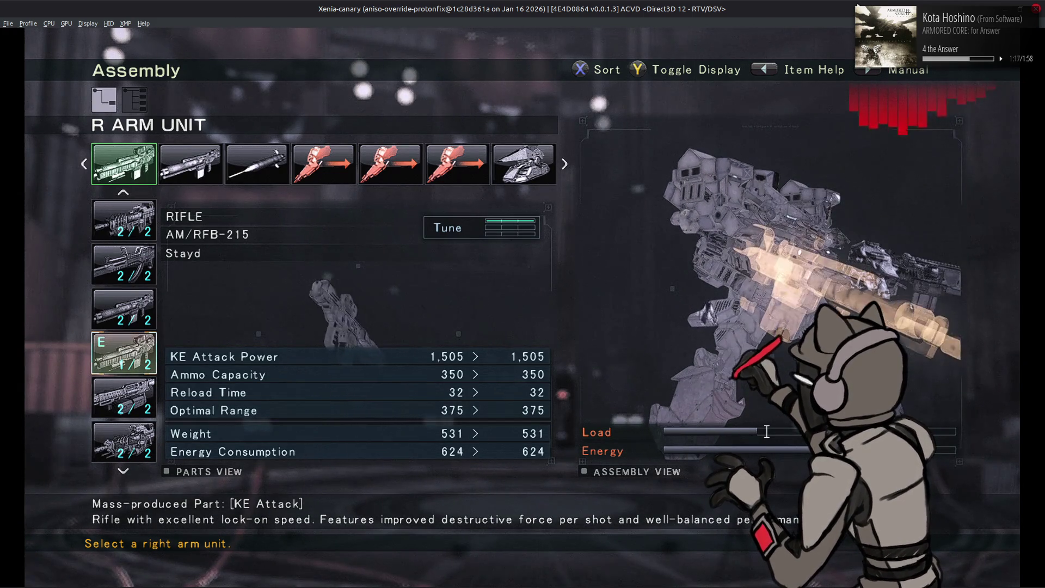
key(Escape)
key(Escape)
key(Escape)
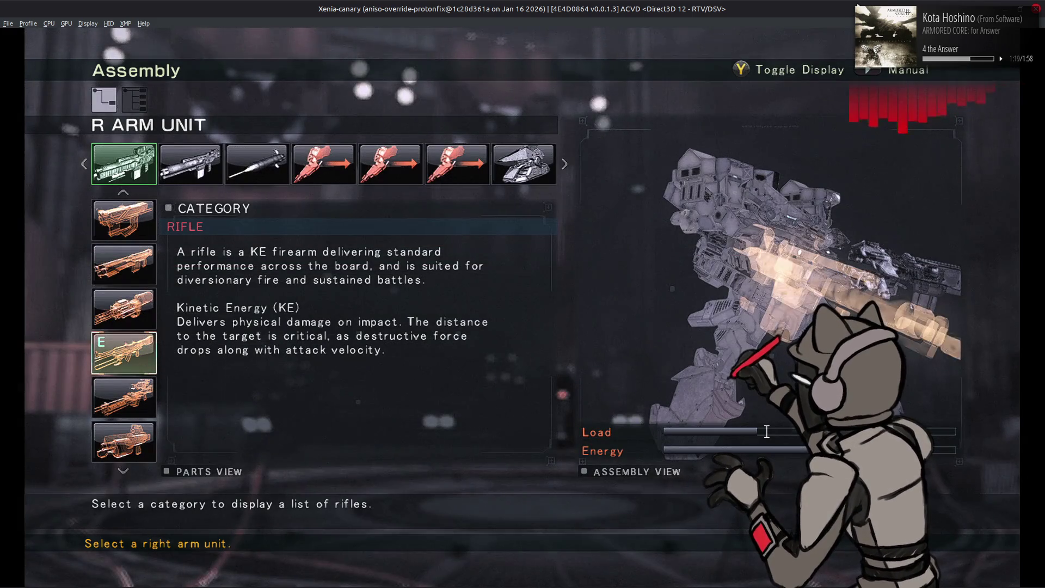
key(Escape)
key(Return)
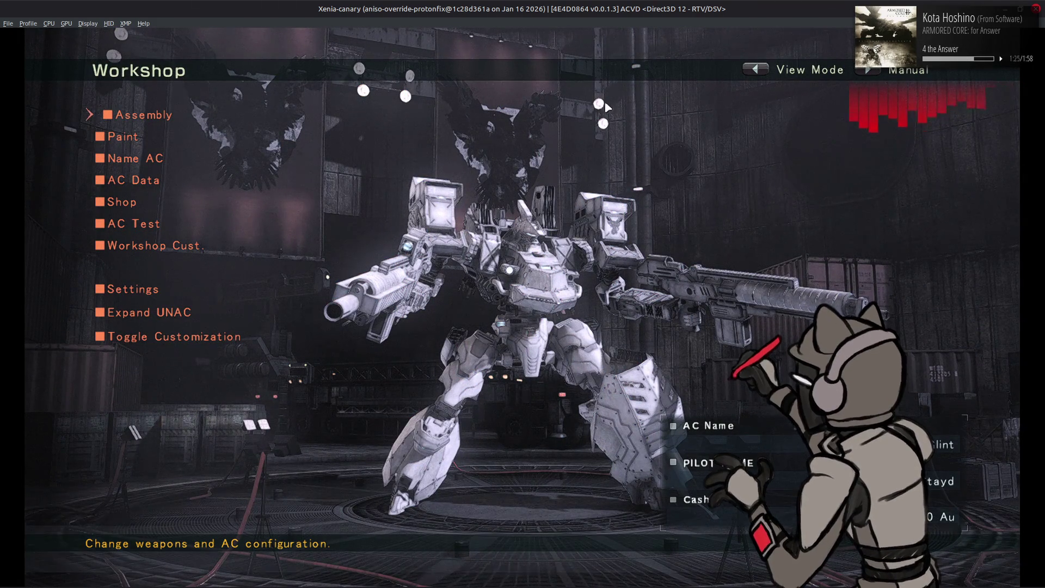
- Exit Xenia and bring Notepad++ to the front
click(7, 24)
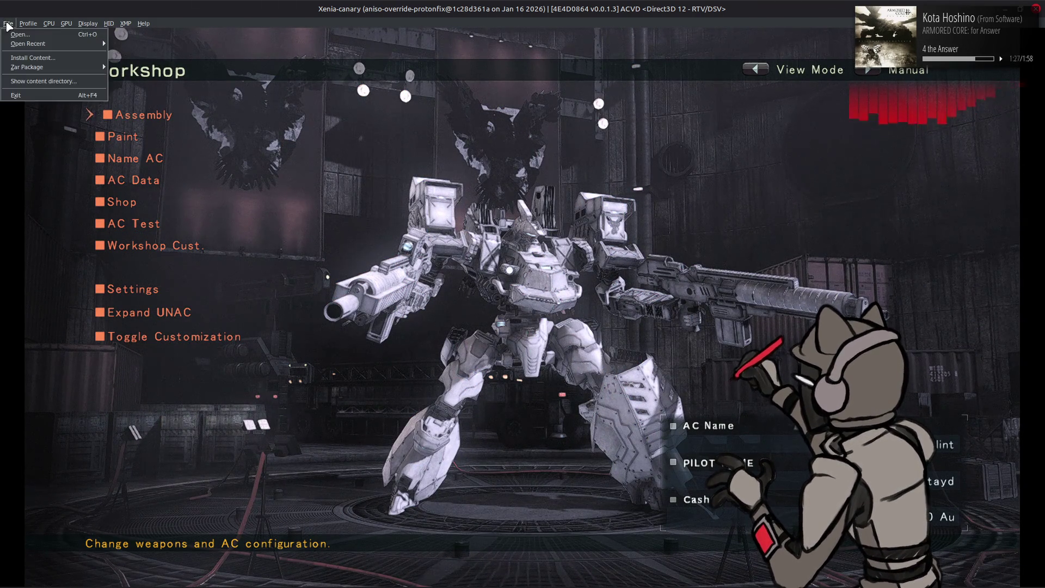
click(32, 98)
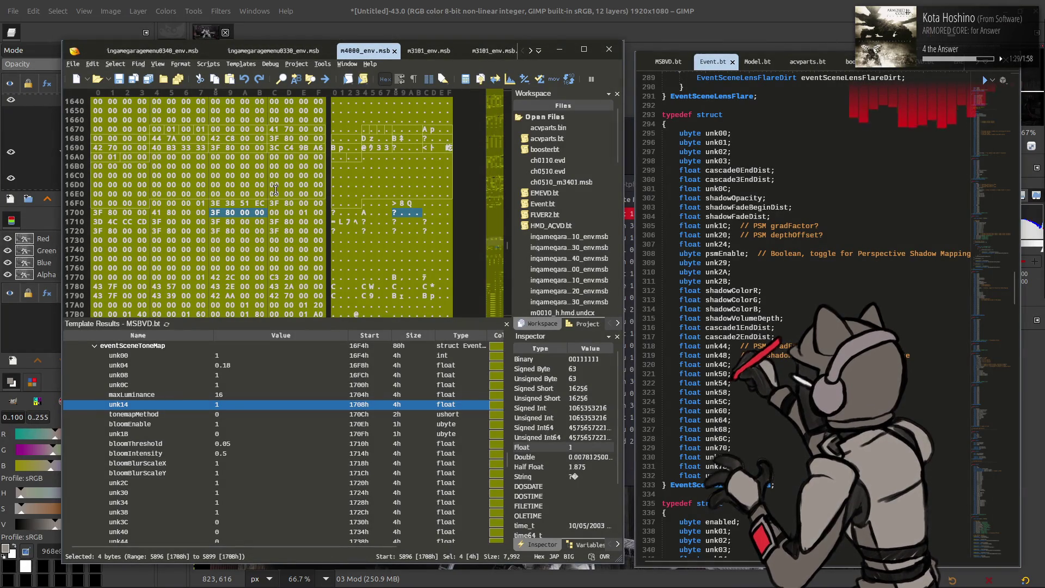
click(155, 579)
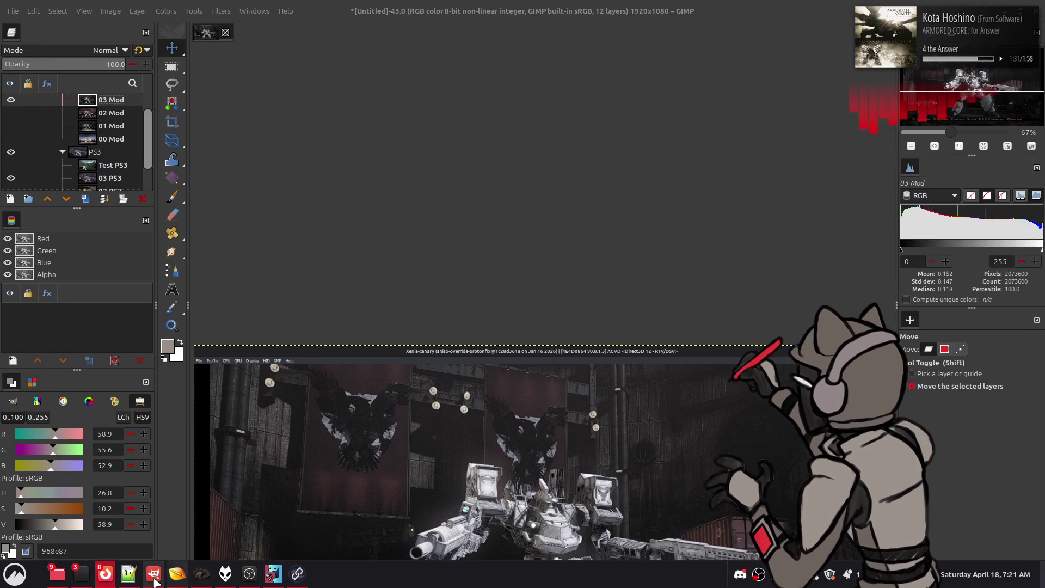
click(129, 574)
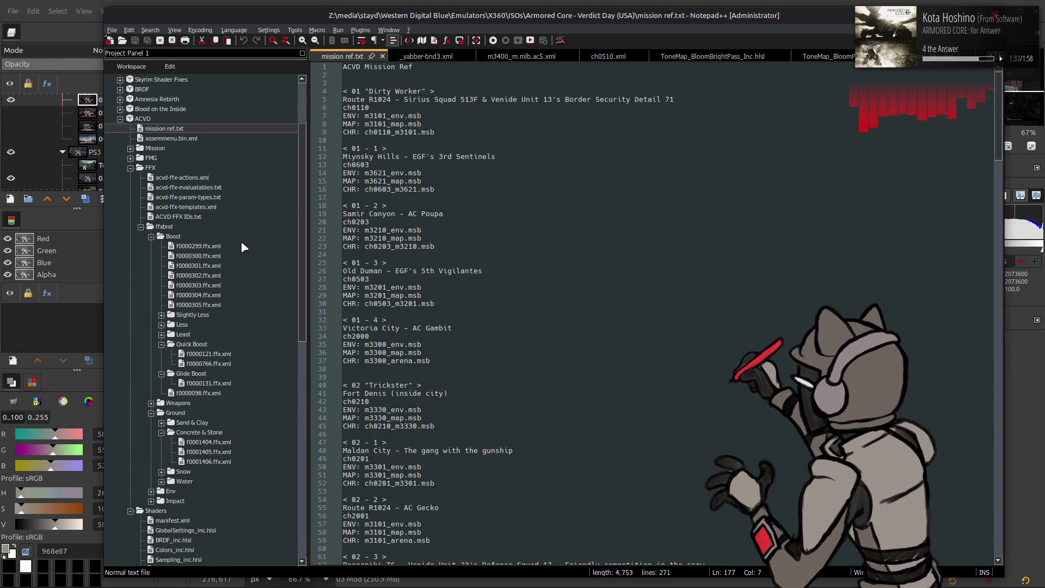
- Open FLVER_PS.hlsl from the Project Panel and scroll to its SHADING / OUTPUT section
scroll(196, 383, down, 4)
double_click(185, 422)
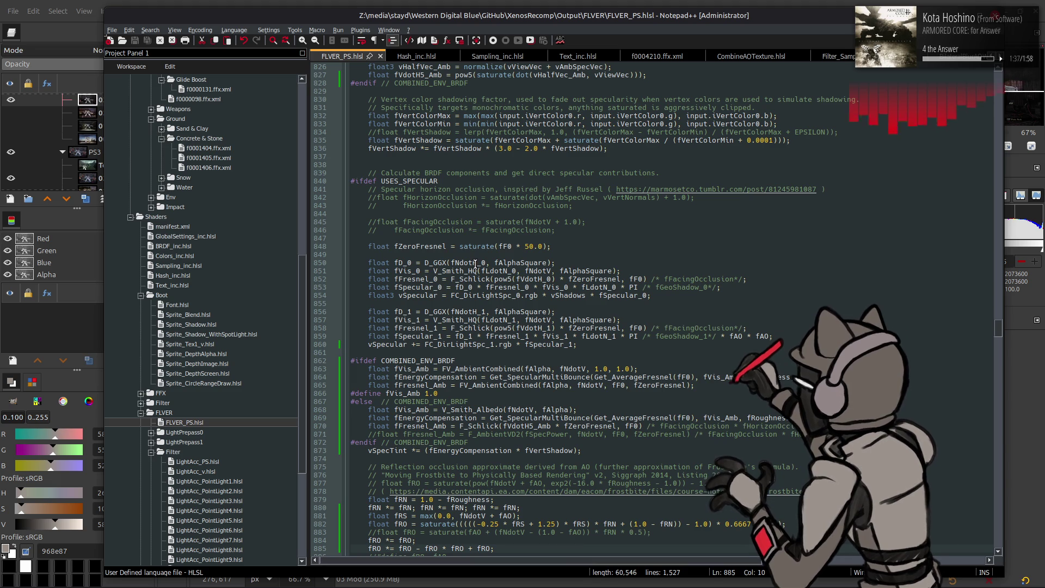
scroll(579, 264, down, 2)
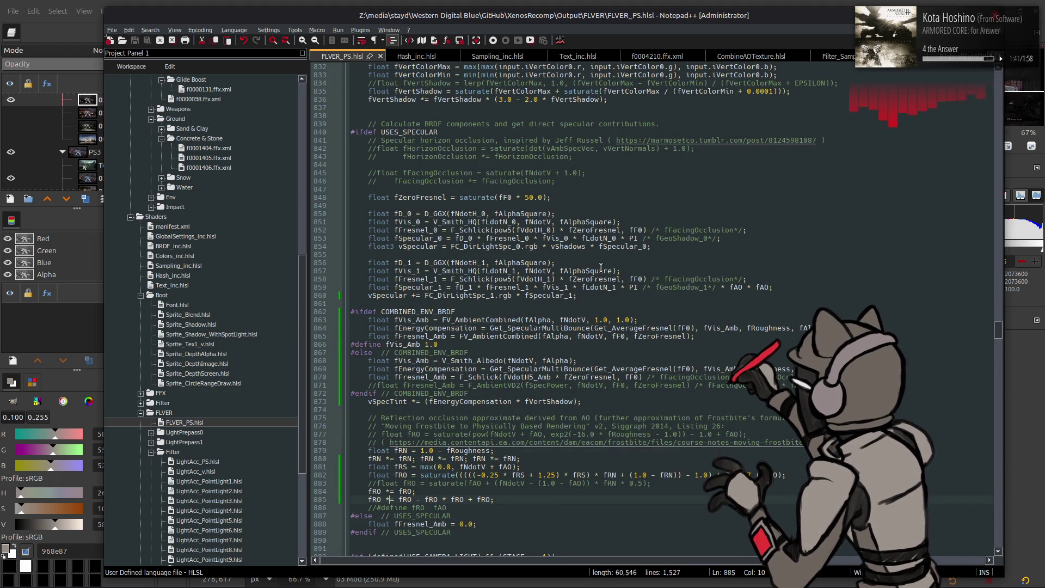
scroll(600, 268, up, 11)
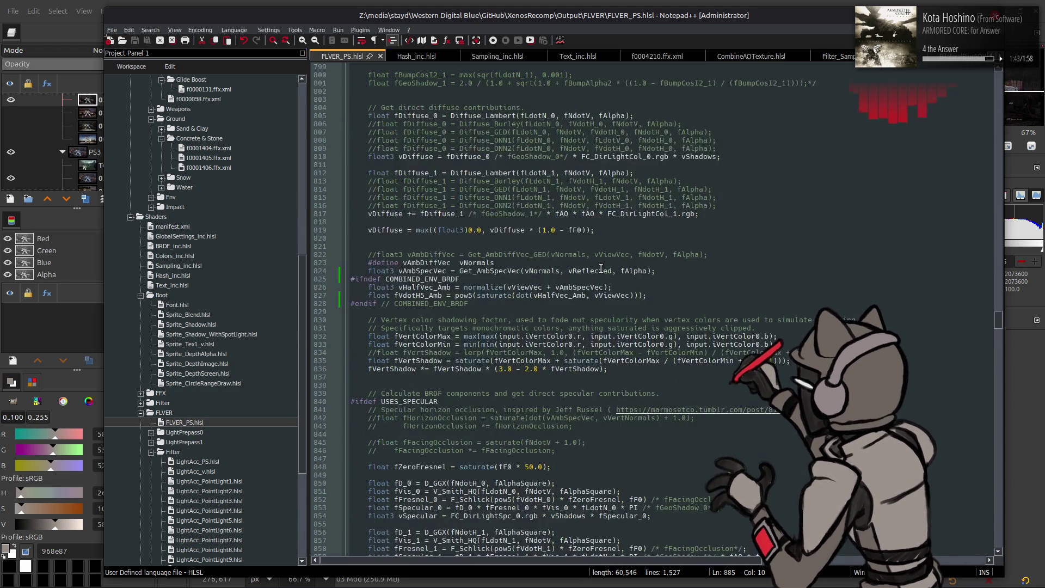
scroll(601, 267, up, 6)
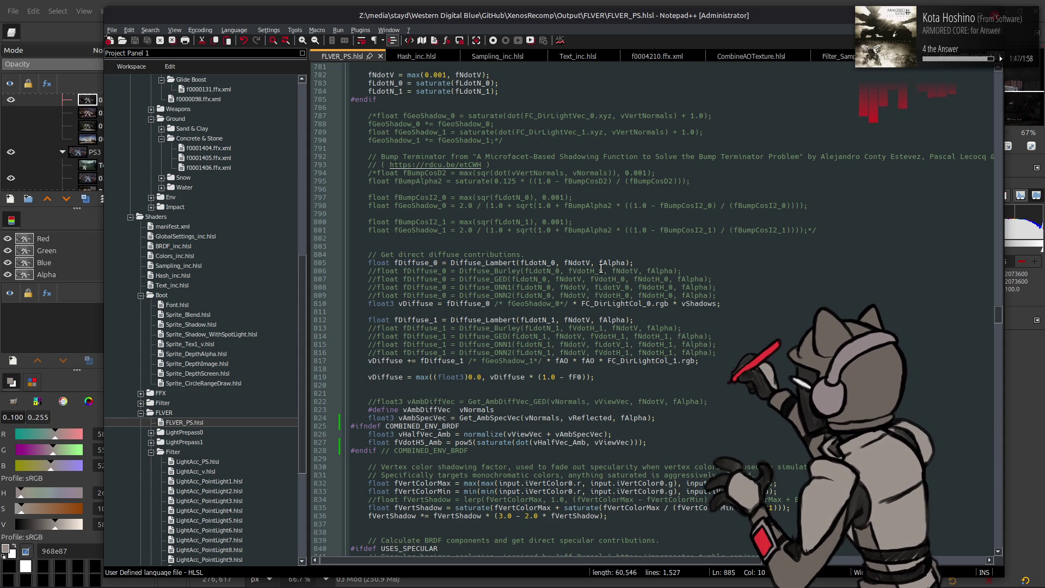
scroll(600, 268, up, 4)
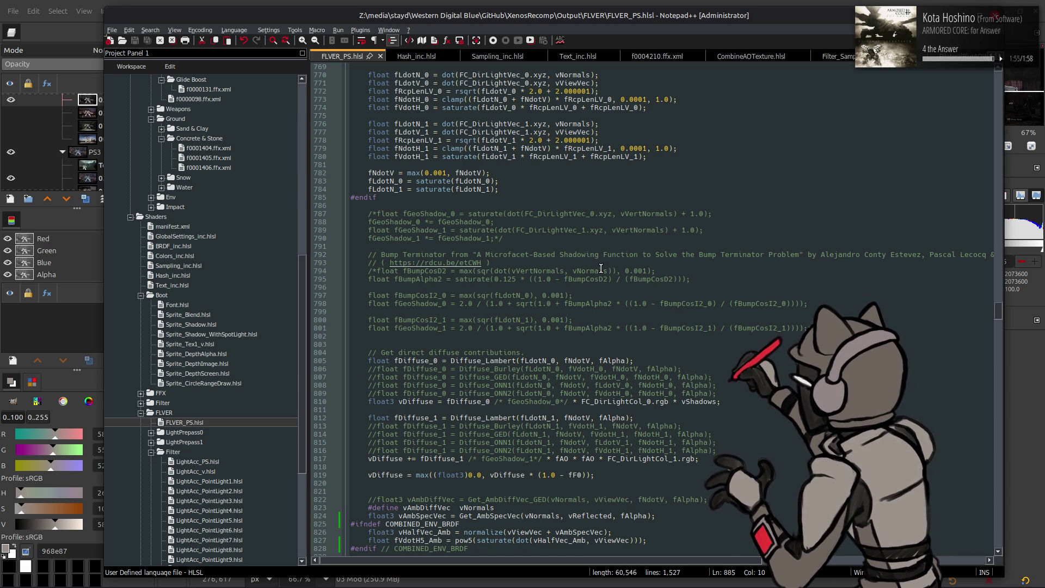
scroll(601, 268, up, 15)
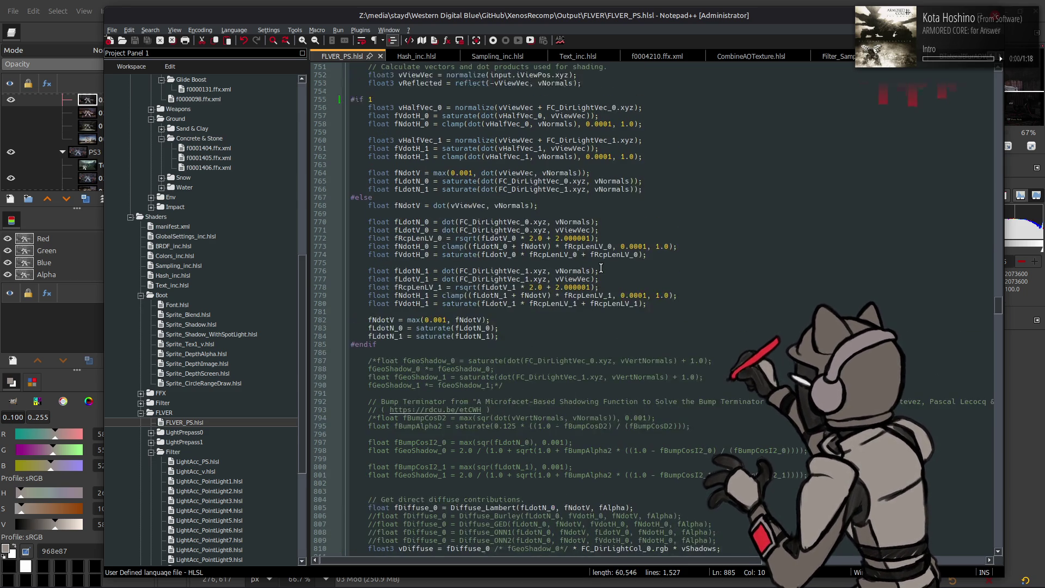
scroll(601, 267, up, 6)
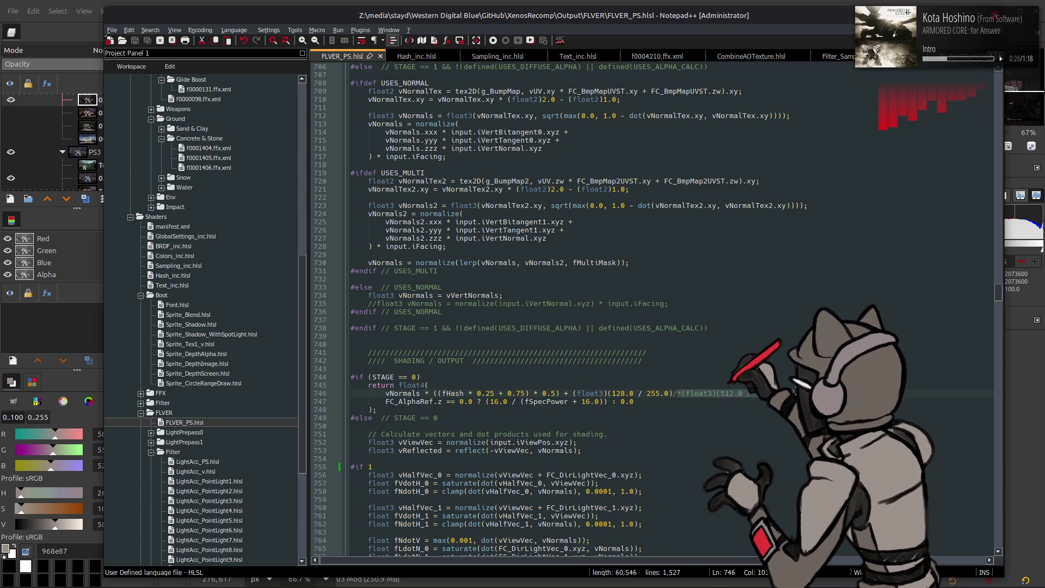
- Delete the commented-out 512.0 term on line 746, save FLVER_PS.hlsl, then select fRoughness on line 680
key(Delete)
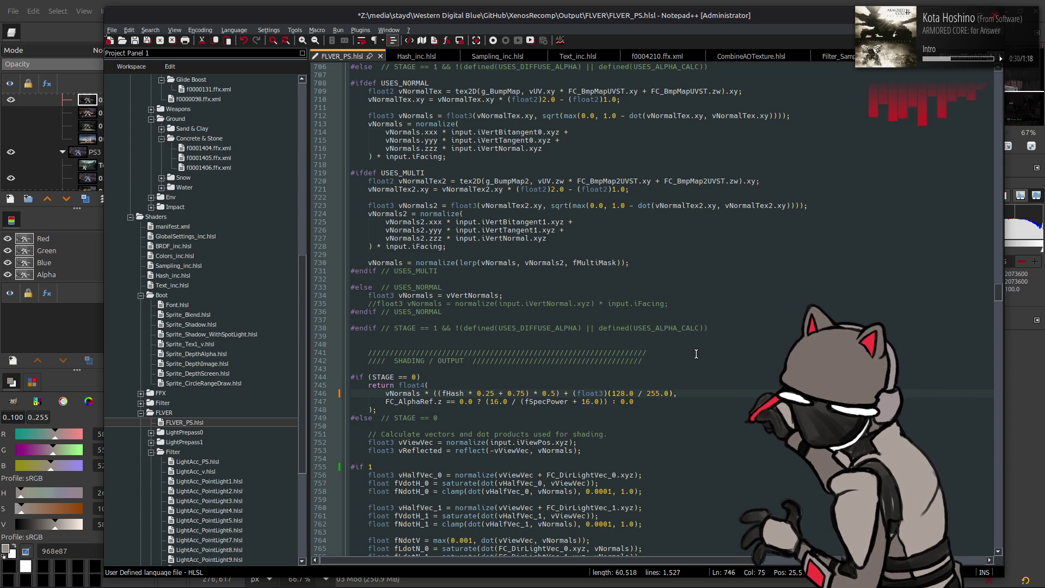
key(ctrl+s)
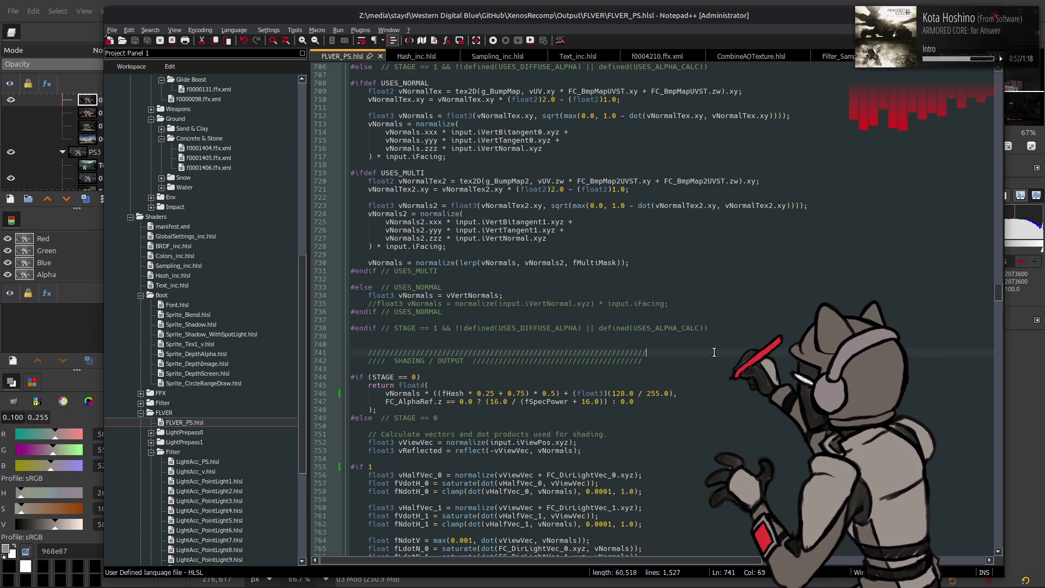
scroll(712, 349, up, 17)
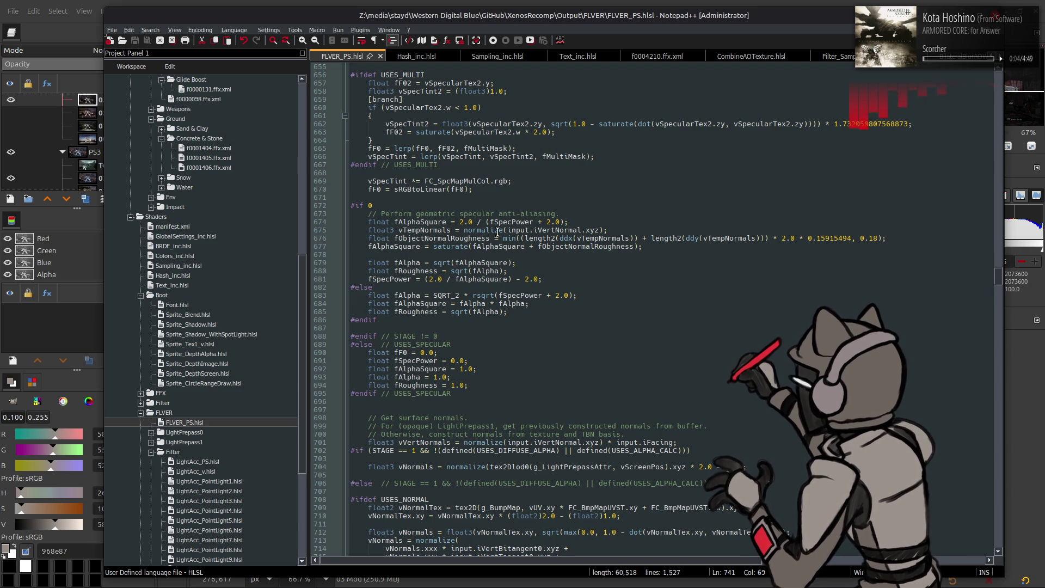
double_click(422, 270)
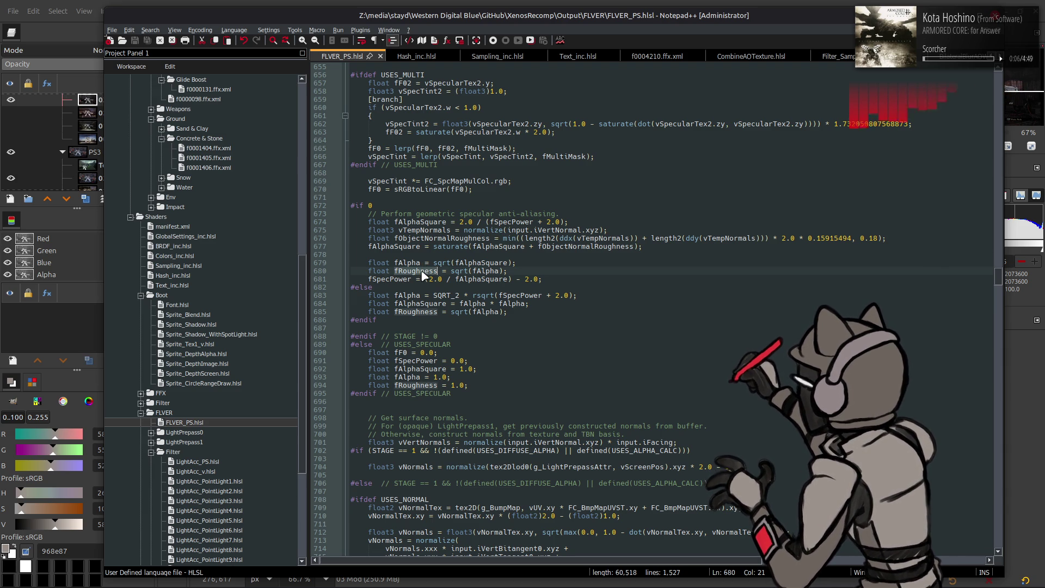
- Search for fRoughness and step through its uses, including lines 879 and 1050
key(ctrl+f)
key(Return)
key(Return)
key(Return)
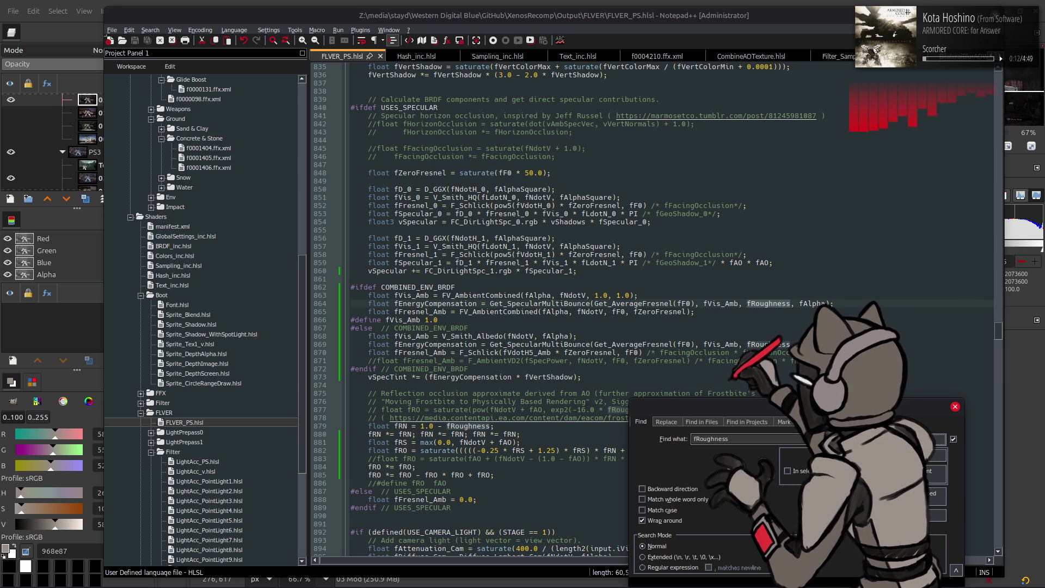
key(Return)
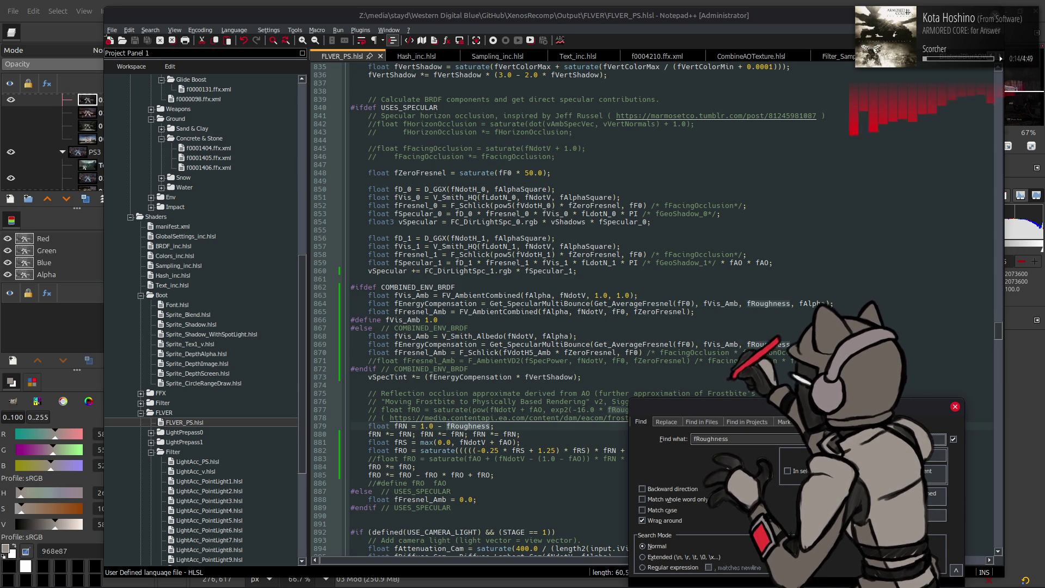
key(Return)
key(Return)
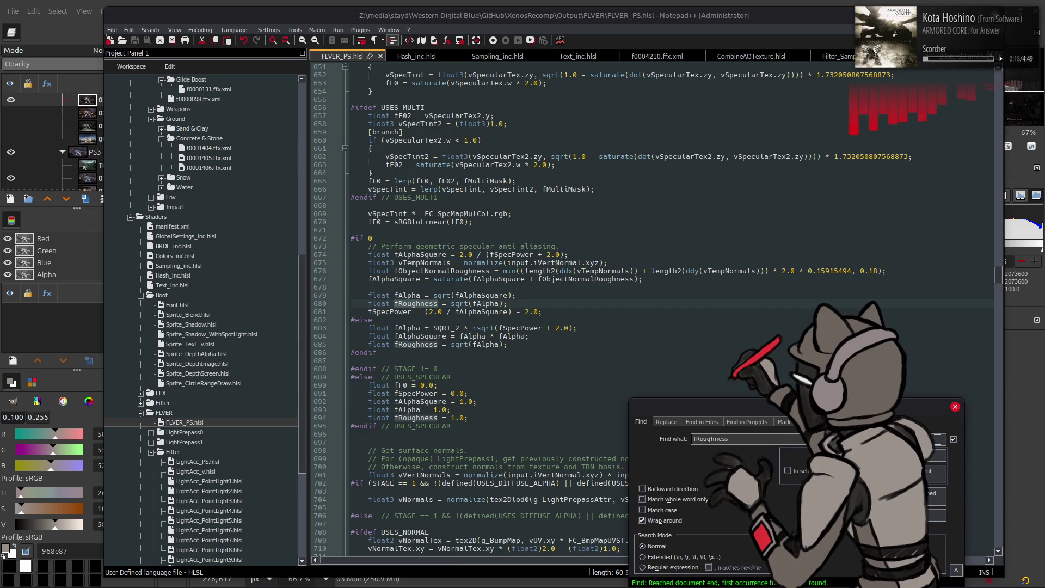
key(shift+Return)
key(shift+Return)
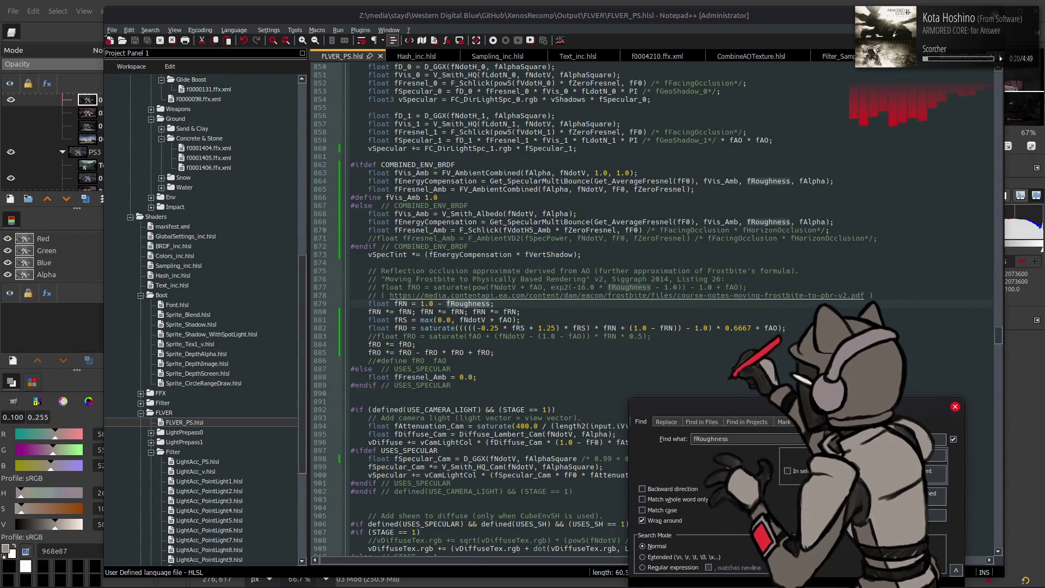
key(Return)
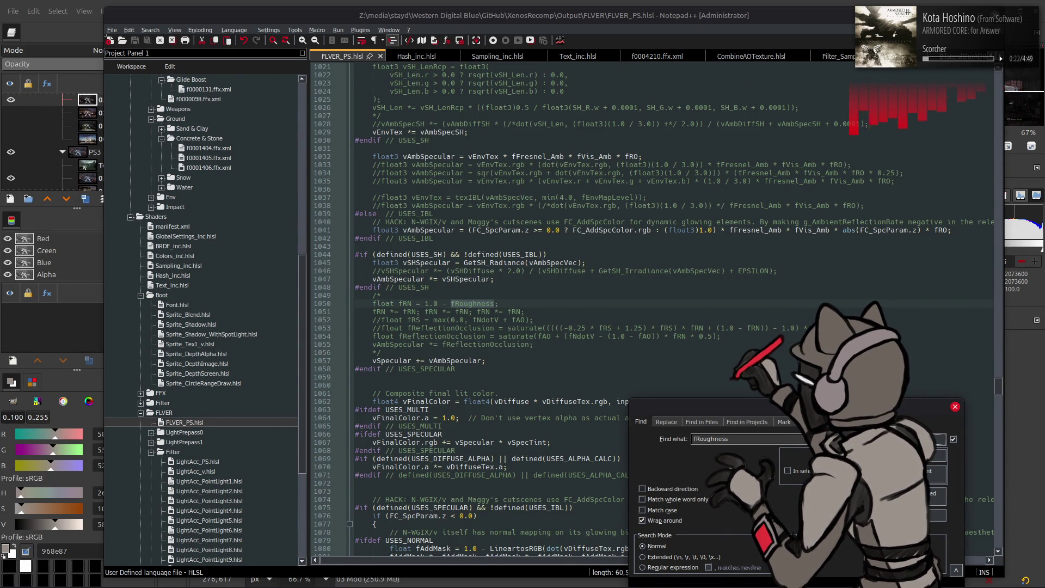
key(shift+Return)
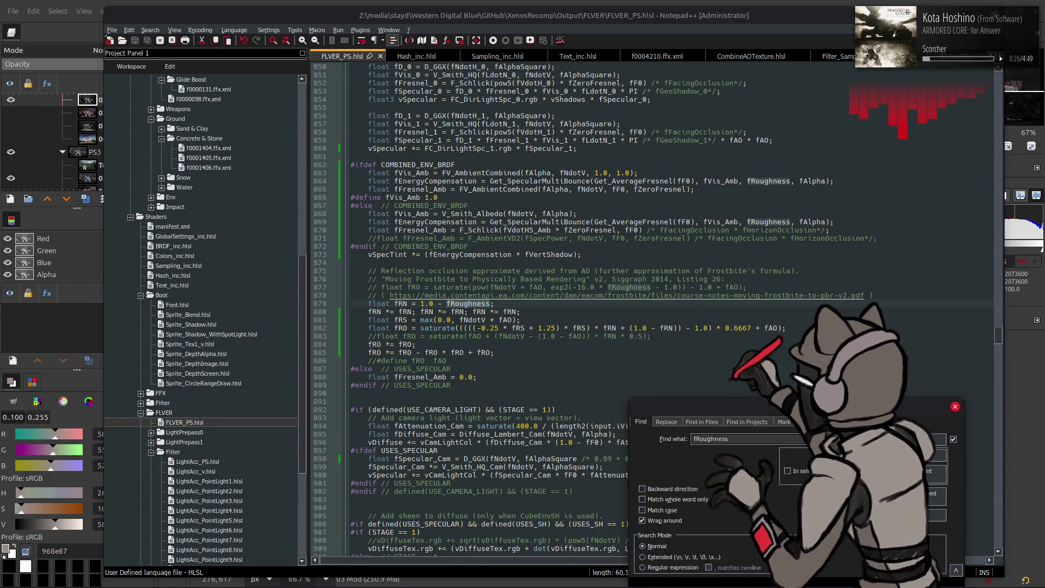
key(Escape)
- Return via line 746 to the geometric specular anti-aliasing #if block on line 672
click(524, 238)
key(ctrl+z)
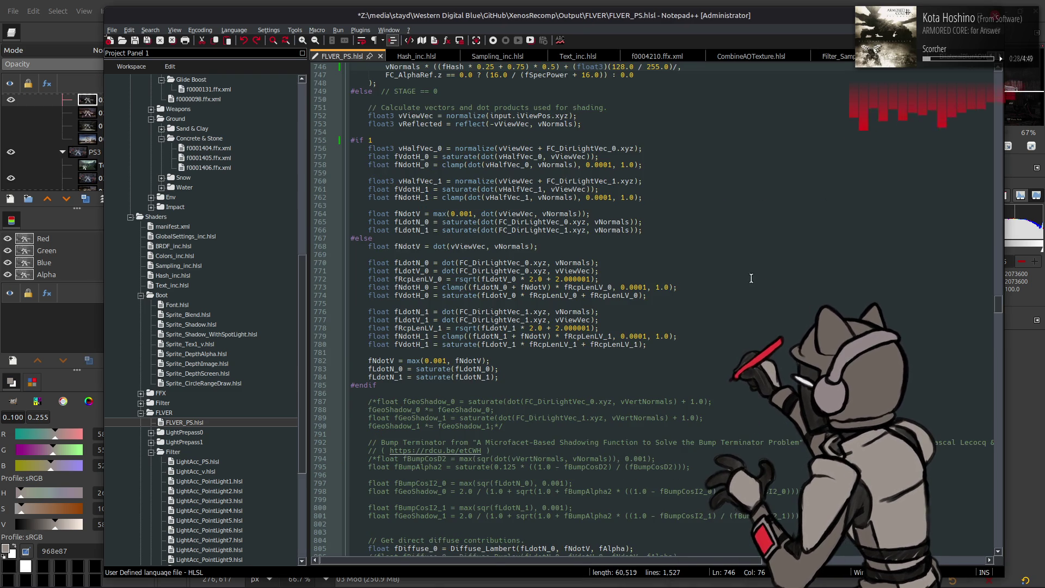
key(ctrl+z)
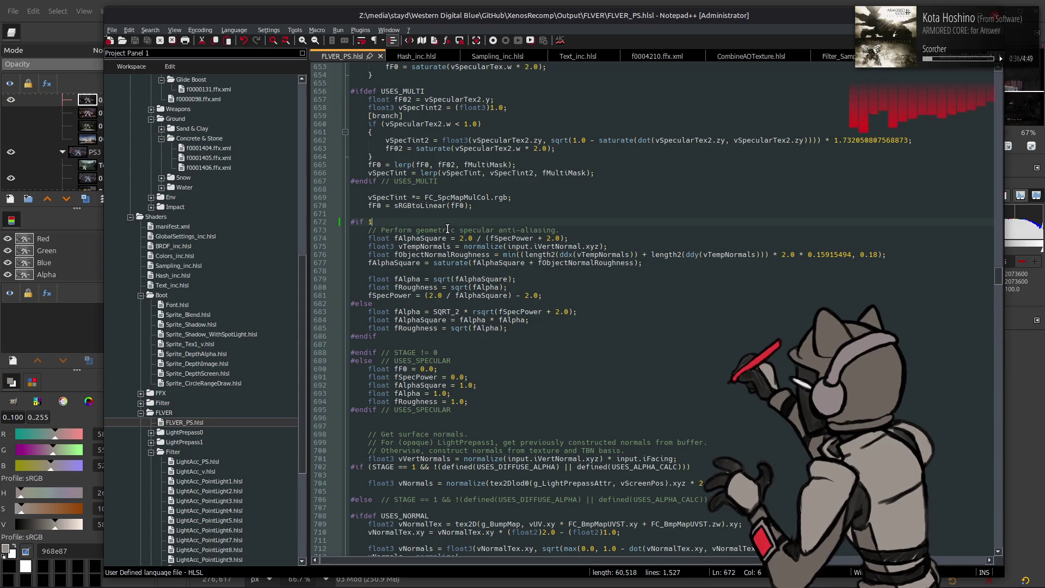
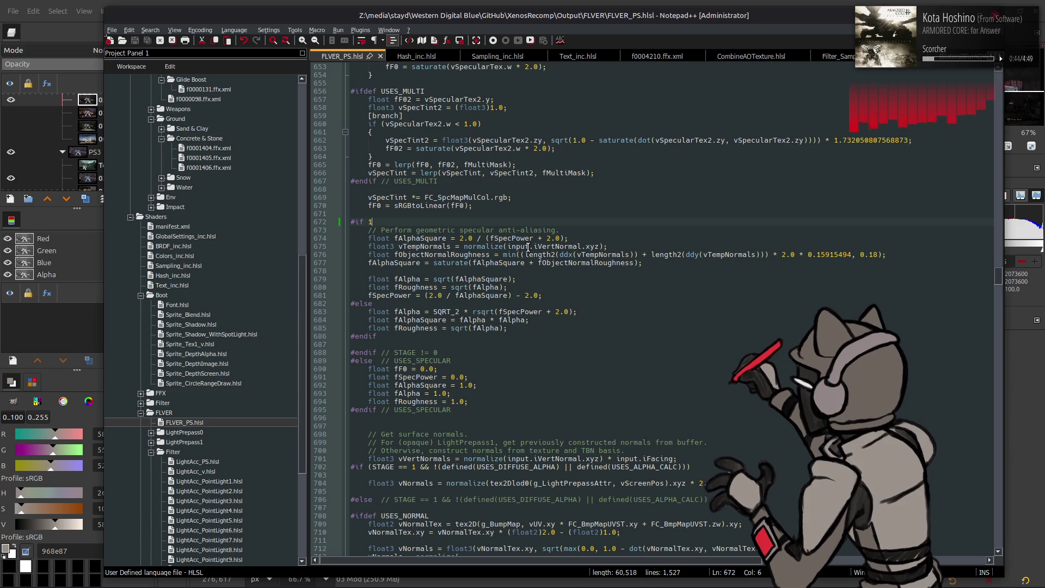
- Select DL_FREG_044 on line 513 to highlight its uses in FLVER_PS
scroll(560, 242, up, 4)
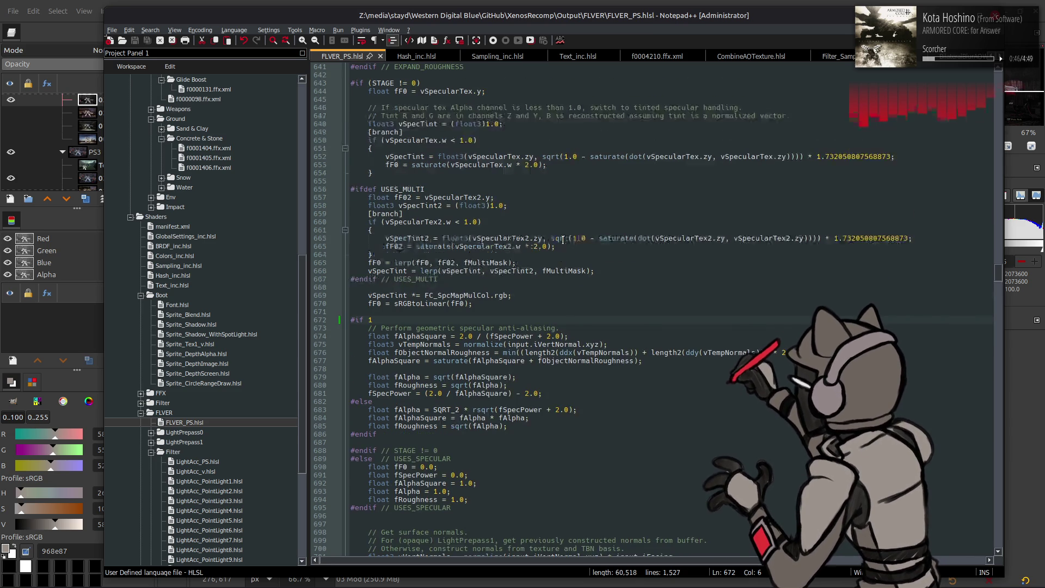
scroll(583, 234, up, 20)
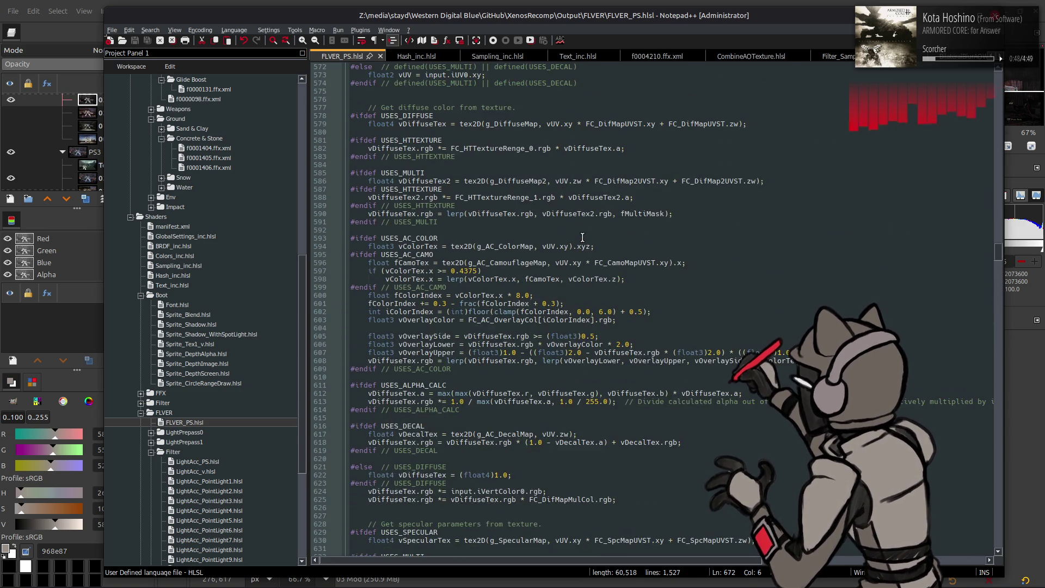
scroll(582, 237, down, 20)
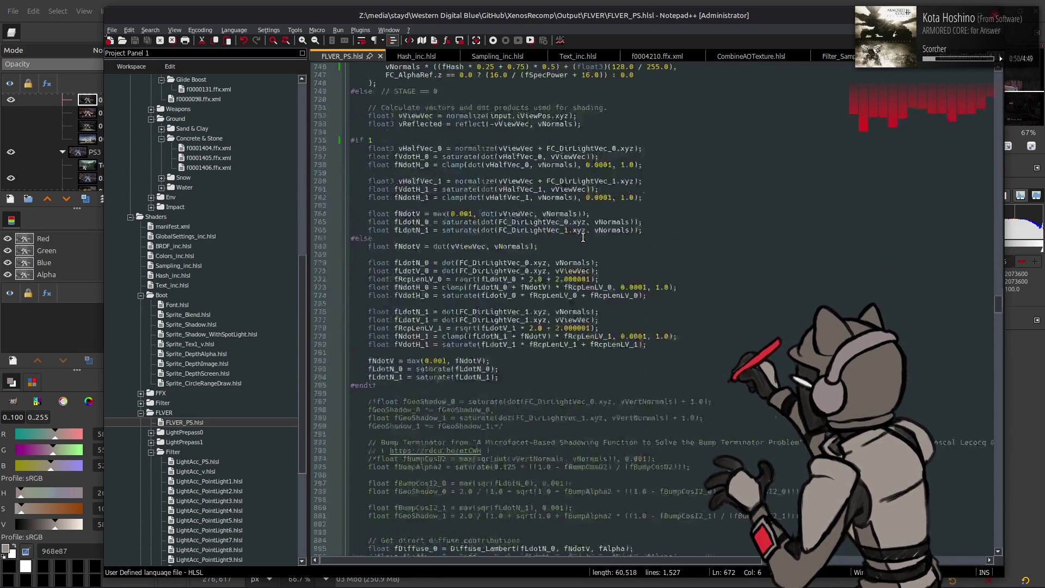
scroll(582, 237, up, 20)
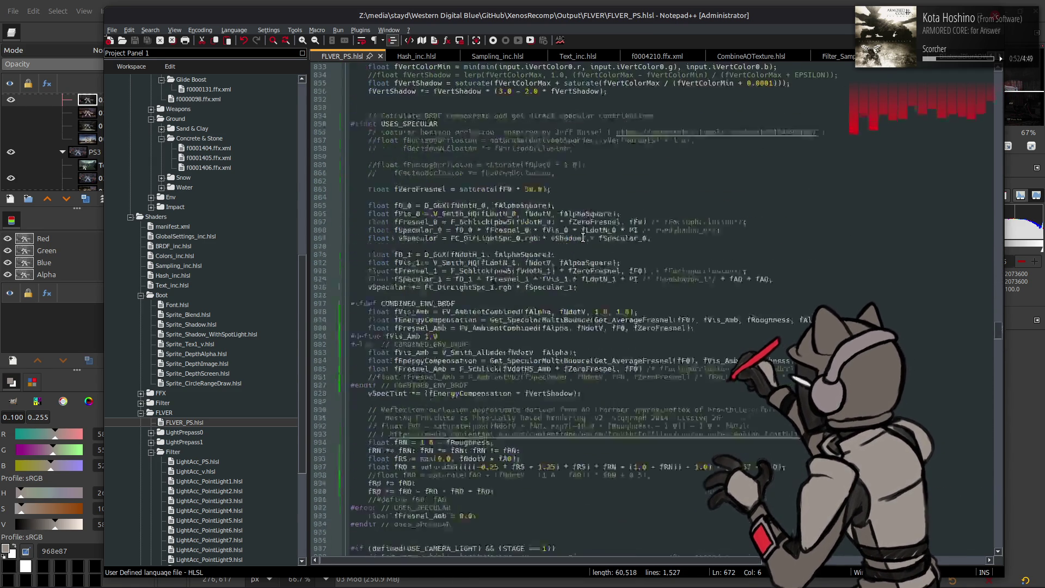
scroll(583, 237, up, 20)
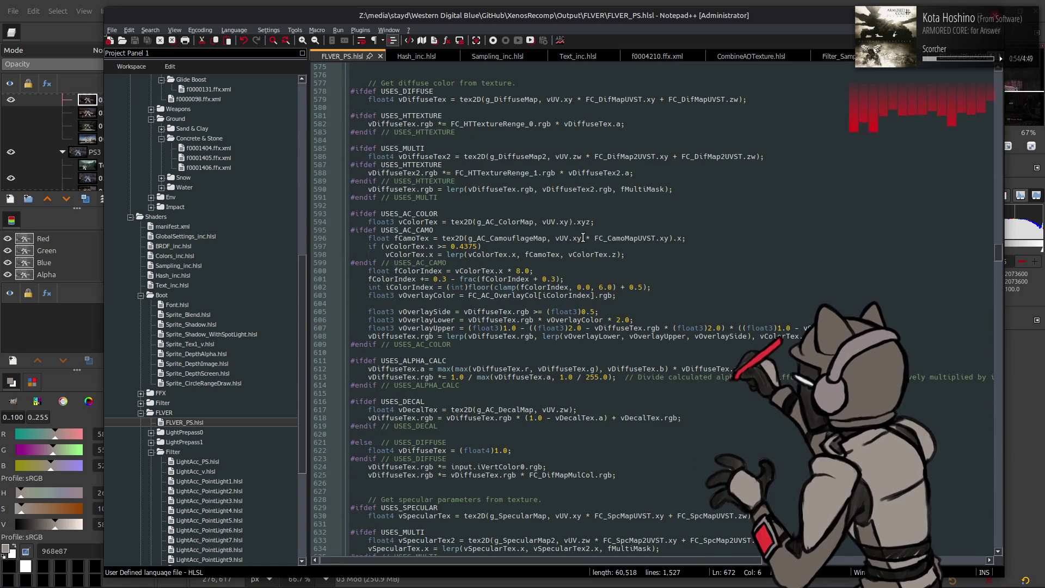
scroll(583, 237, up, 7)
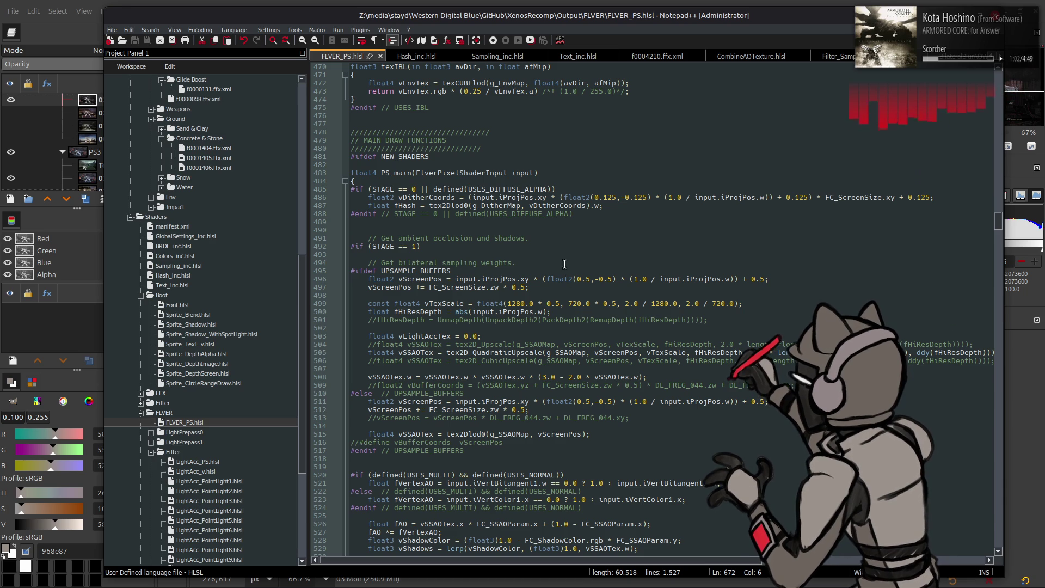
double_click(509, 417)
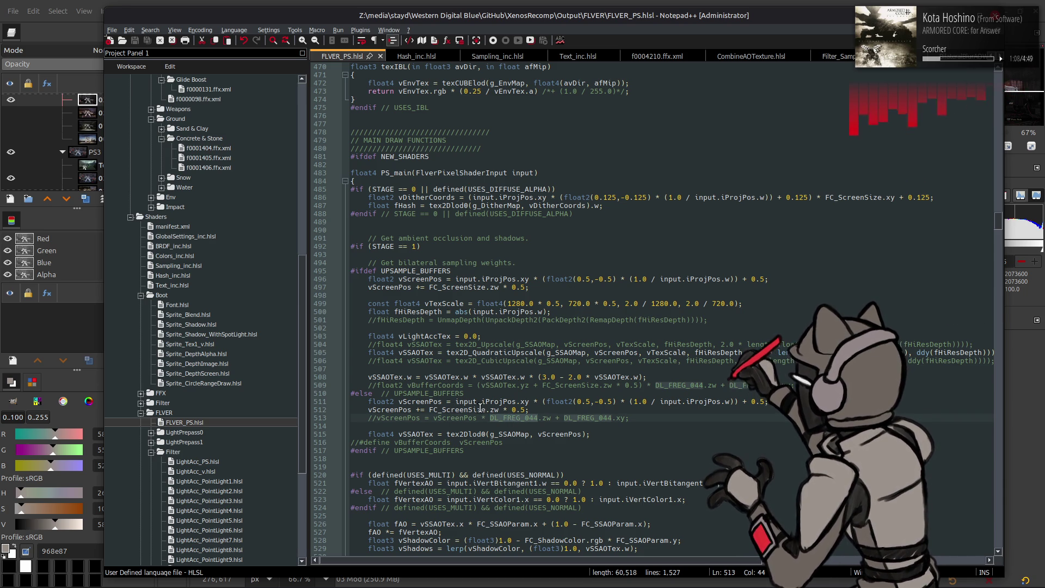
double_click(381, 417)
click(381, 417)
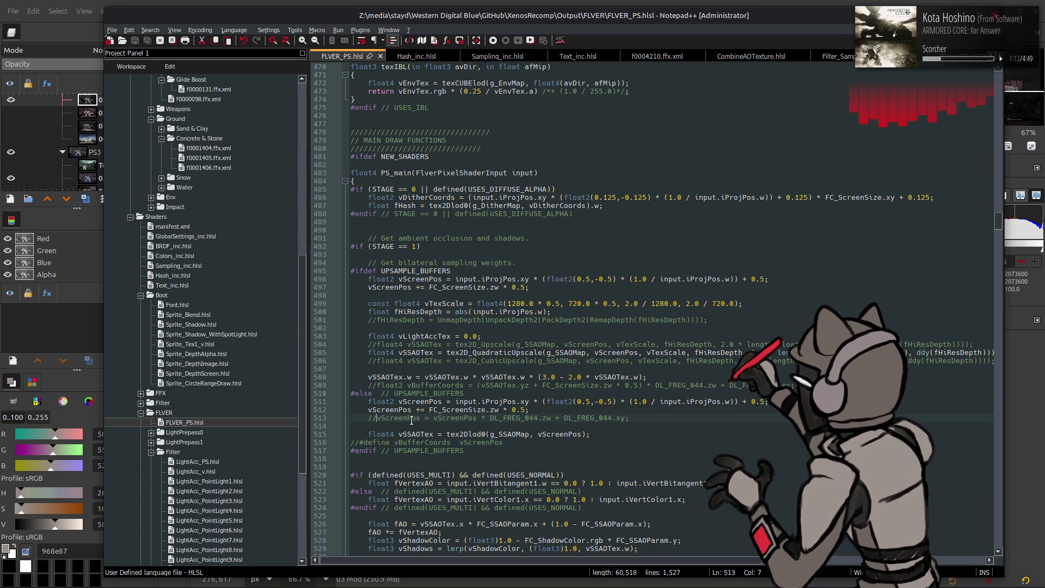
double_click(512, 417)
- Search through every DL_FREG_044 match, including its c44 register declaration on line 89
key(ctrl+f)
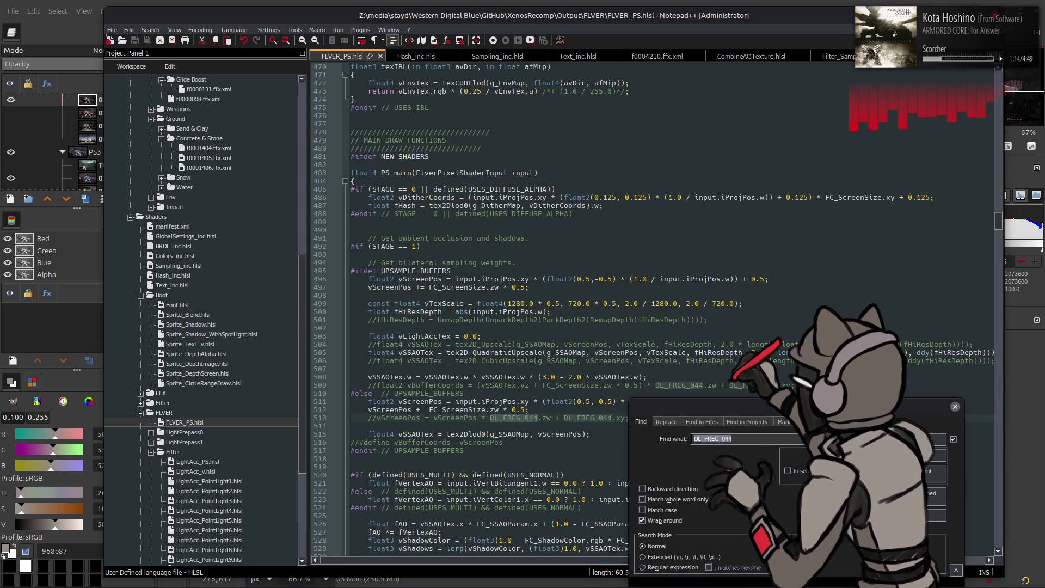
key(Return)
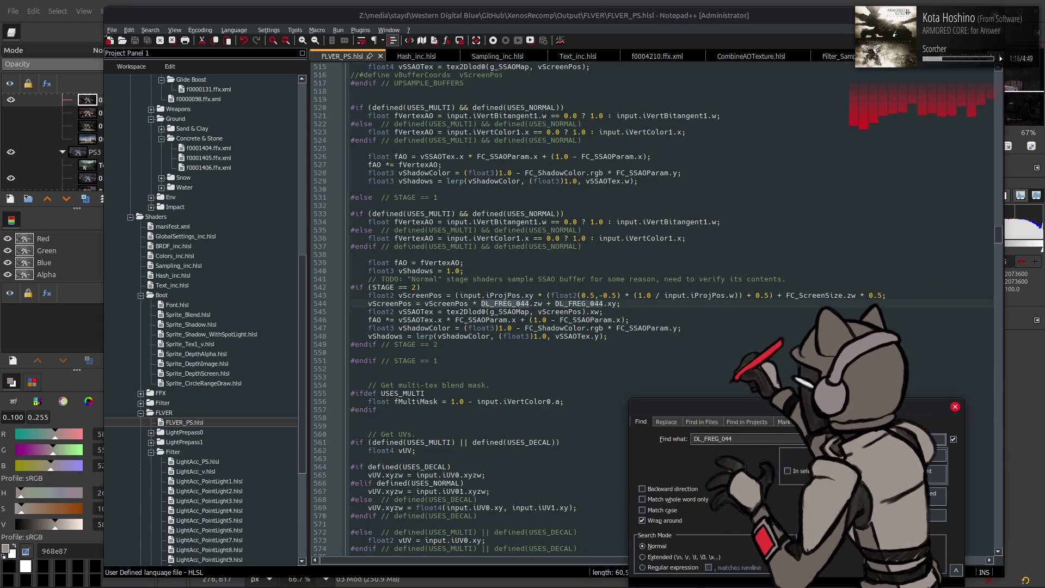
key(Return)
key(Return)
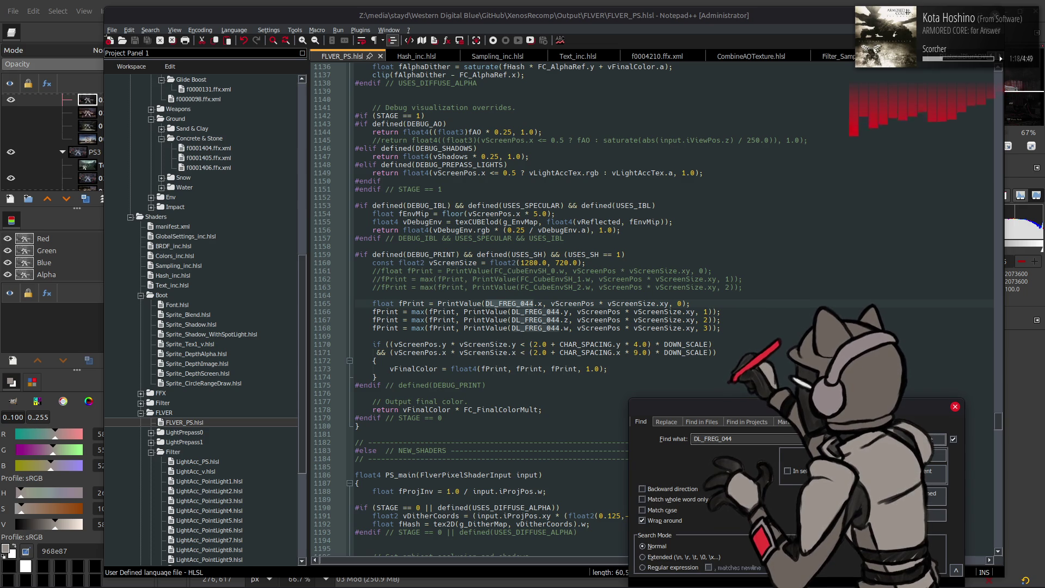
key(Return)
key(Return)
key(Return)
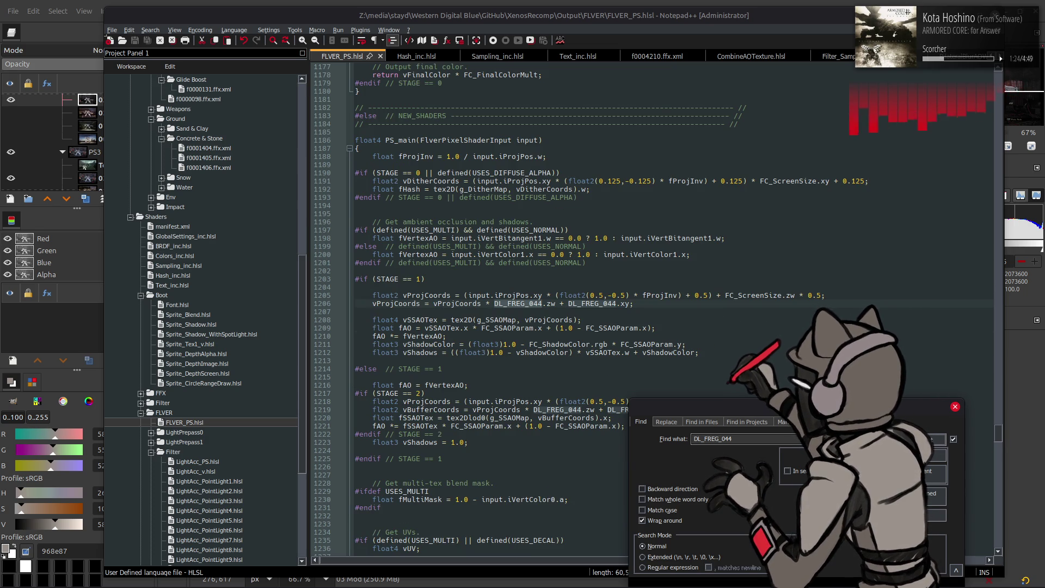
key(Return)
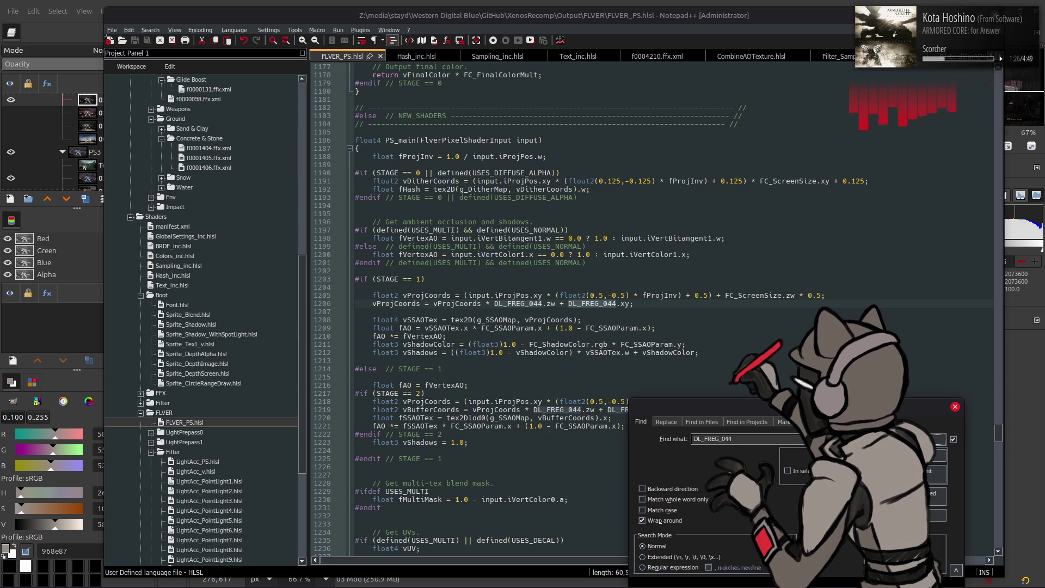
key(Return)
scroll(703, 323, down, 2)
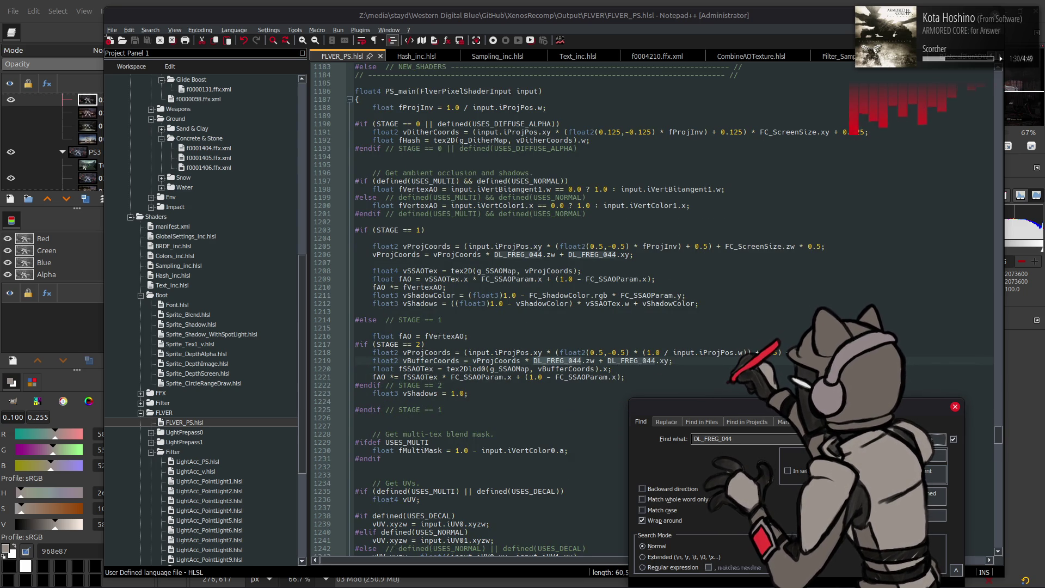
key(Return)
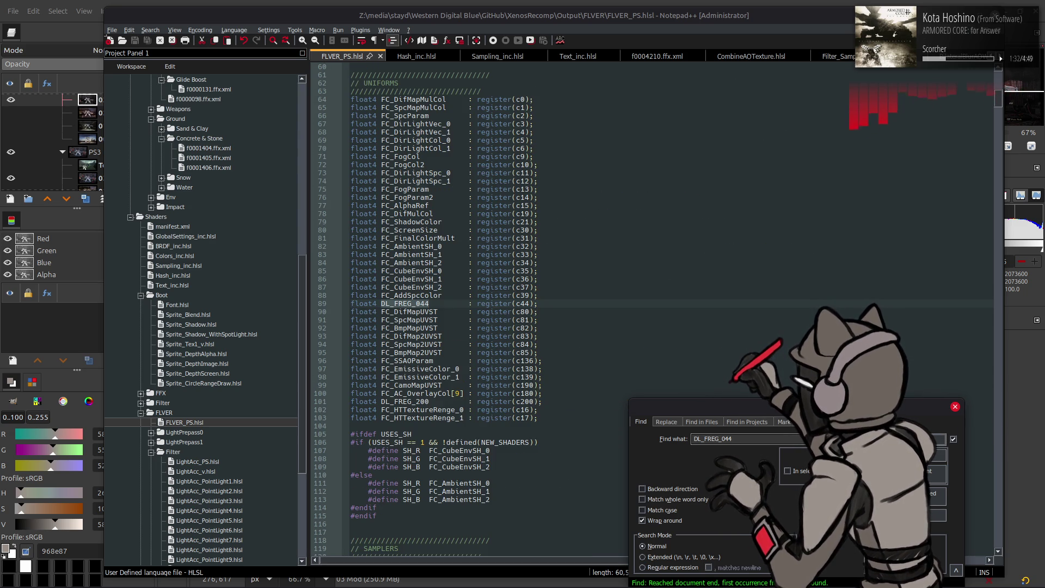
key(shift+Return)
key(Escape)
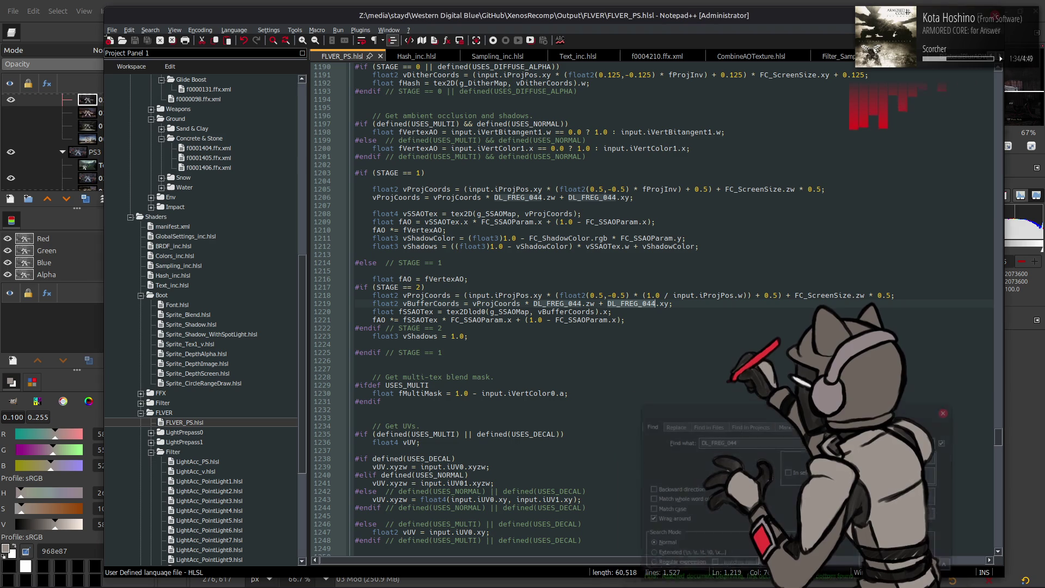
- Search vProjCoords and step through its uses, including lines 1219 and 1411
click(433, 297)
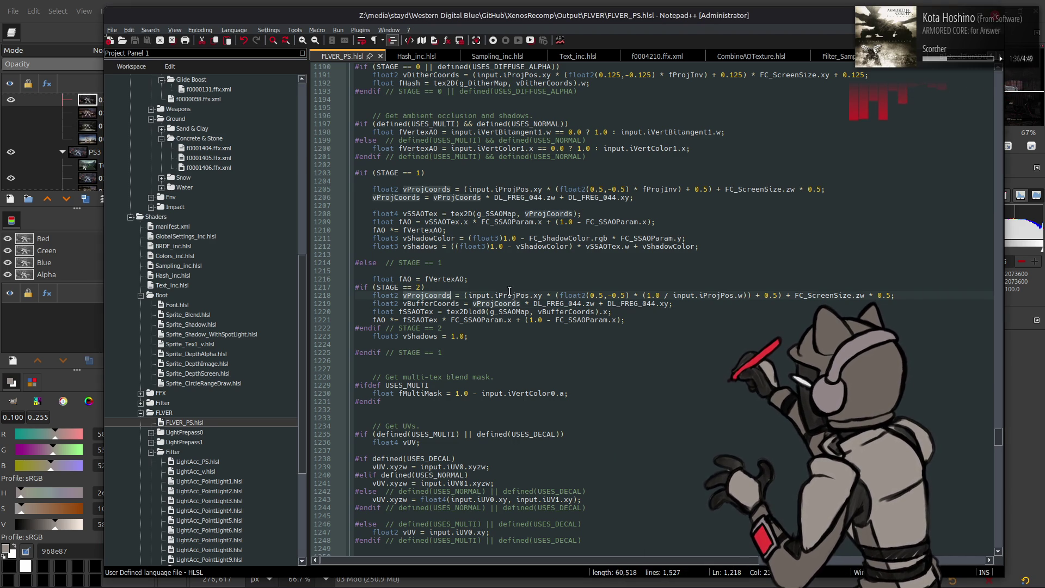
key(ctrl+f)
key(Return)
key(Return)
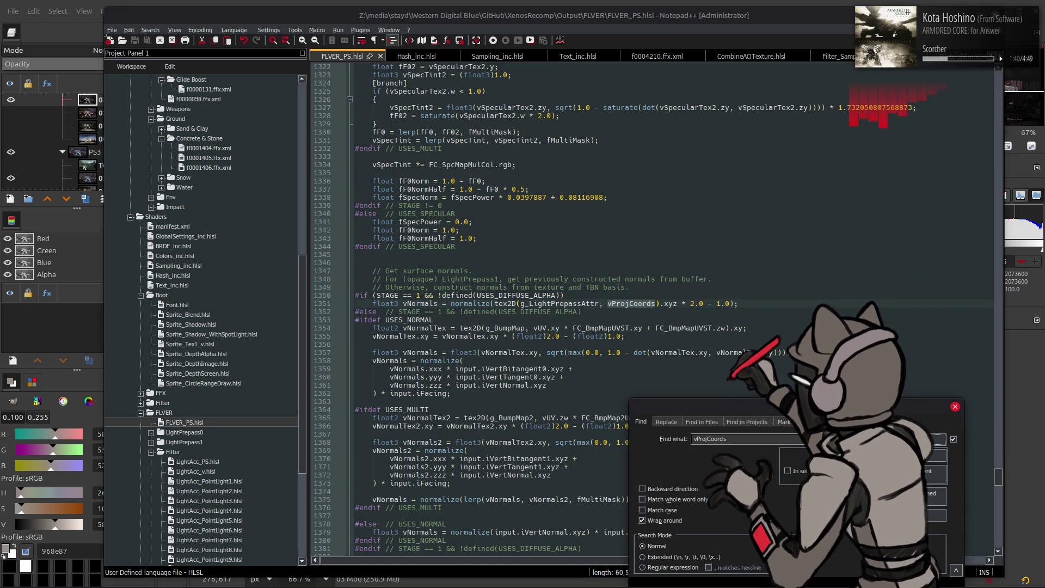
key(shift+Return)
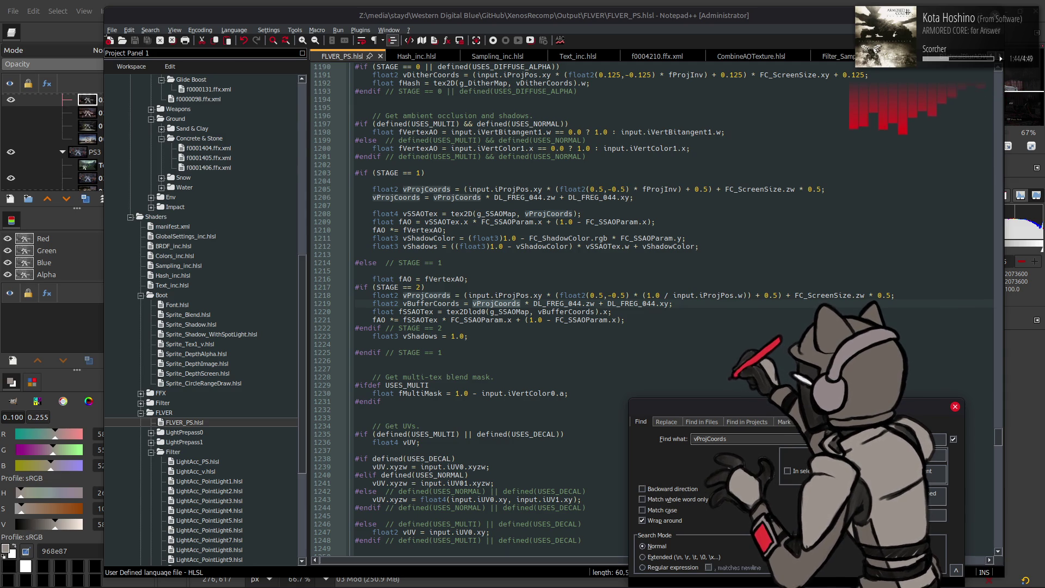
key(Return)
key(Return)
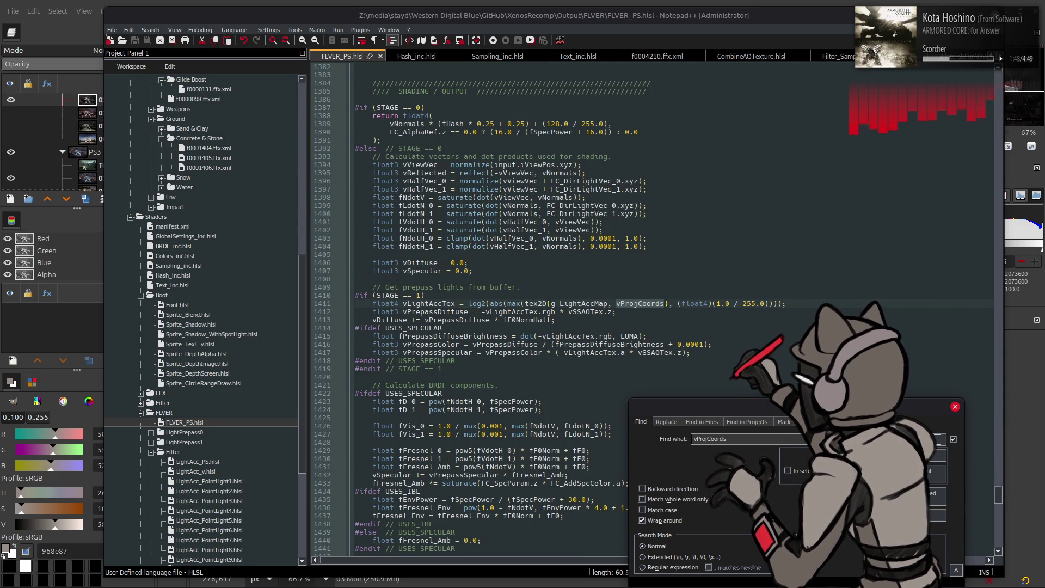
key(Return)
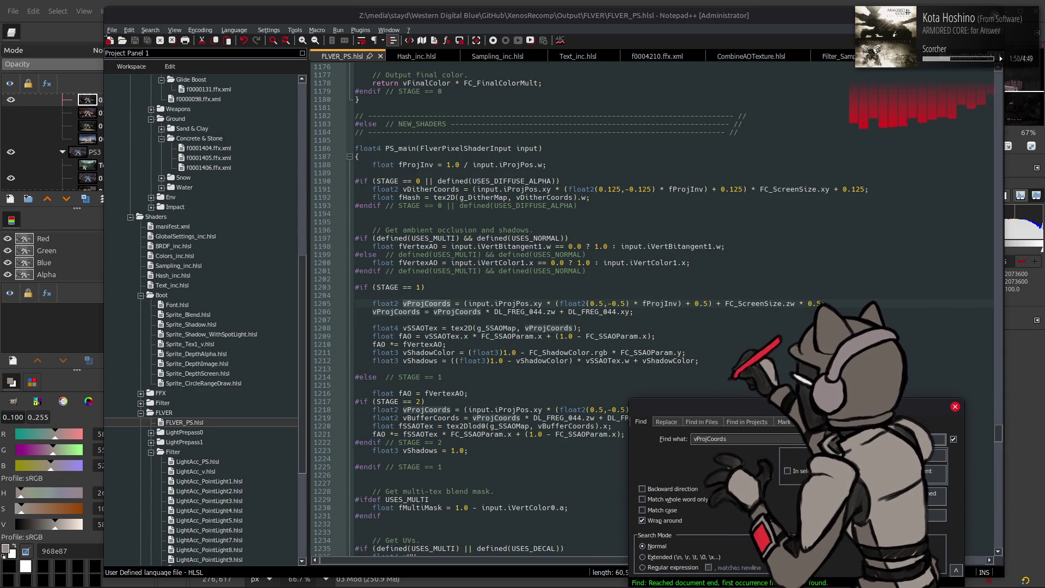
key(Return)
key(Return)
key(Return)
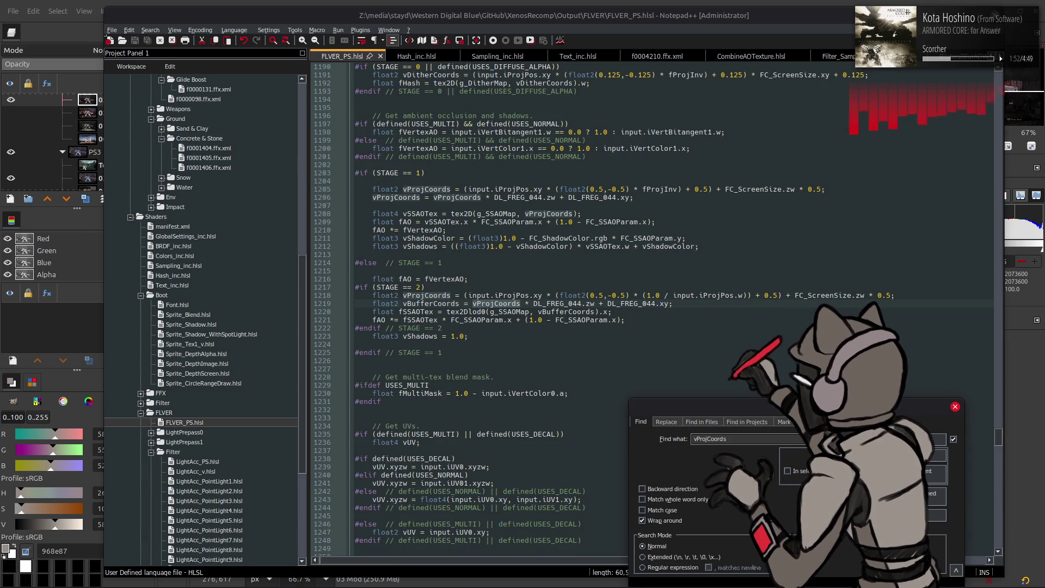
- Select vBufferCoords on line 1219 and search for it in the stage 2 block
double_click(431, 304)
key(ctrl+f)
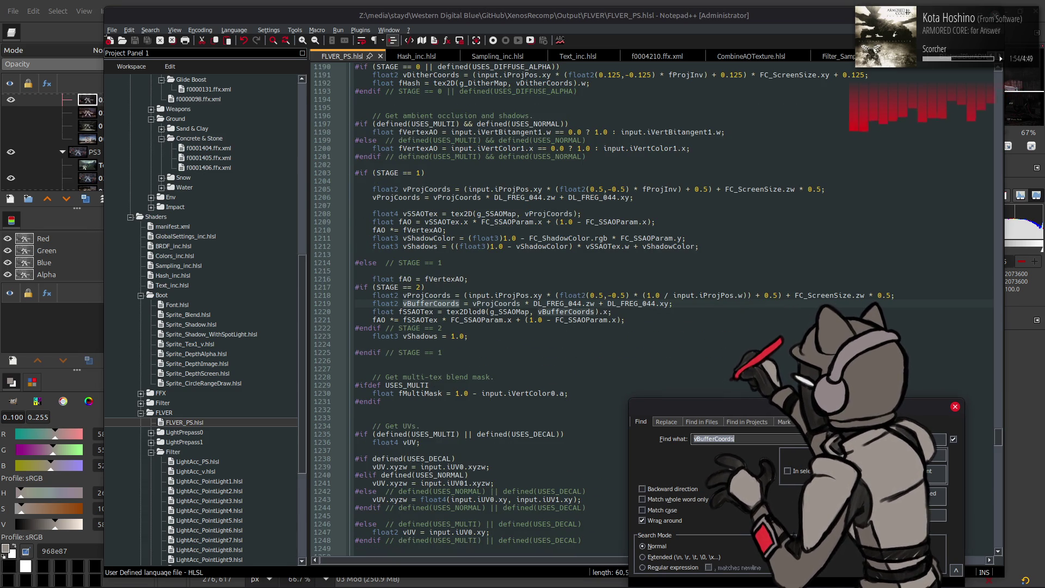
key(Escape)
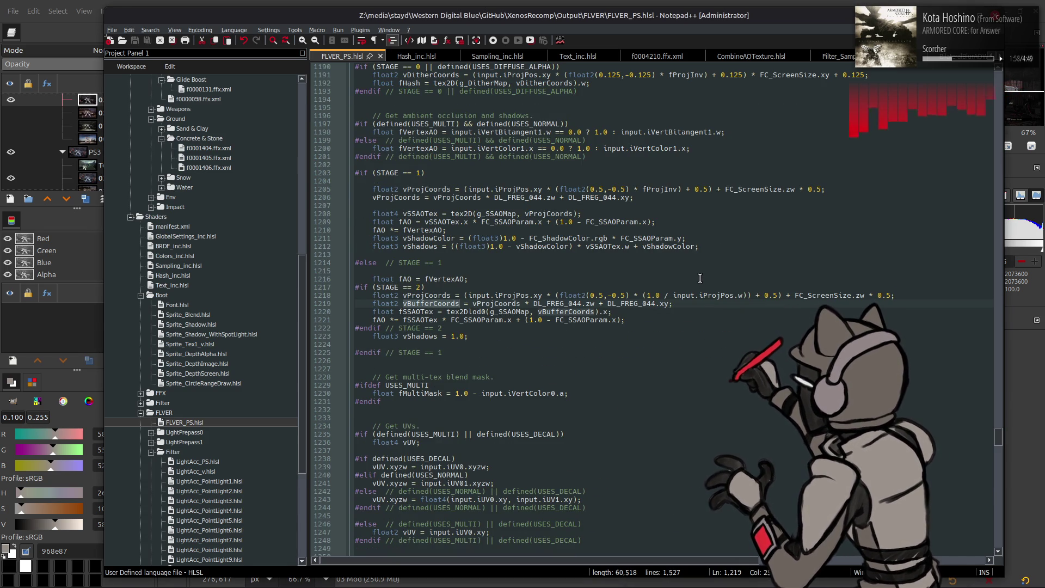
scroll(696, 283, up, 3)
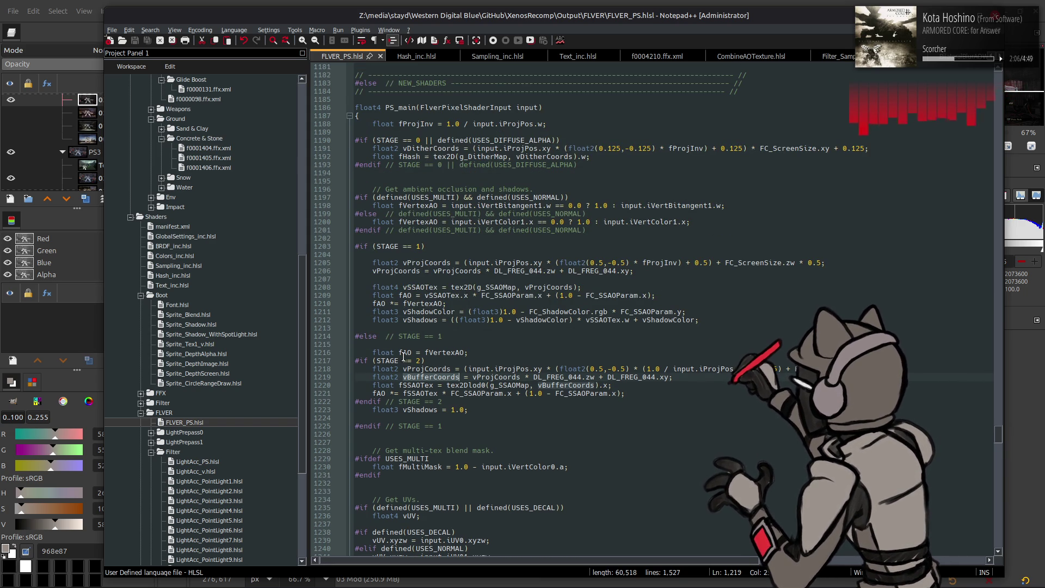
click(185, 236)
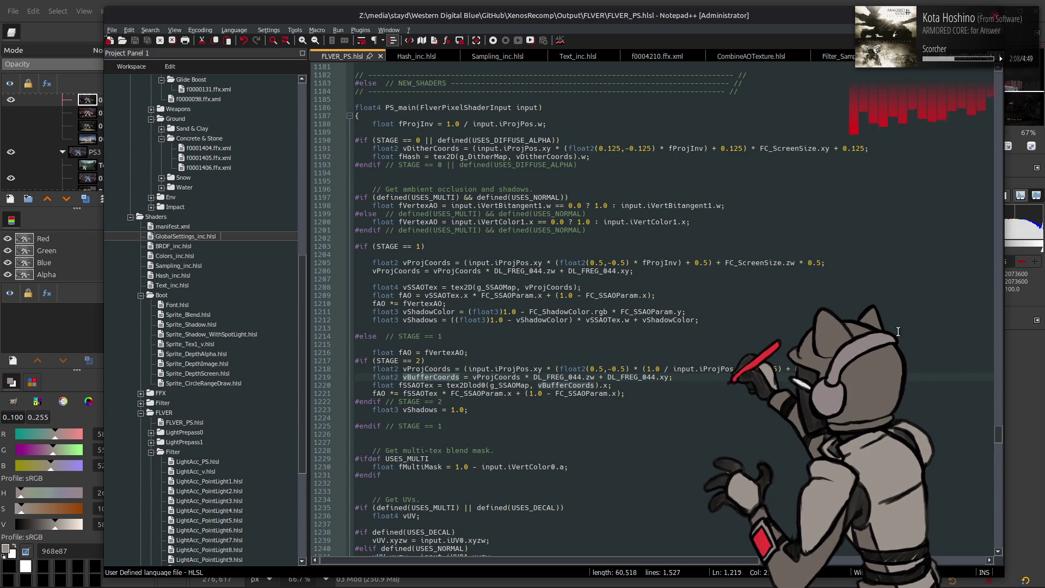
mouse_move(1002, 441)
mouse_down()
mouse_move(967, 71)
mouse_move(958, 315)
mouse_up()
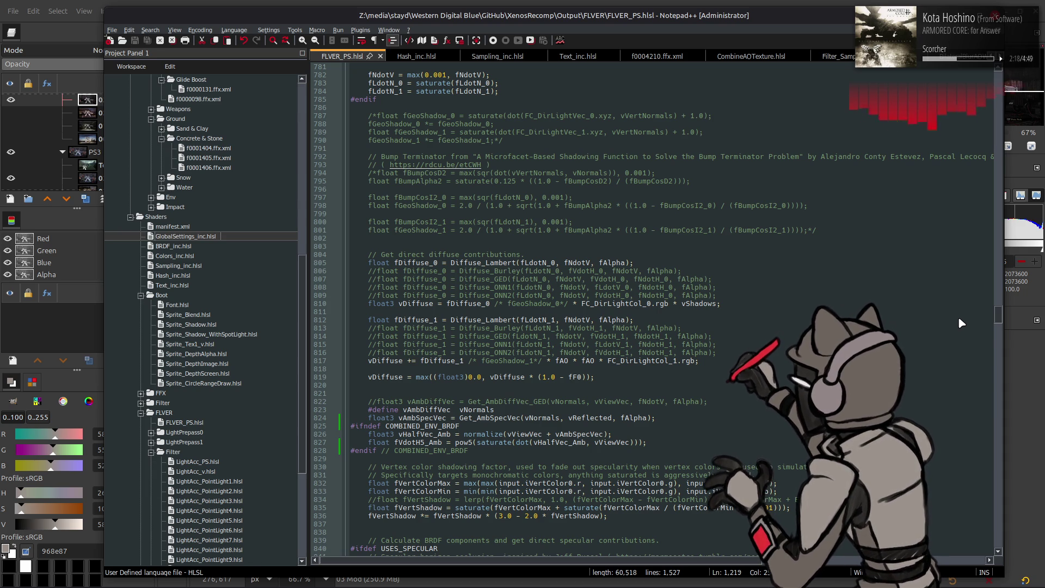
drag(958, 316, 952, 339)
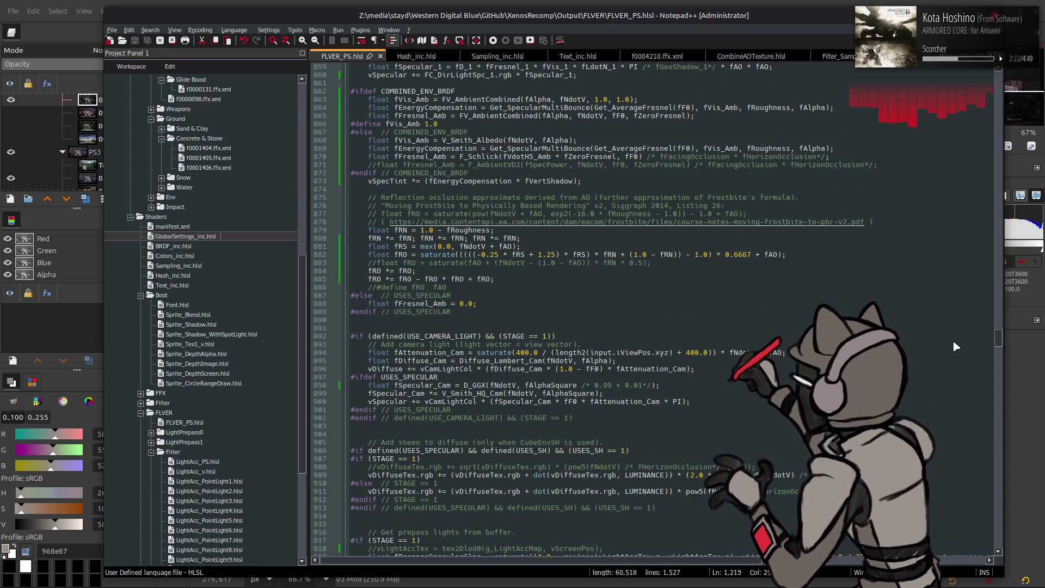
scroll(952, 346, down, 5)
scroll(952, 347, down, 5)
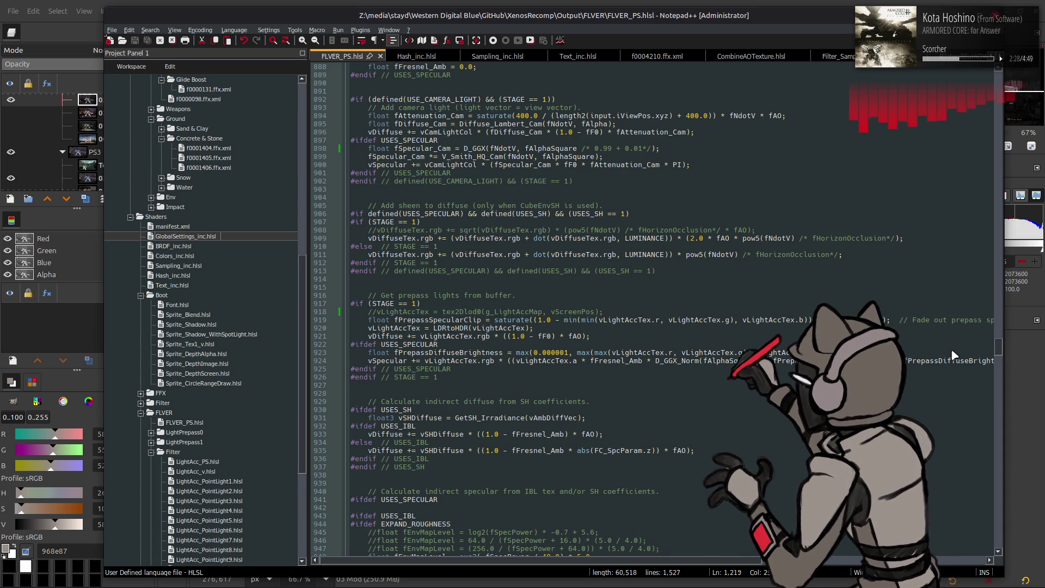
key(ctrl+z)
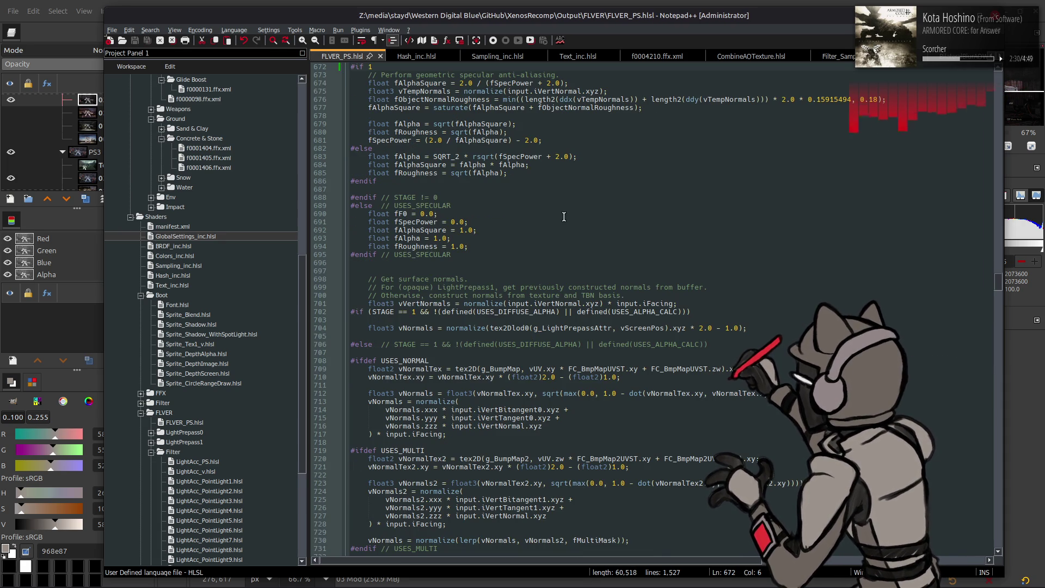
scroll(564, 229, up, 12)
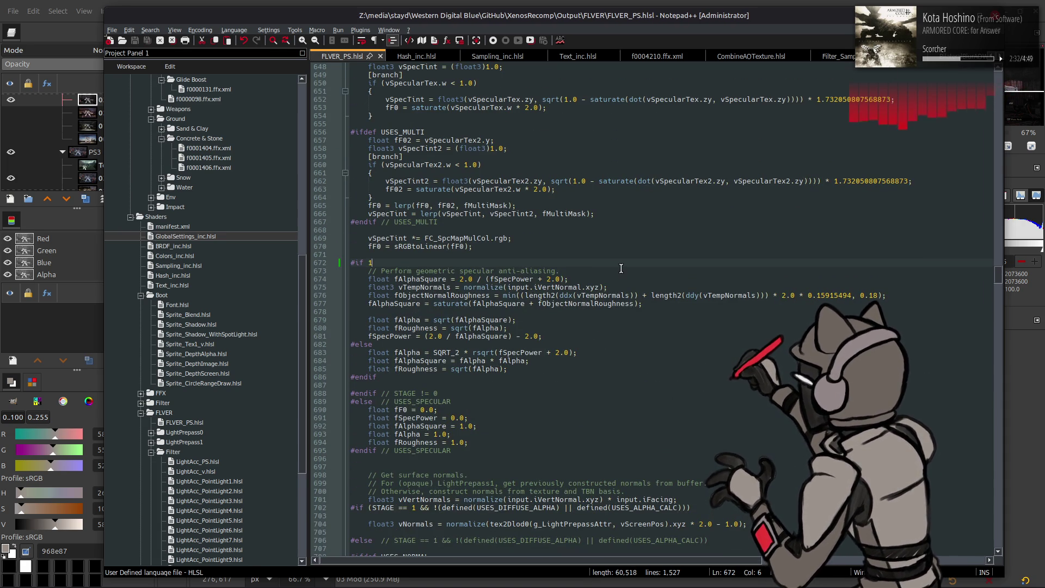
scroll(621, 269, up, 16)
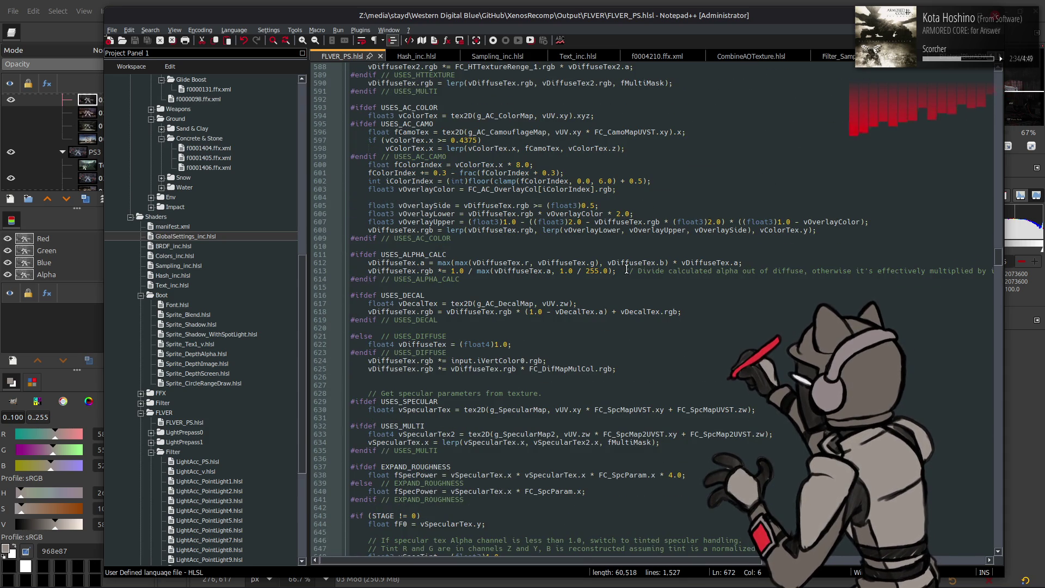
scroll(620, 272, up, 13)
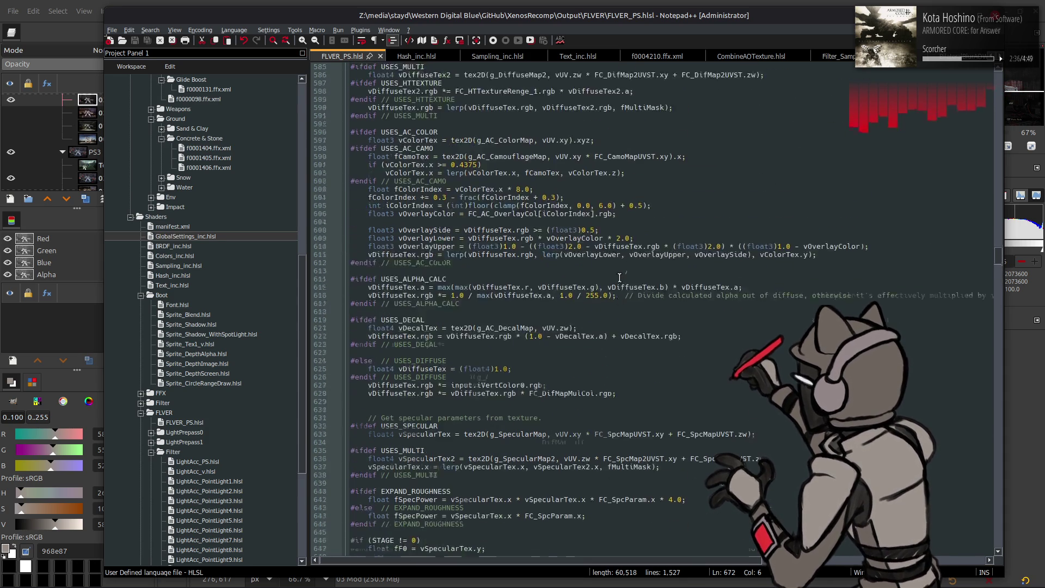
scroll(619, 275, up, 13)
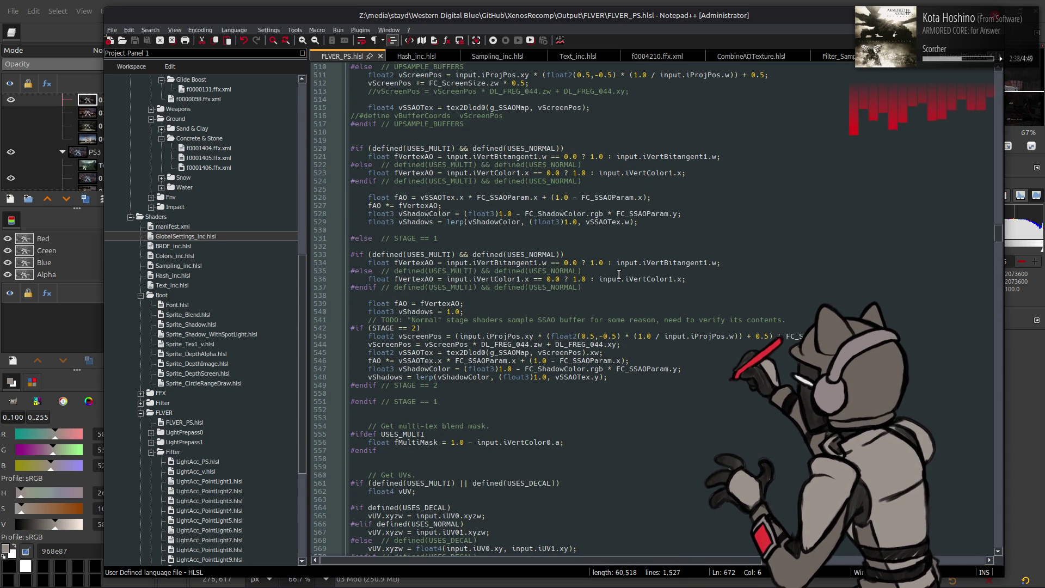
- Uncomment the vScreenPos DL_FREG_044 offset line 513 and select it for copying
double_click(389, 343)
scroll(390, 333, up, 11)
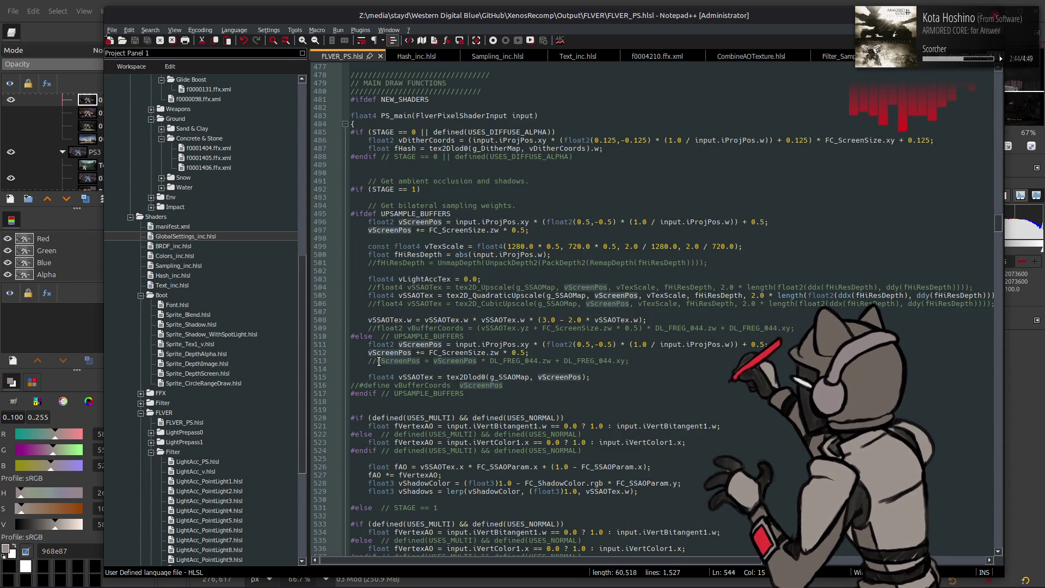
click(377, 361)
key(BackSpace)
key(BackSpace)
mouse_move(623, 361)
mouse_down()
mouse_move(354, 361)
mouse_move(369, 361)
mouse_up()
key(ctrl+c)
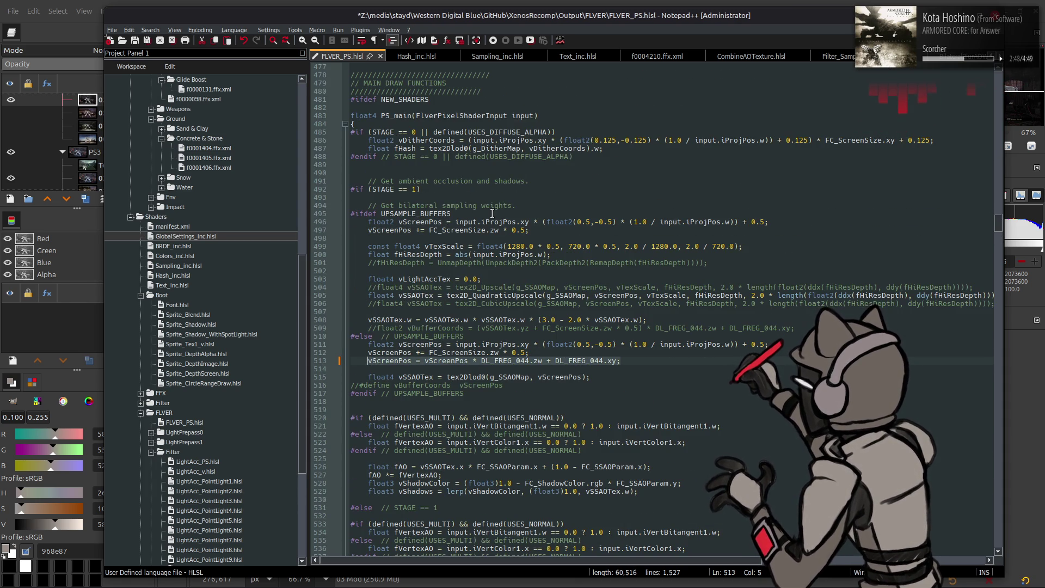
- Paste the offset line as a new line after line 497 and save FLVER_PS.hlsl
click(549, 230)
key(Return)
key(ctrl+v)
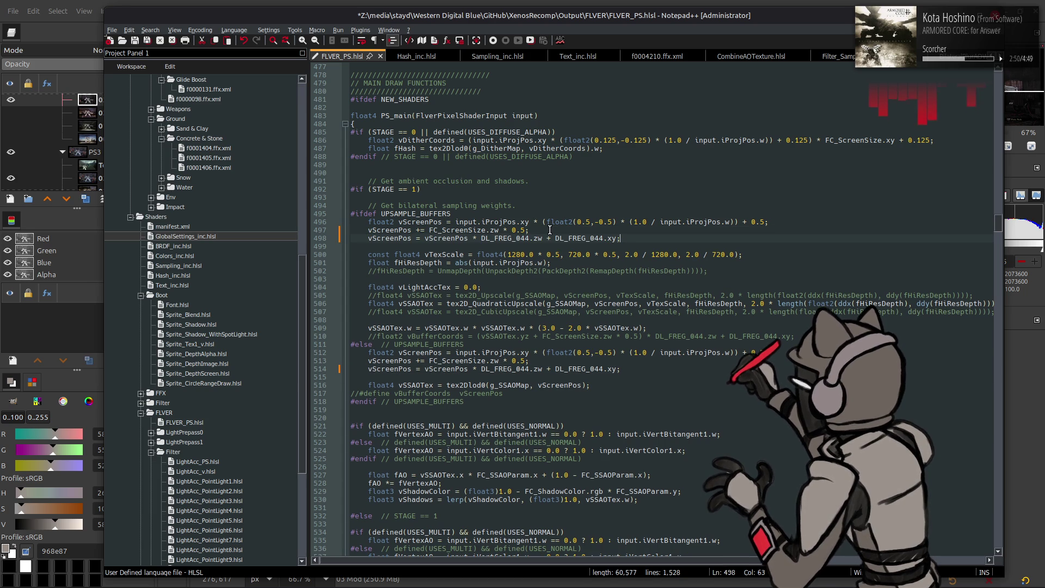
key(ctrl+s)
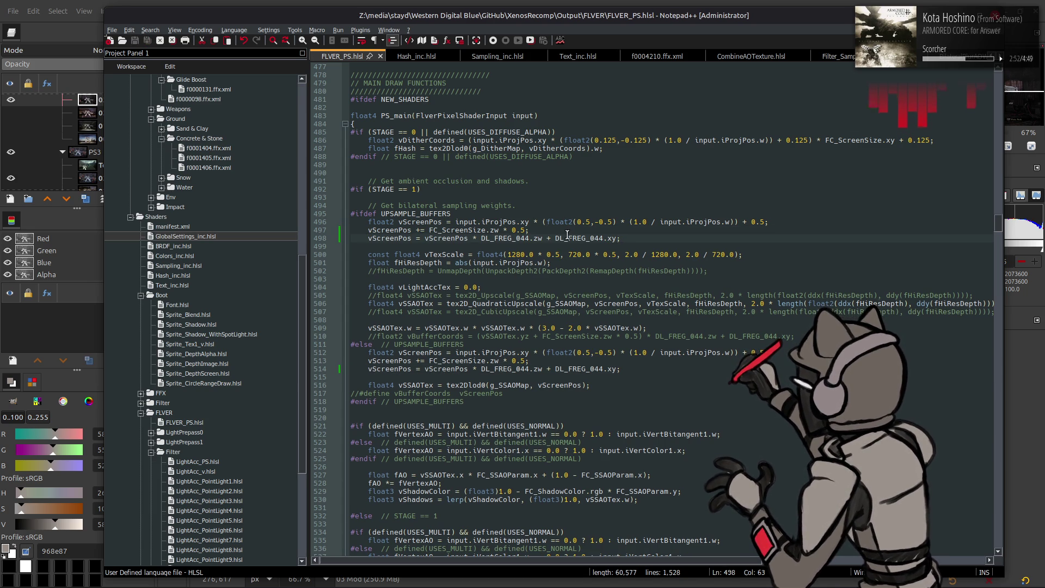
- Rerun the previous rshadercompiler command in cmd.exe to rebuild the FLVER shaders
mouse_move(87, 578)
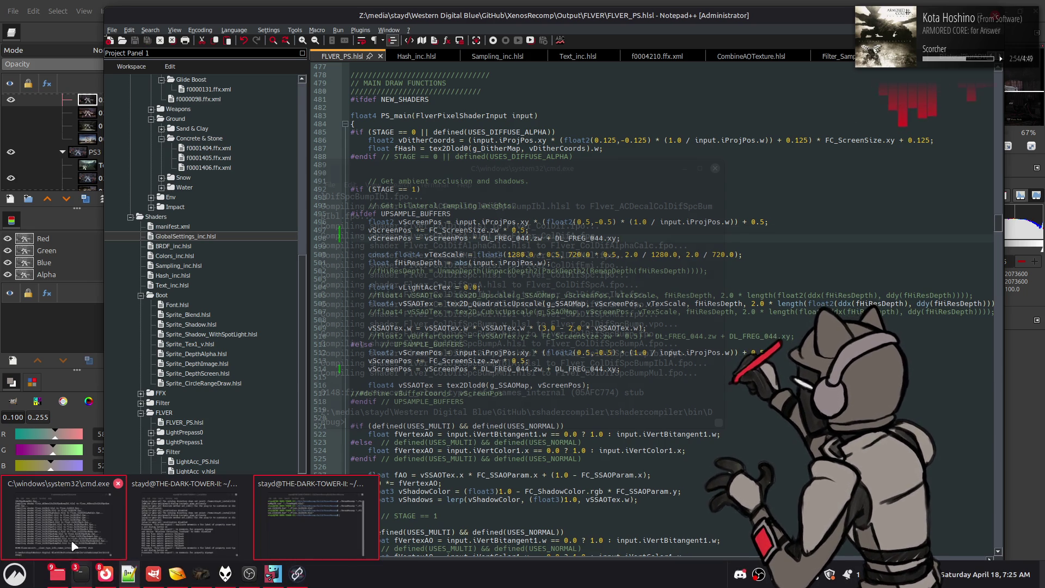
click(70, 537)
key(Up)
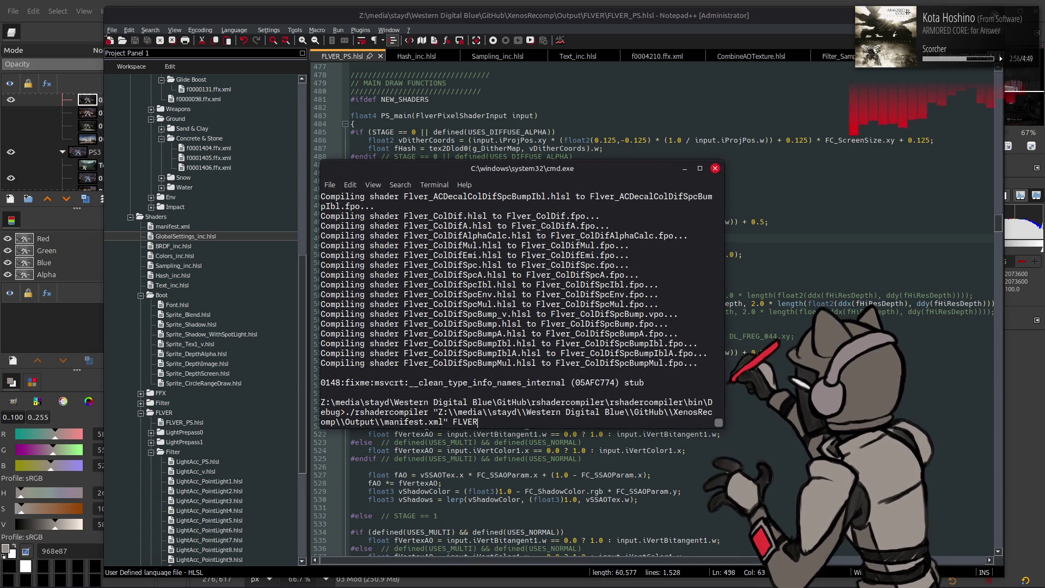
key(Return)
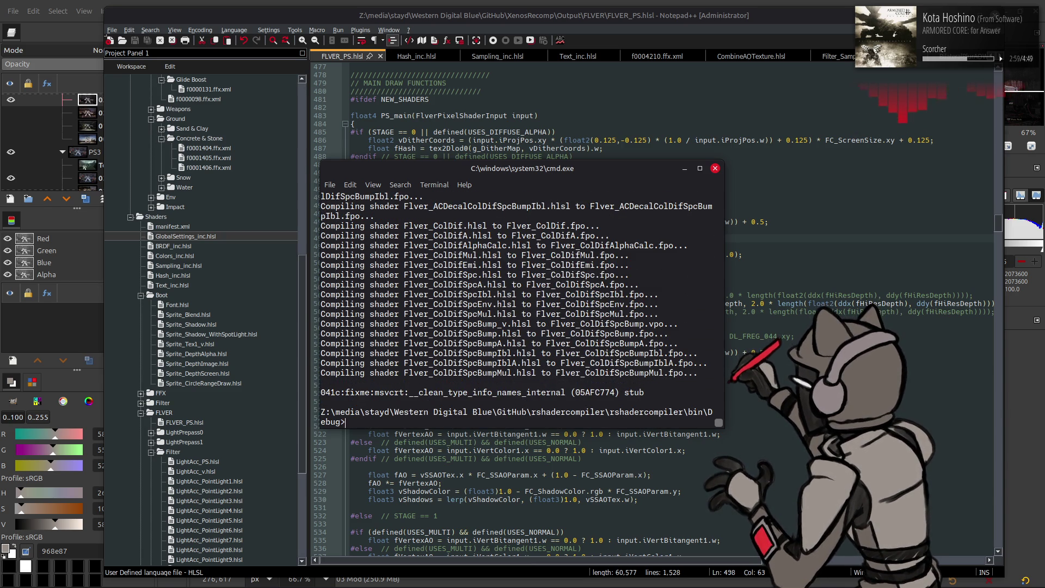
key(alt+Tab)
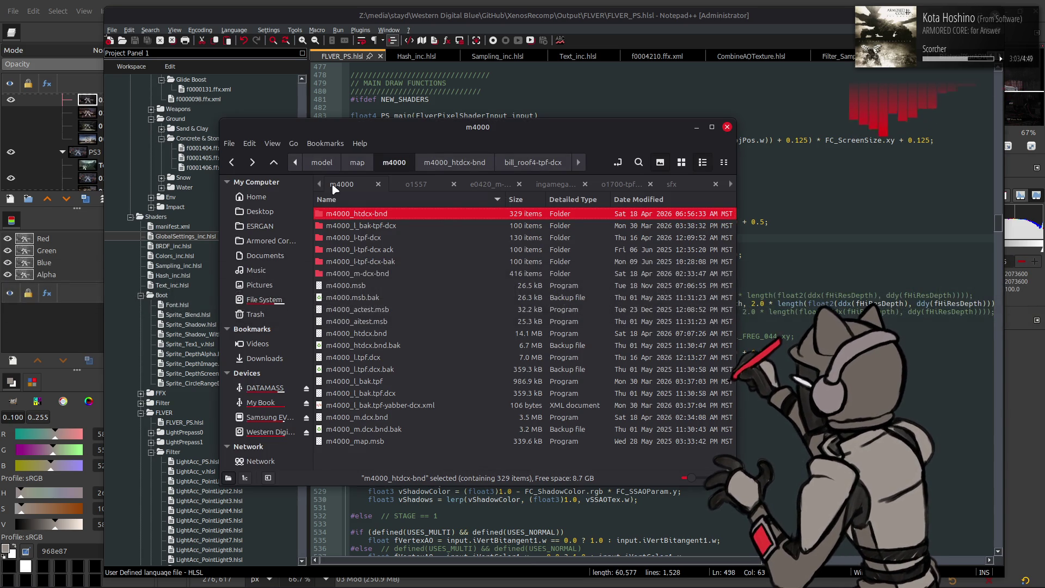
- Repack the flver_shader-bnd folder with Yabber into flver_shader.bnd
click(320, 184)
click(319, 184)
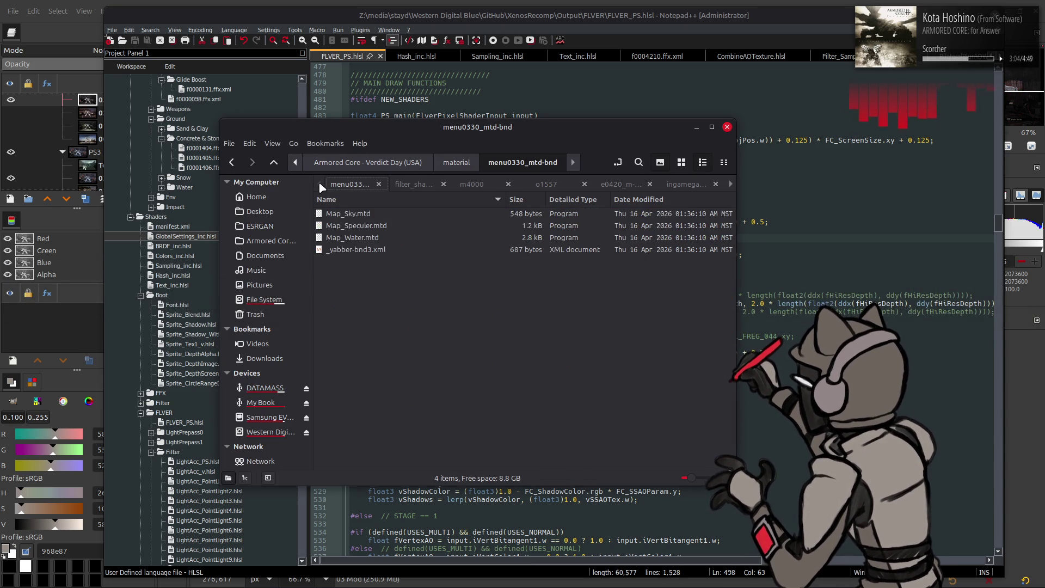
click(405, 183)
key(BackSpace)
key(BackSpace)
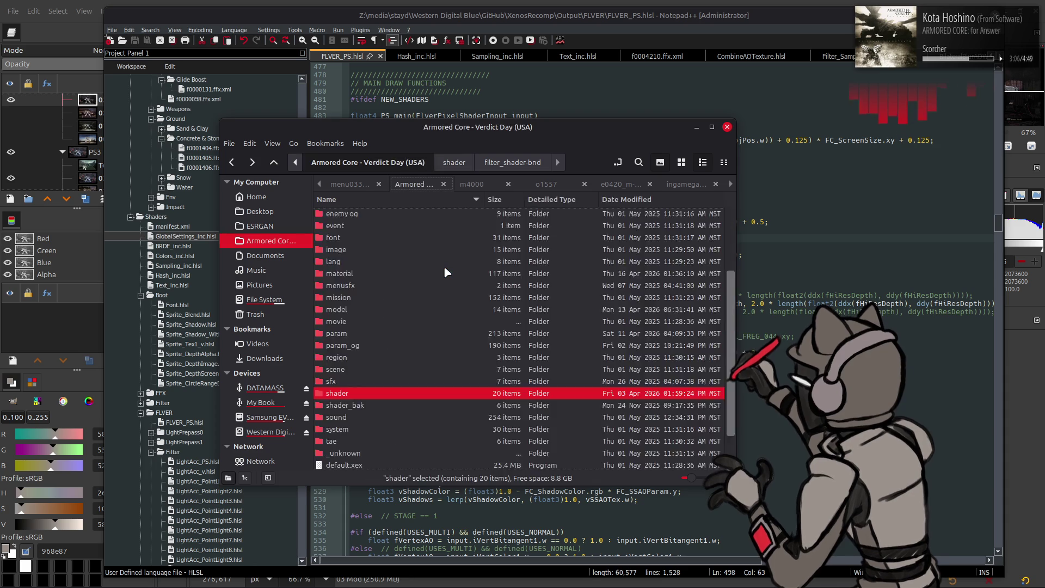
key(Return)
right_click(381, 298)
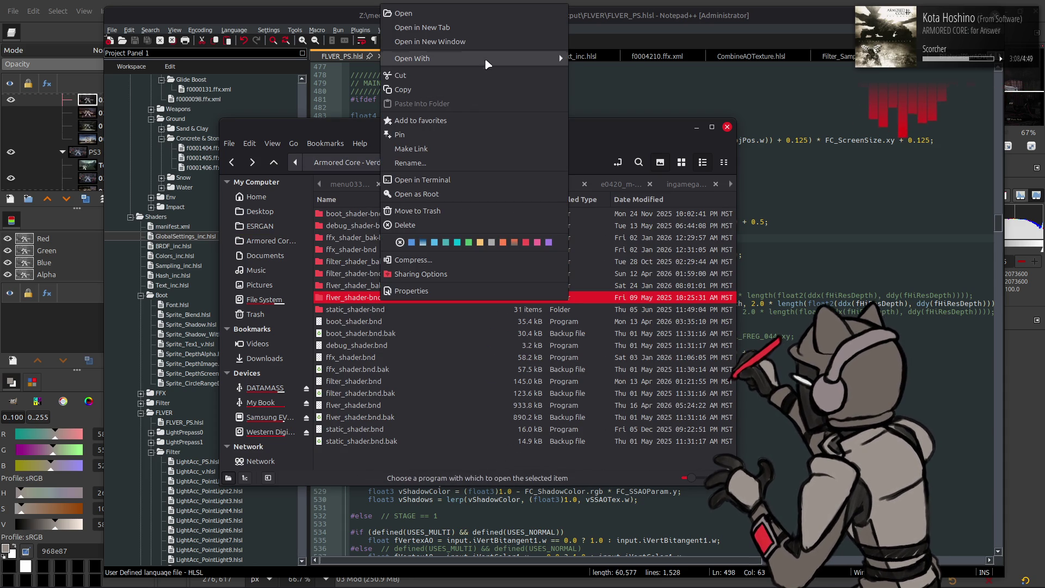
mouse_move(468, 58)
click(605, 129)
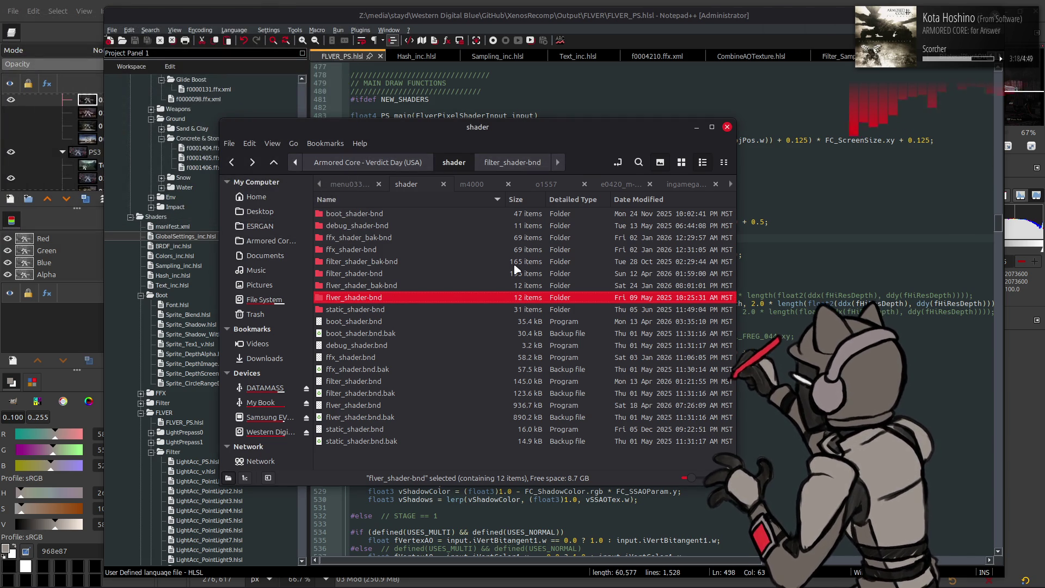
- Open filter_shader-bnd's _yabber-bnd3.xml in Notepad++
click(445, 274)
double_click(451, 274)
scroll(457, 273, down, 20)
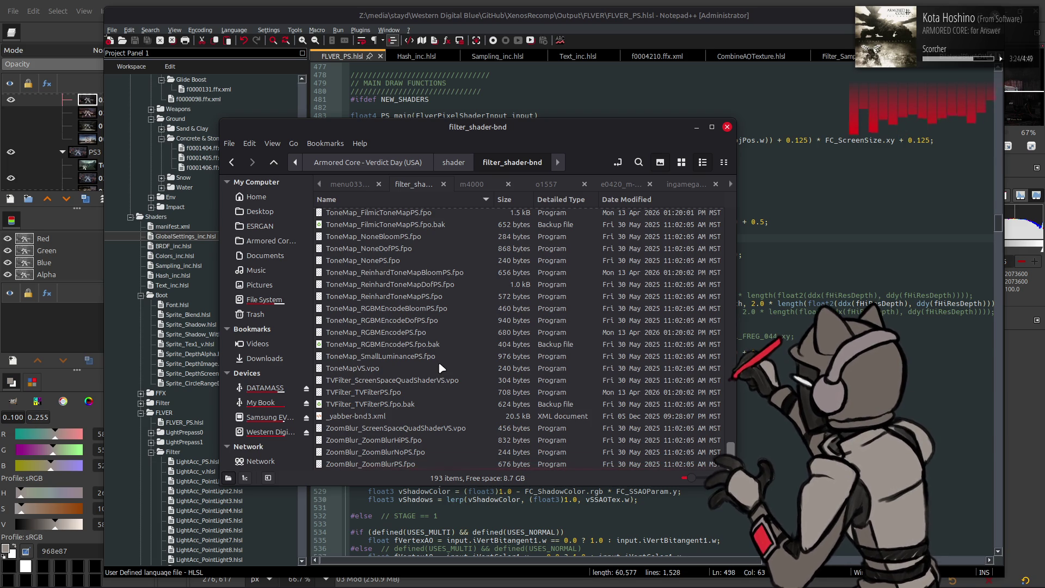
right_click(381, 416)
mouse_move(439, 253)
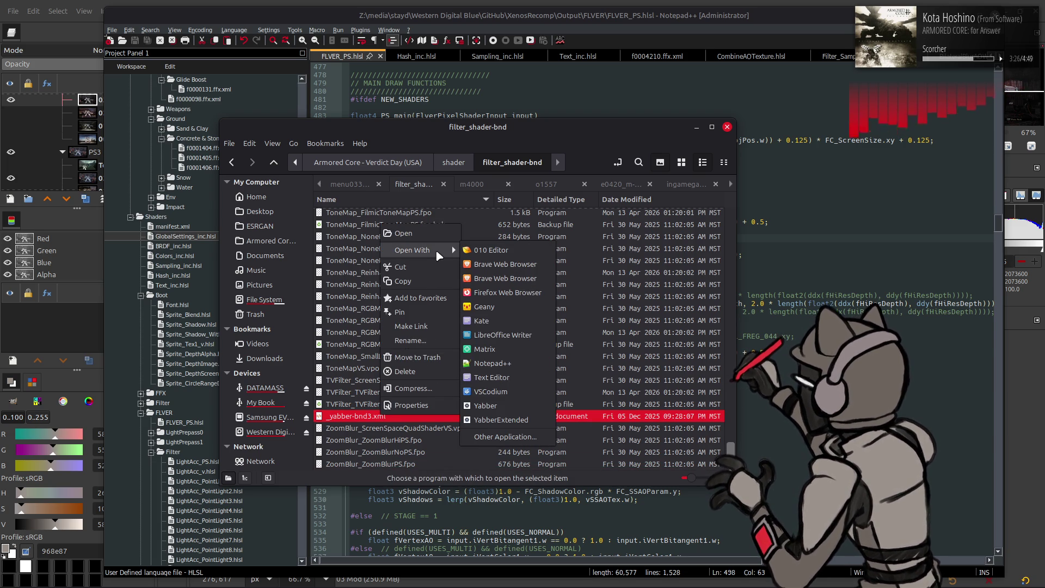
click(483, 363)
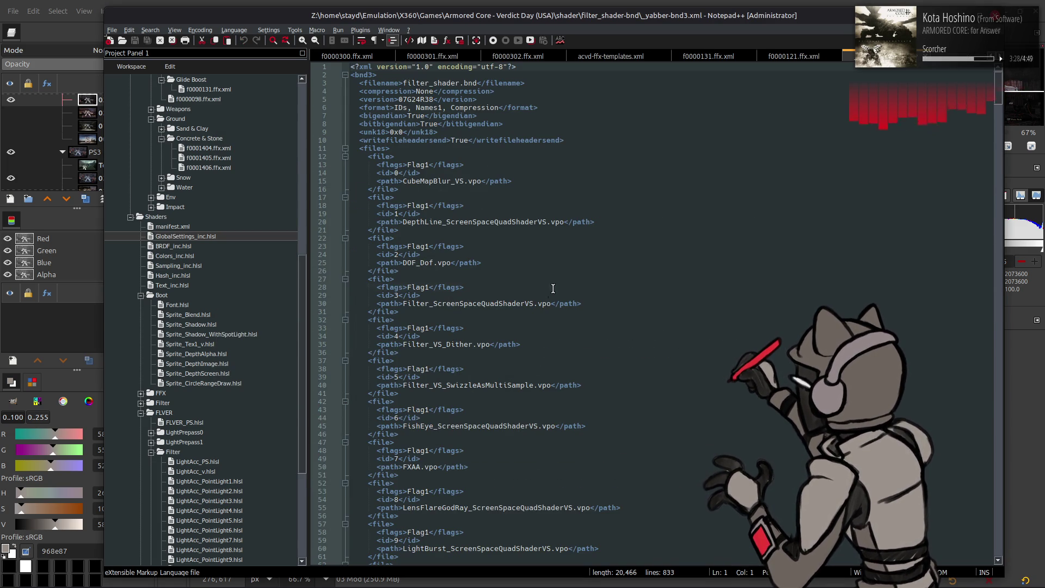
- Find the first DOF entry and insert <!-- on a new line before it
key(ctrl+f)
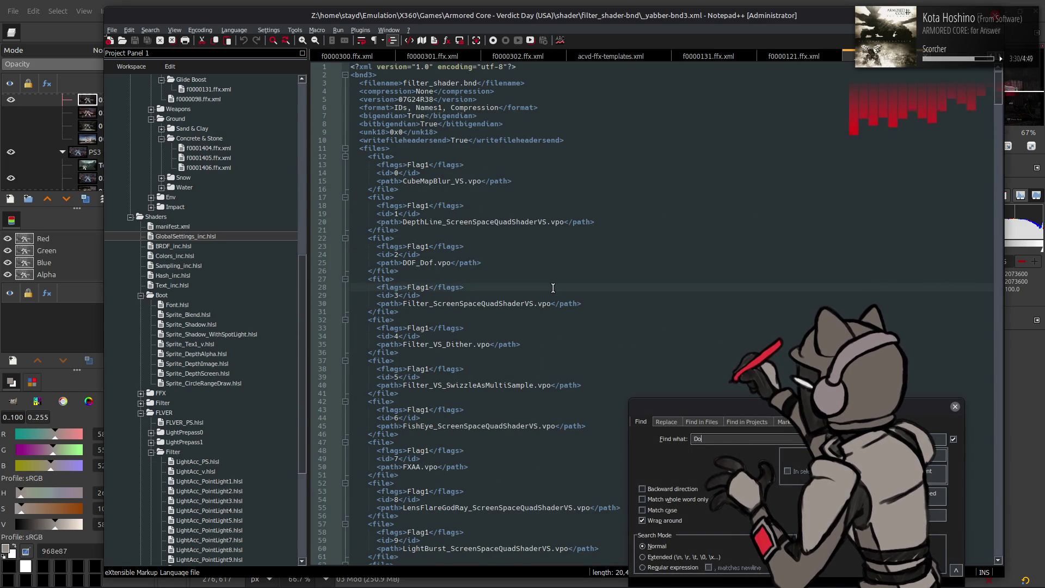
text(F)
key(Return)
key(Escape)
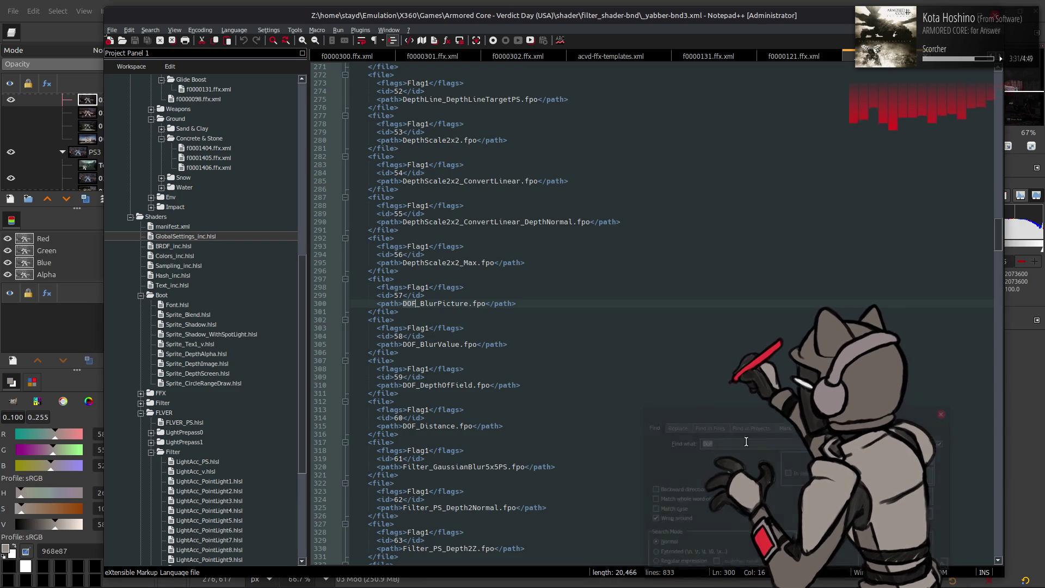
click(406, 271)
key(Return)
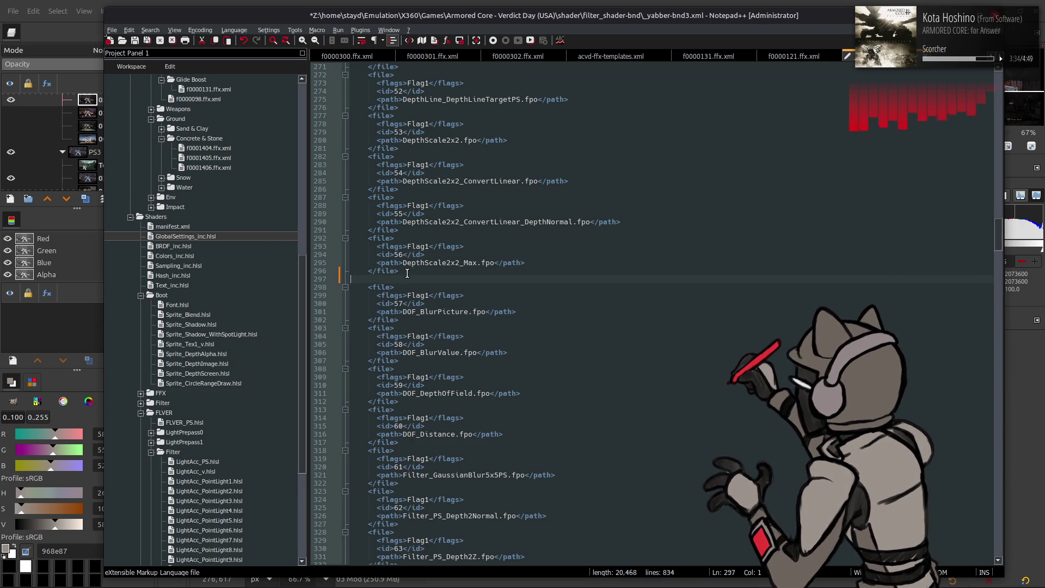
text(<!--)
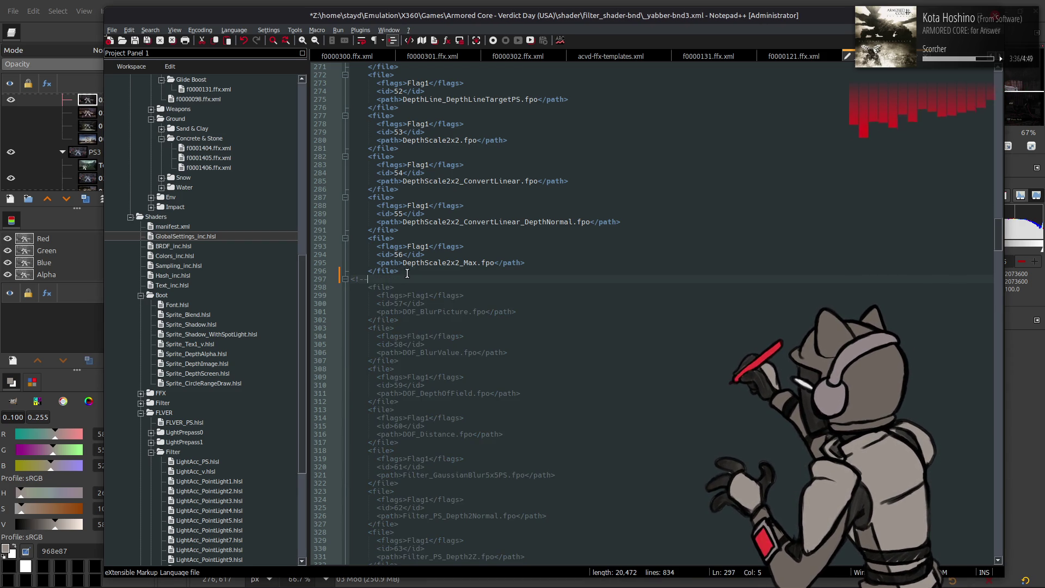
- Close the comment with --> after the DOF_Distance entry (id 60) and save the XML
scroll(406, 274, down, 6)
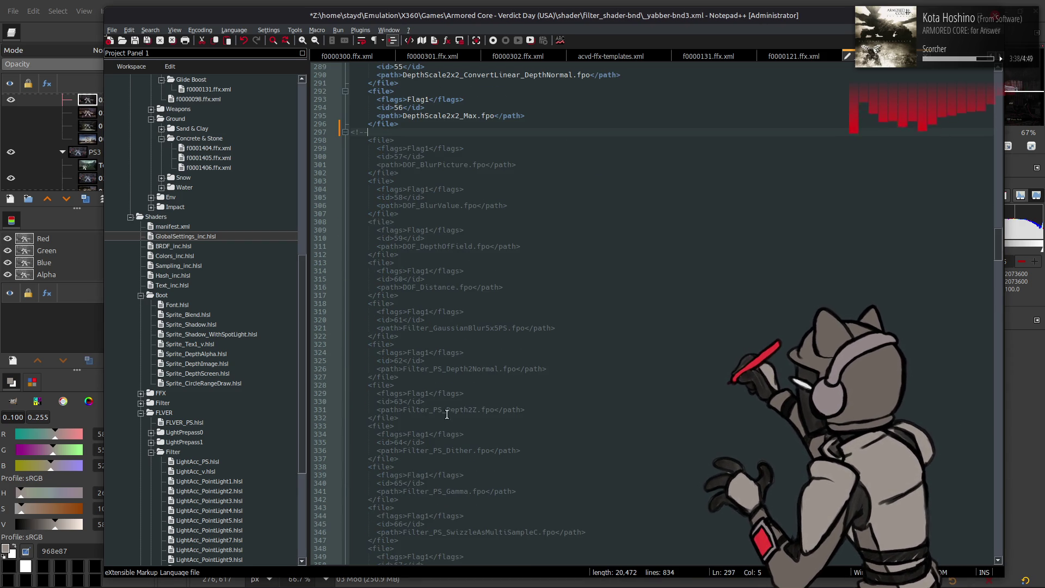
click(448, 409)
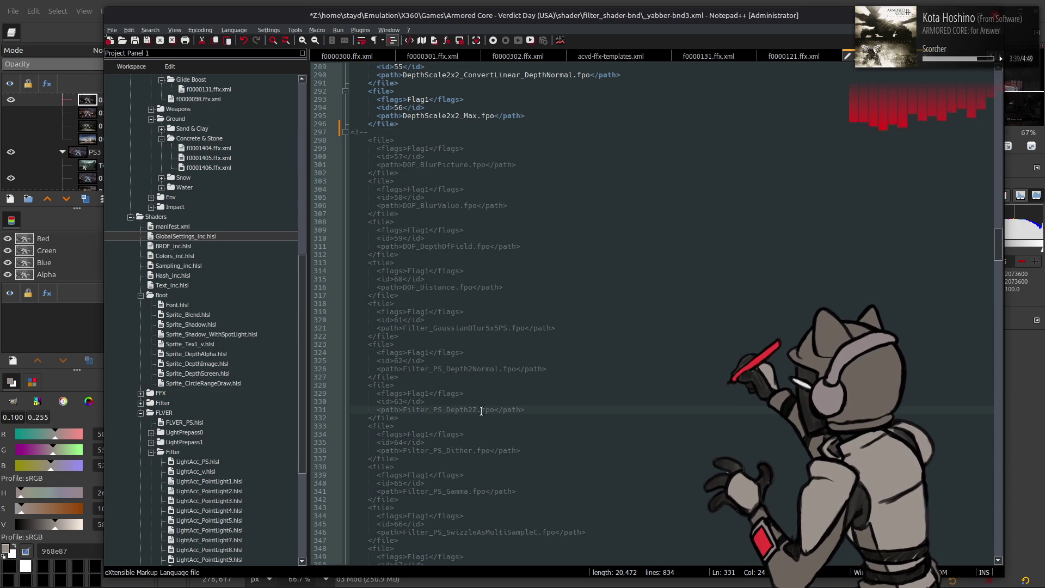
click(471, 368)
click(420, 295)
key(Return)
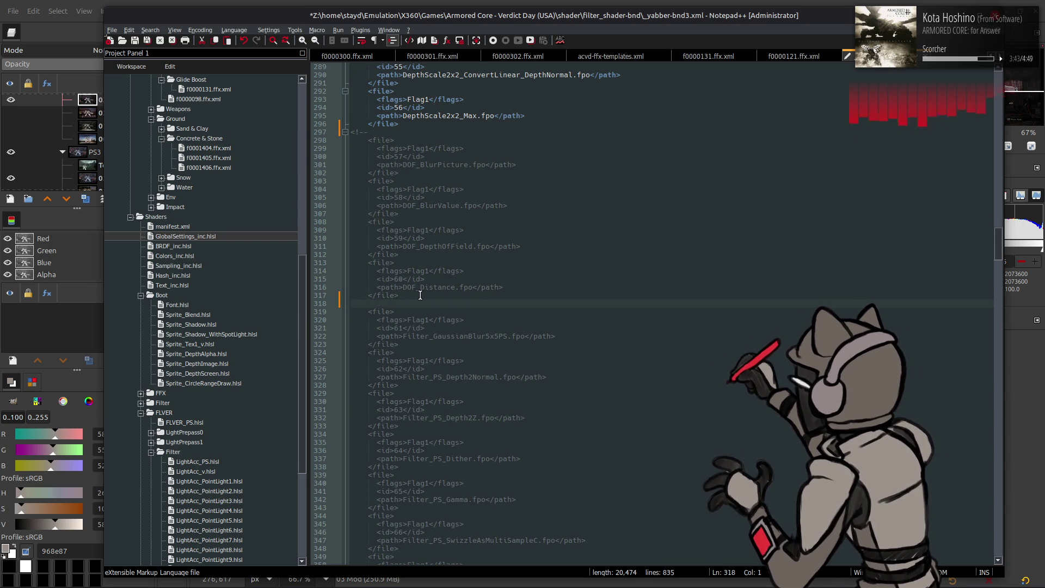
text(-->)
key(ctrl+s)
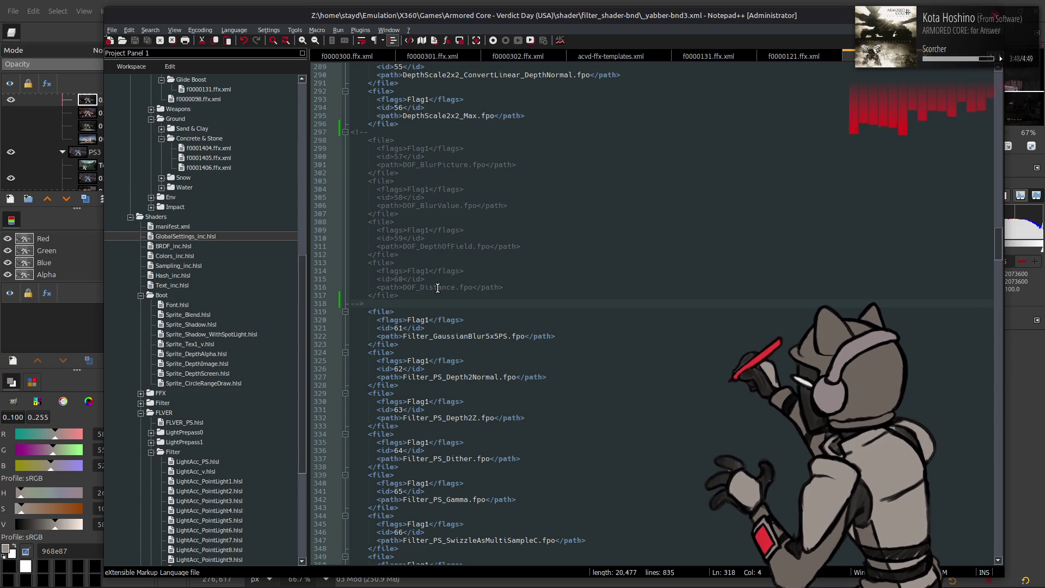
key(alt+Tab)
key(alt+Up)
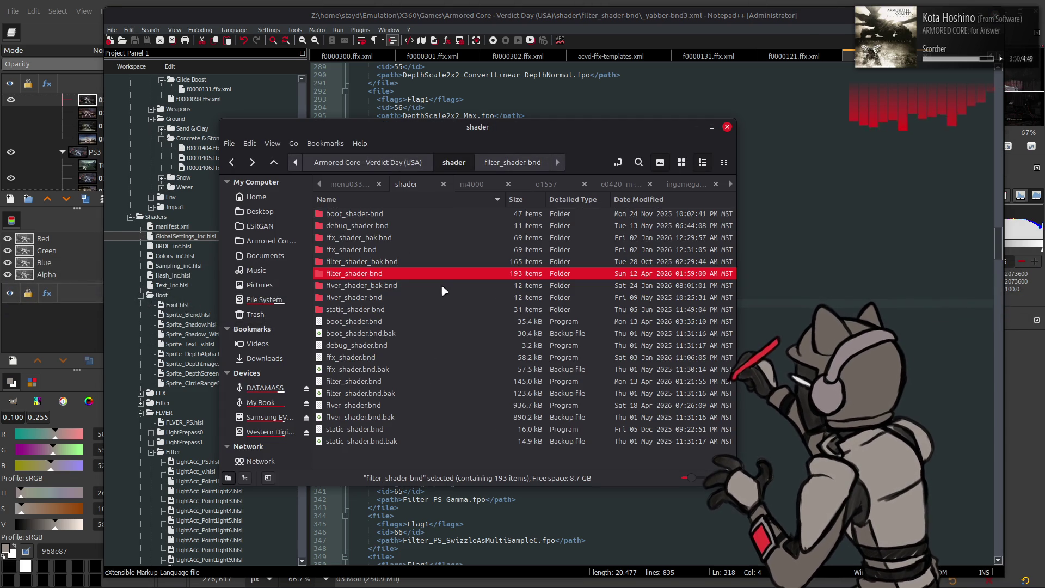
- Repack filter_shader-bnd with YabberExtended into a 142.9 kB filter_shader.bnd
right_click(380, 275)
mouse_move(465, 326)
click(631, 397)
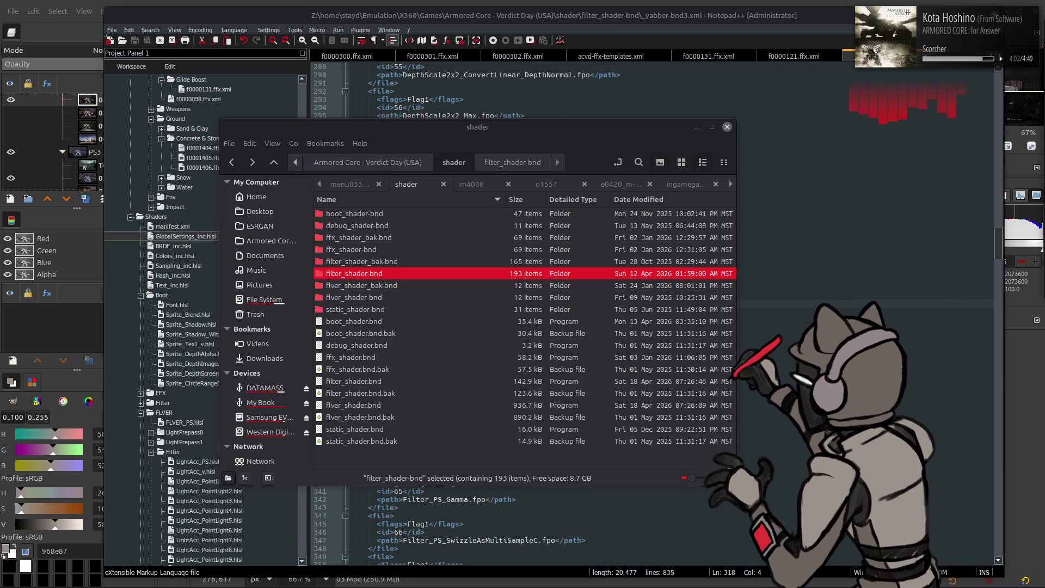
mouse_move(783, 586)
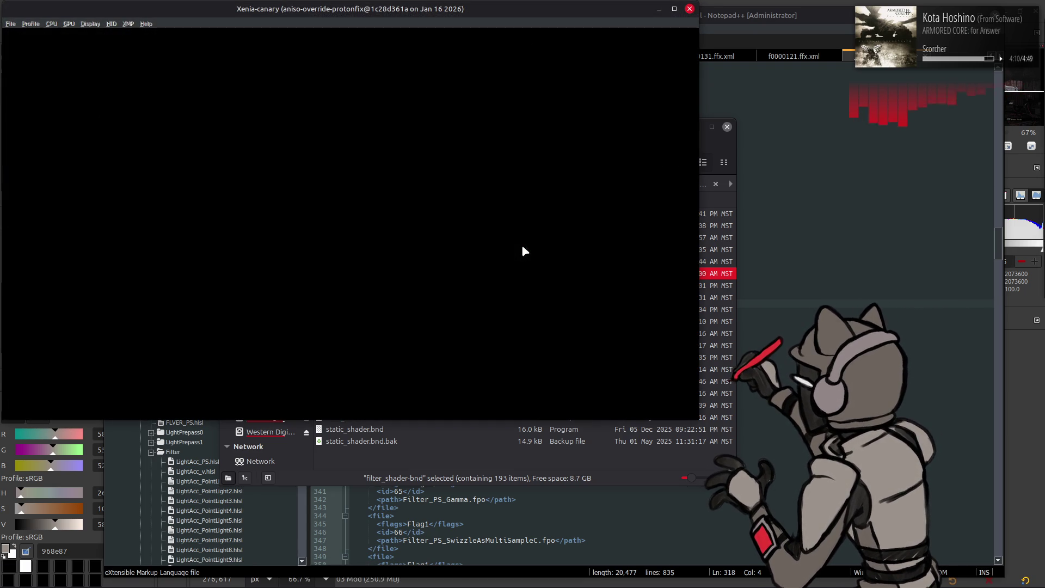
- Launch ACVD from Xenia's recent games, accept the offline caution, and close the Basic Guide
click(10, 23)
mouse_move(49, 44)
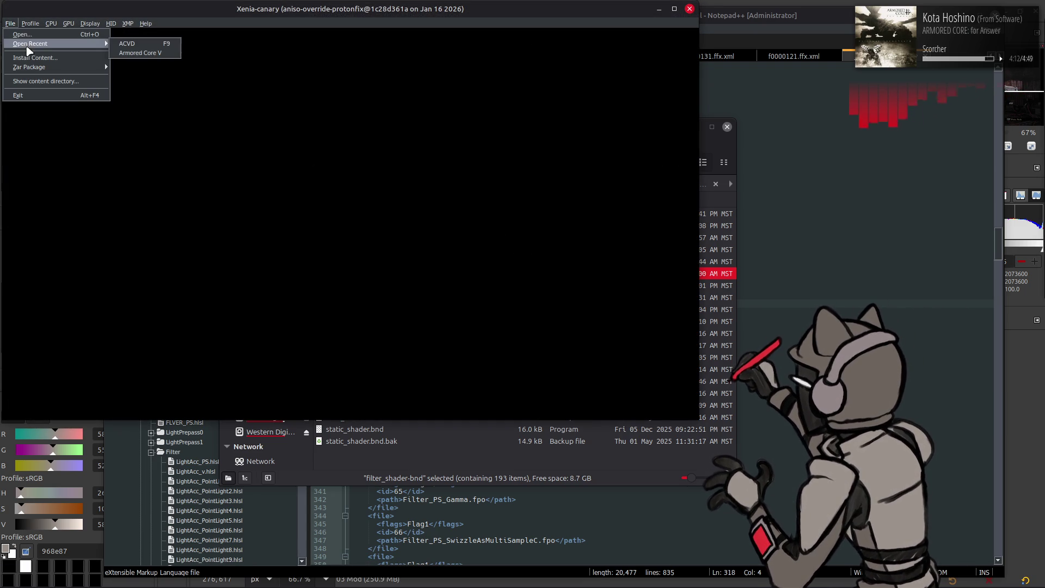
click(131, 43)
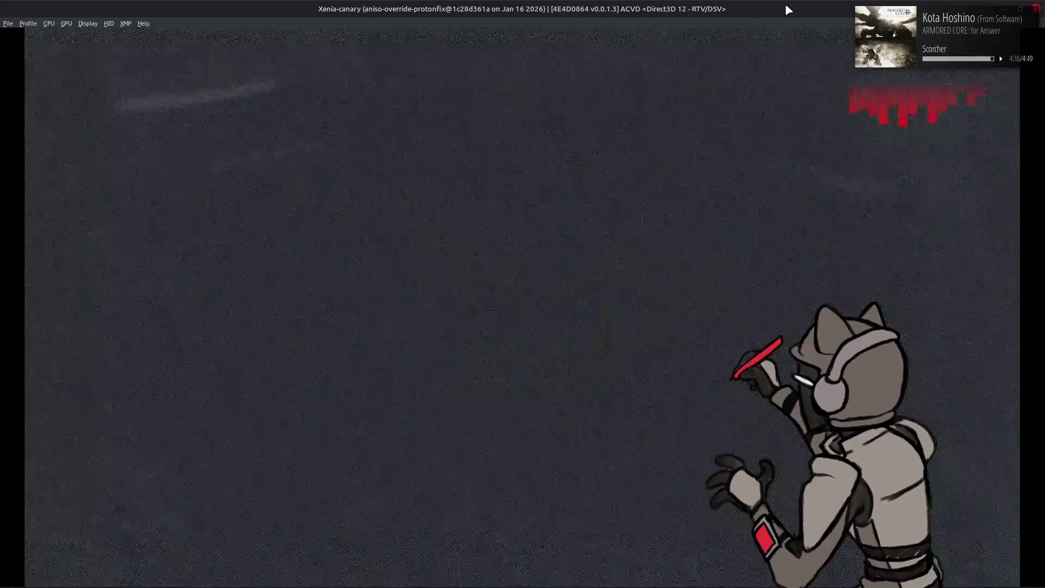
key(Return)
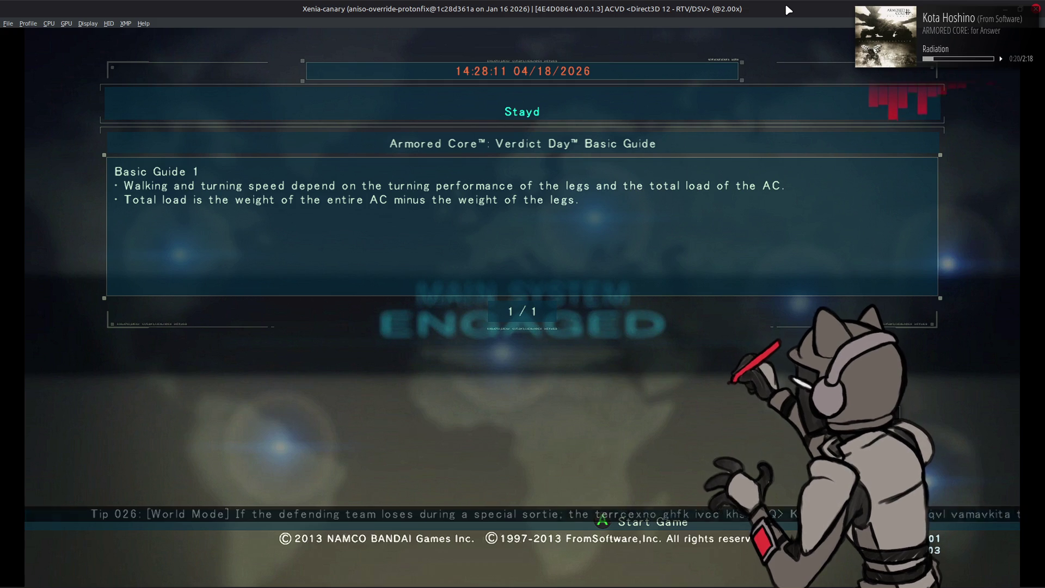
key(Return)
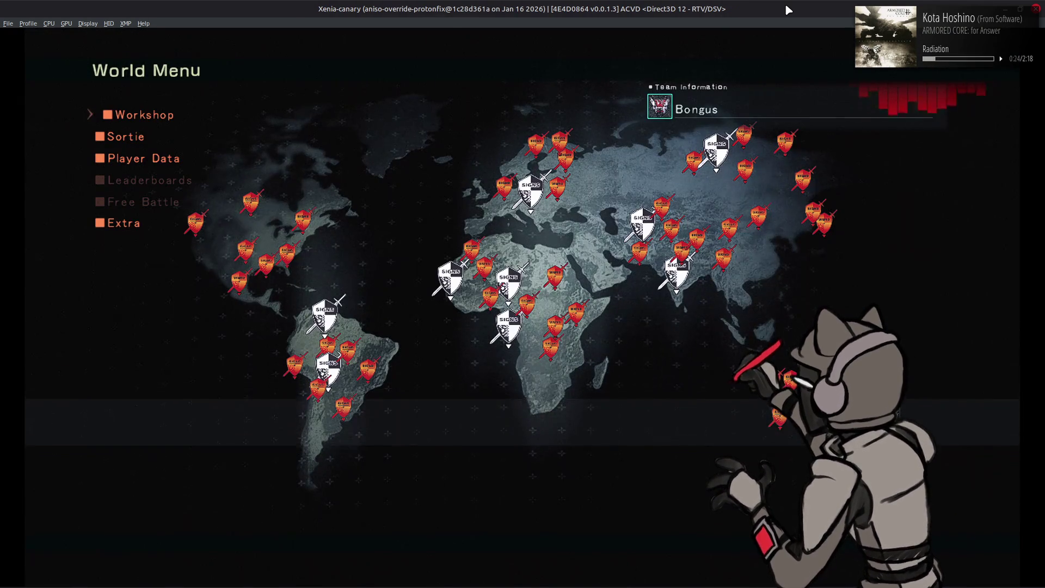
- Enter the Workshop's AC assembly screen and leave it again
key(Return)
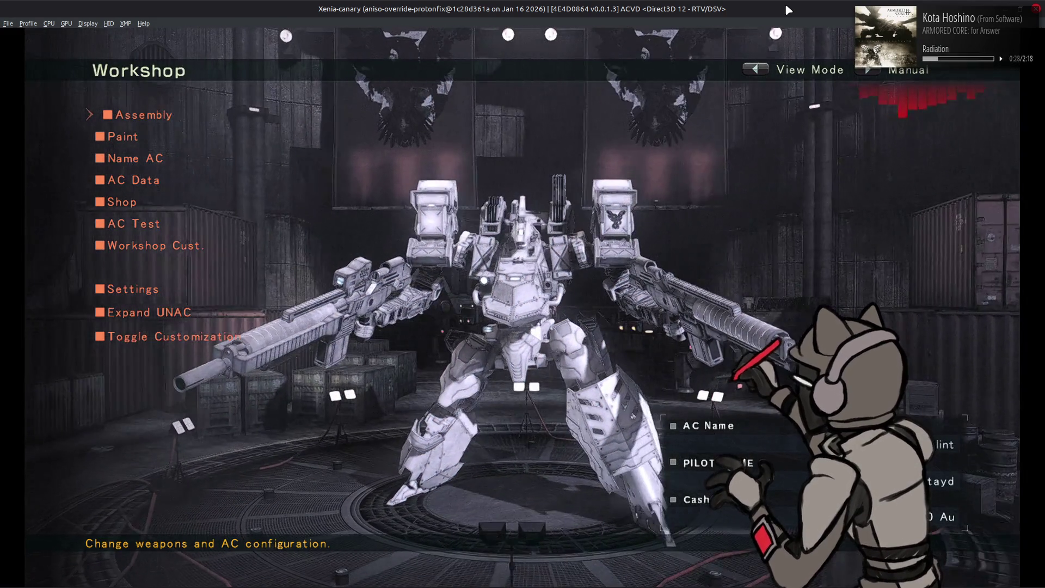
key(Return)
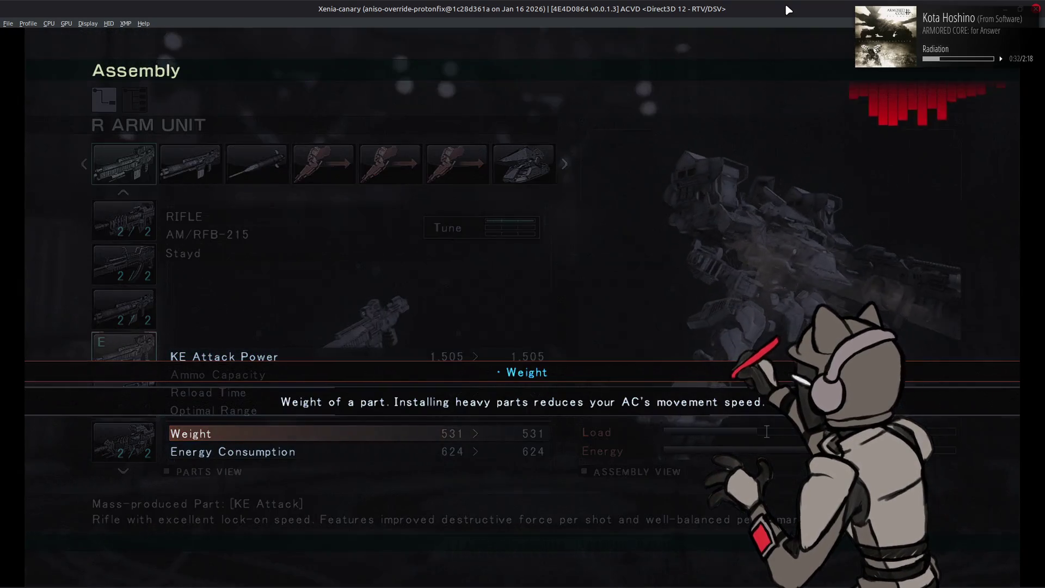
key(y)
key(Escape)
key(Return)
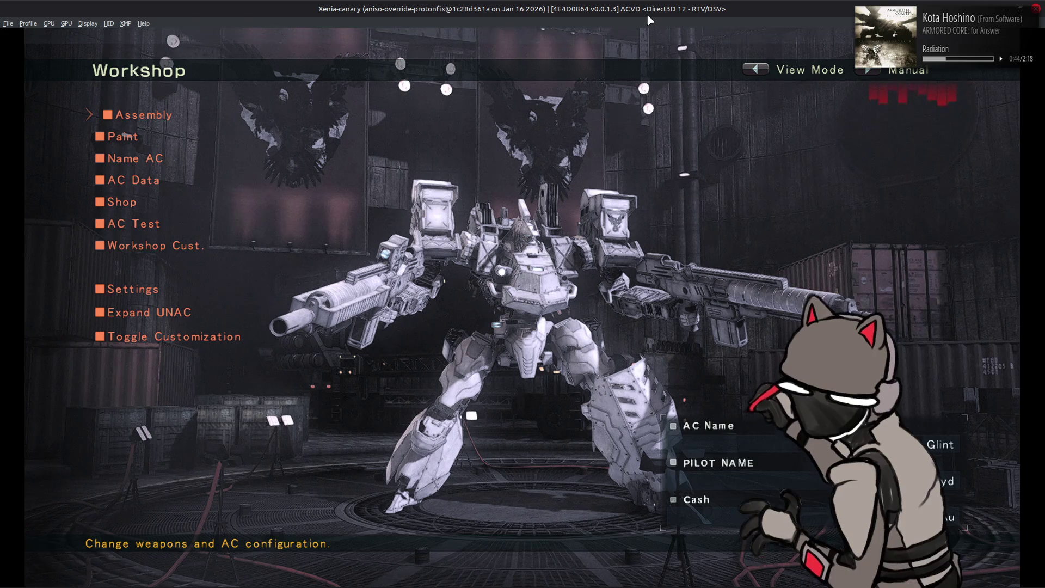
- Run an AC Test sortie, pause and resume it, then exit Xenia
key(Down)
key(Down)
key(Down)
key(Down)
key(Down)
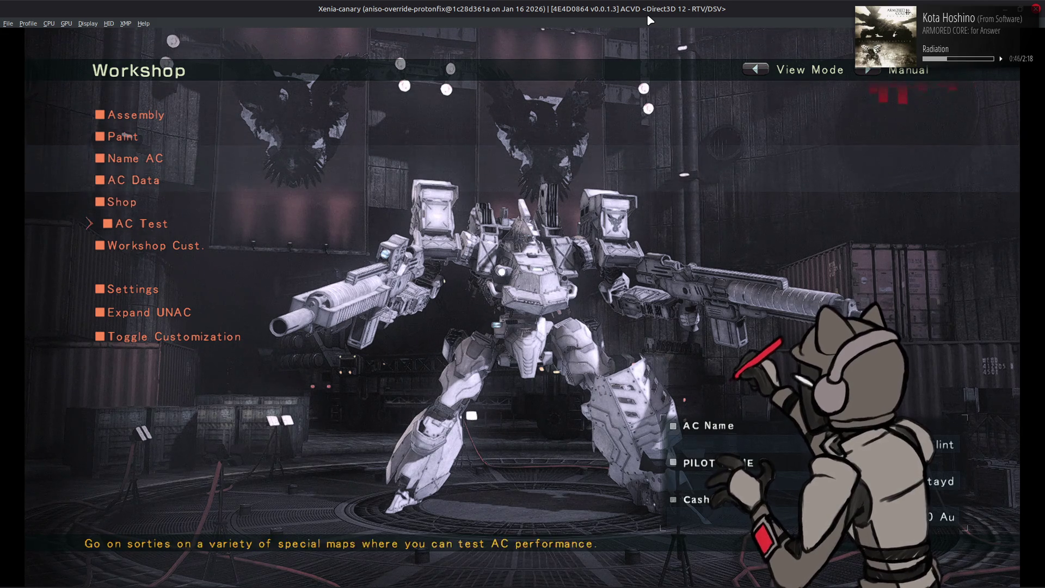
key(Return)
key(Return)
key(Return)
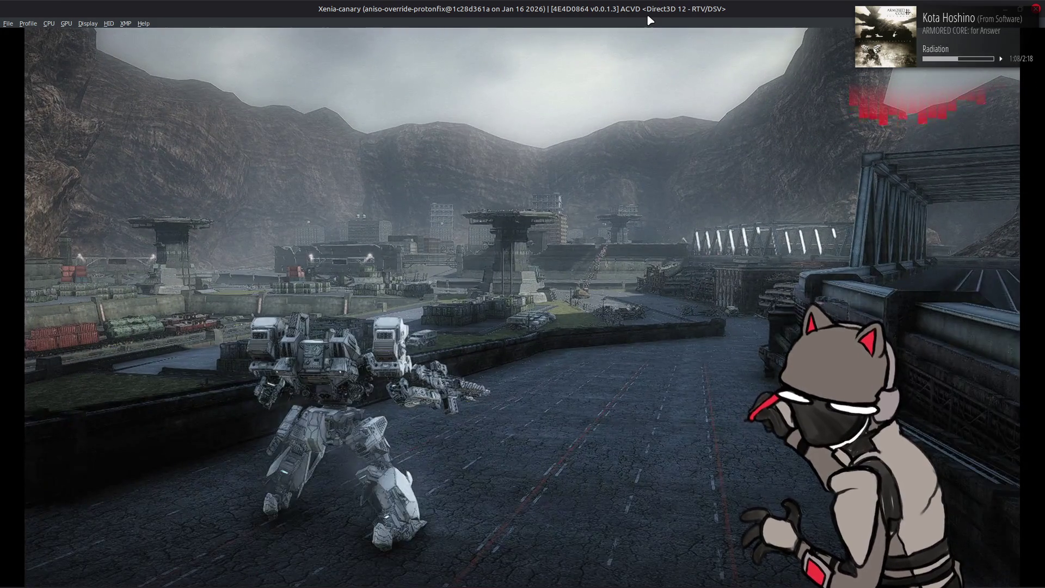
key(Return)
key(Return)
key(Escape)
key(Escape)
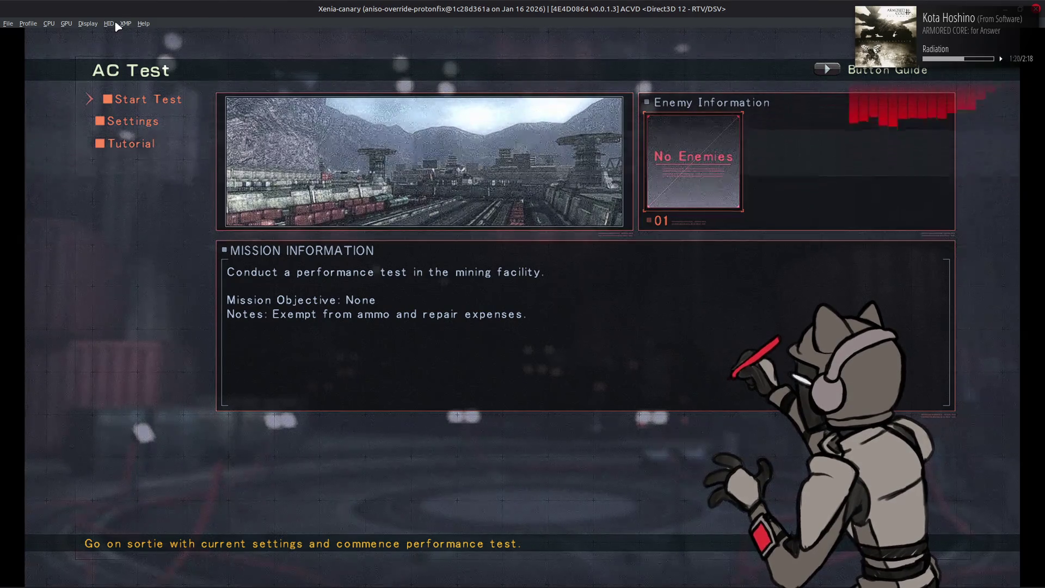
click(8, 24)
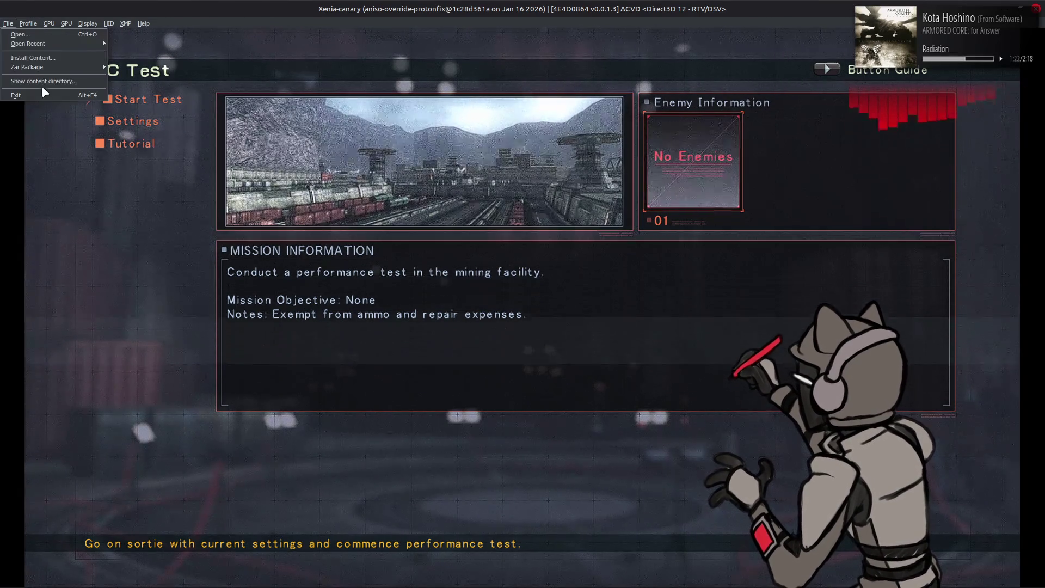
click(45, 95)
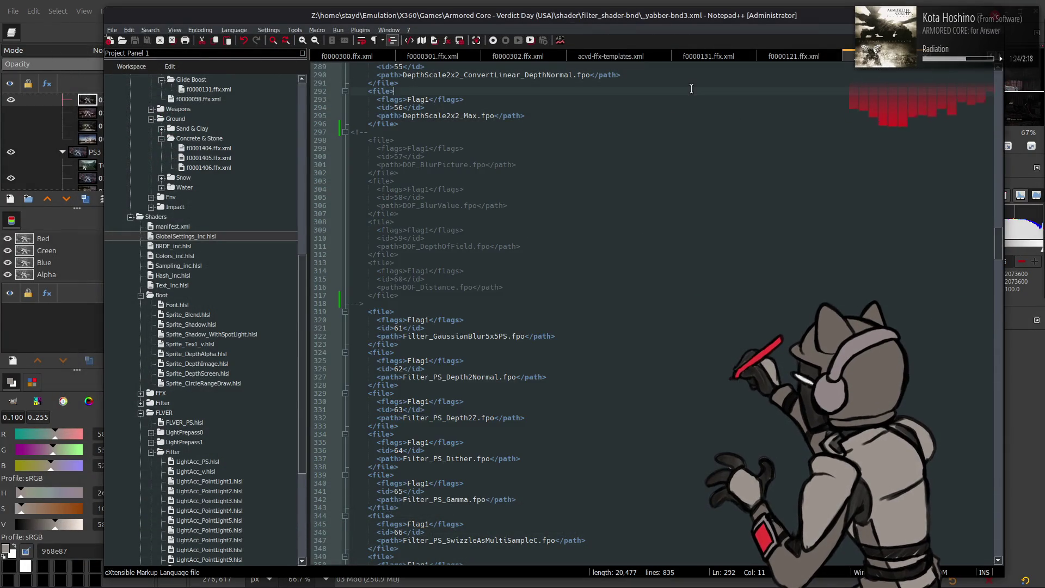
- Undo the two comment-marker edits so the DOF entries 57–60 are active again
key(ctrl+z)
key(ctrl+z)
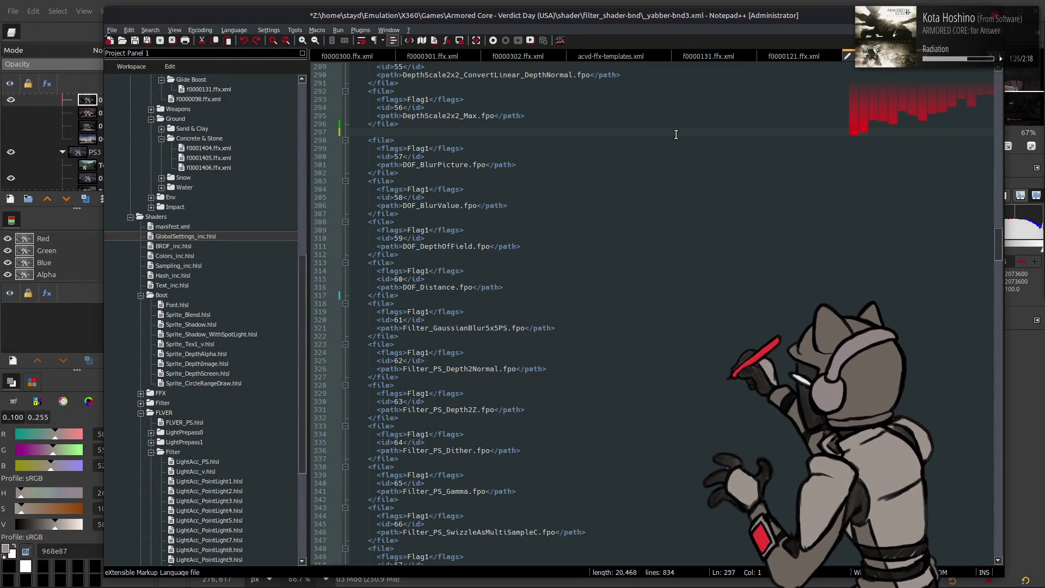
scroll(674, 136, down, 20)
key(ctrl+z)
scroll(655, 153, down, 20)
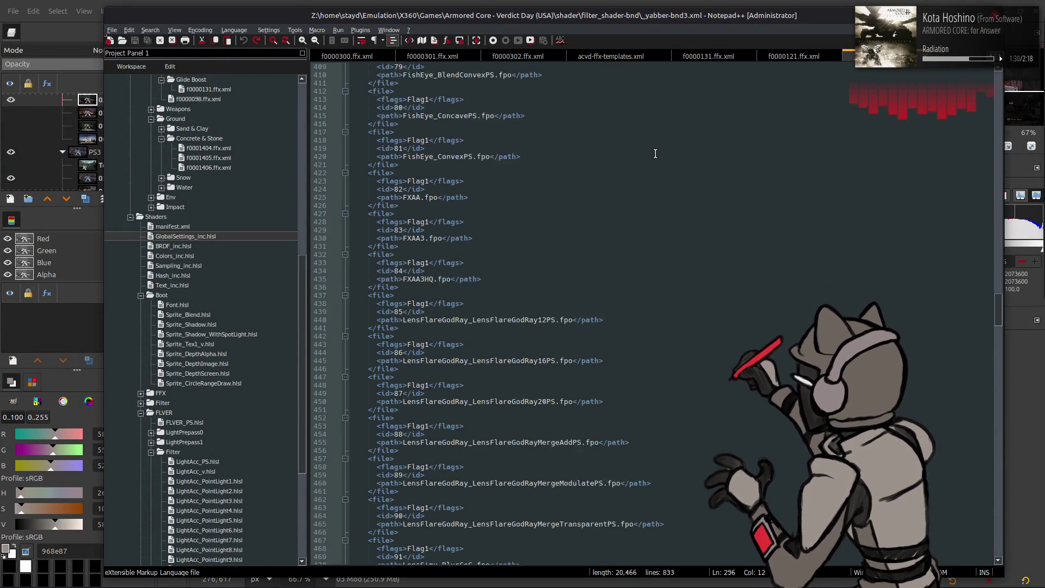
scroll(655, 154, down, 9)
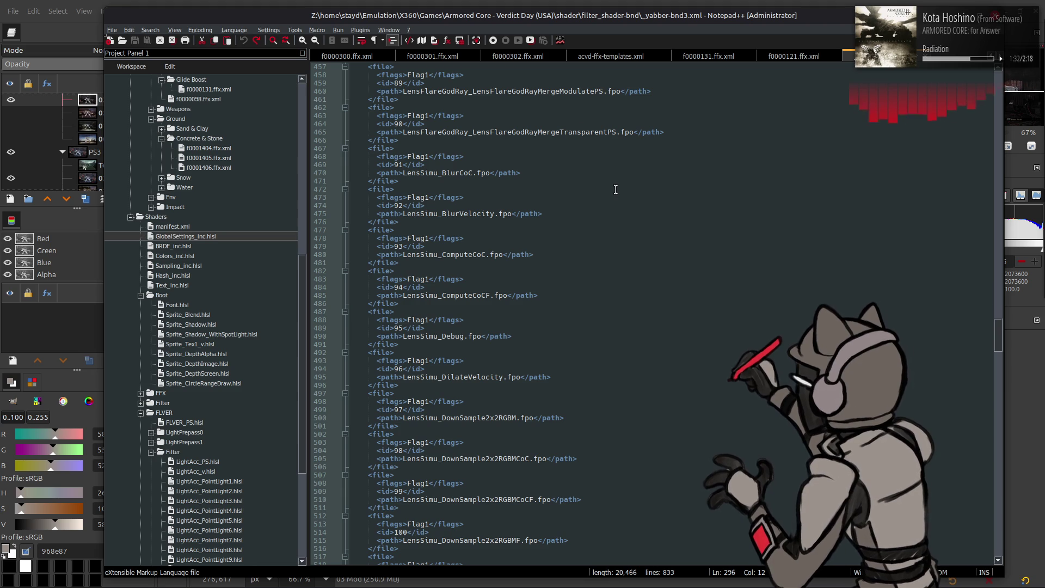
- Mark each LensSimu shader name, from LensSimu_BlurCoC down to LensSimu_MakeBlurBuffer
double_click(429, 173)
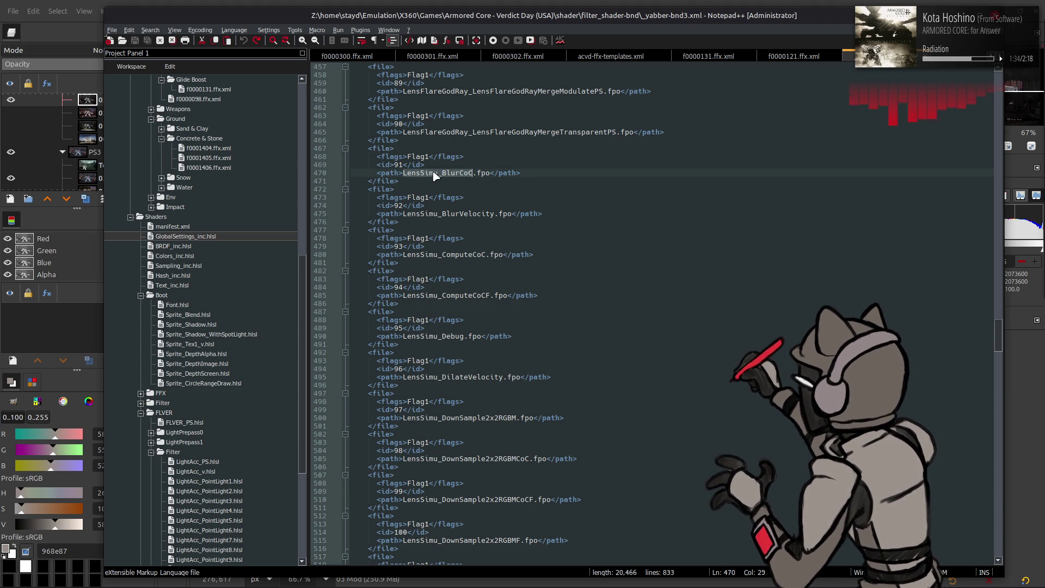
double_click(468, 214)
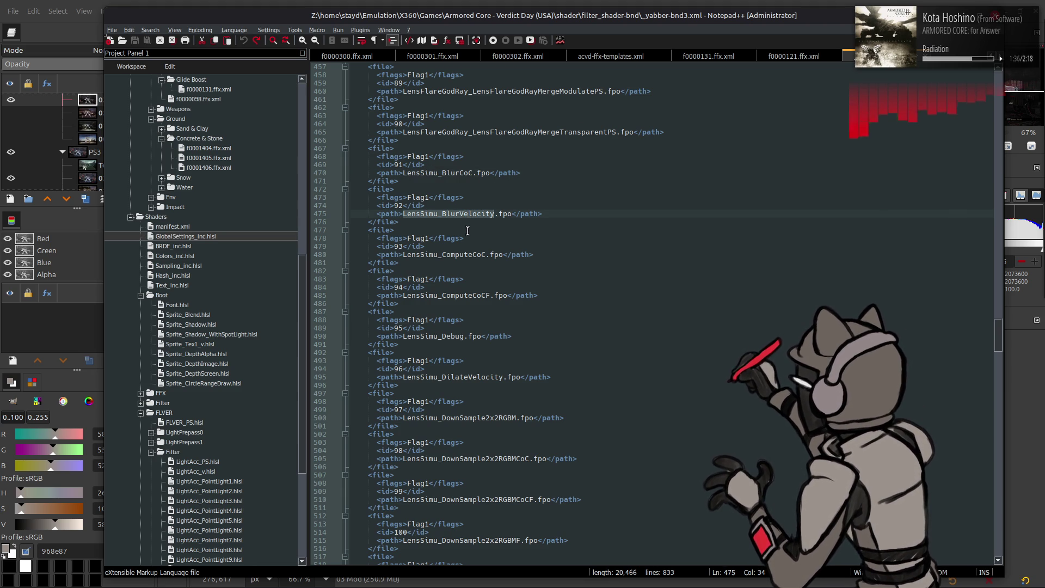
double_click(470, 295)
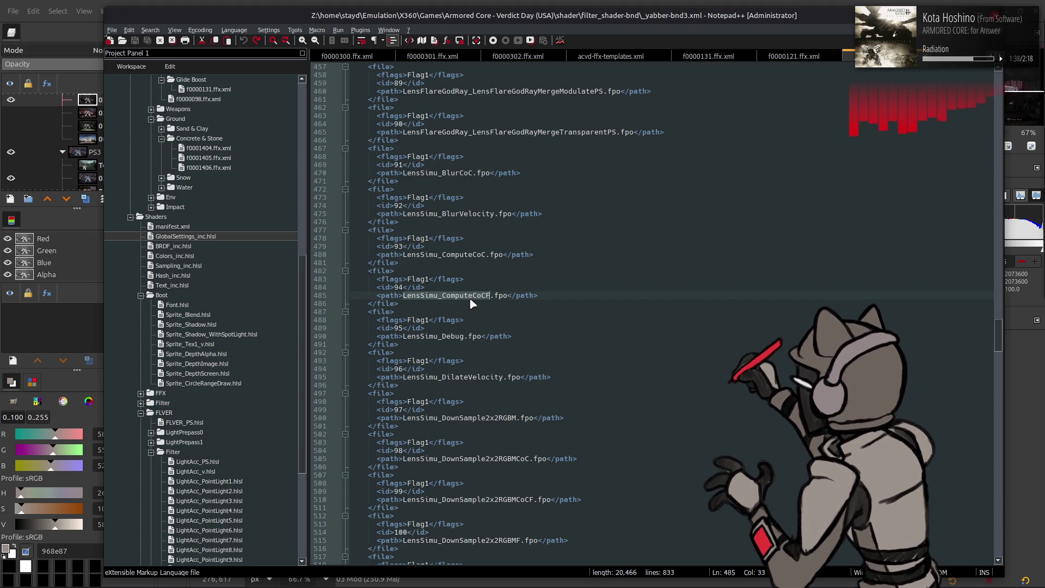
double_click(453, 335)
scroll(477, 387, down, 3)
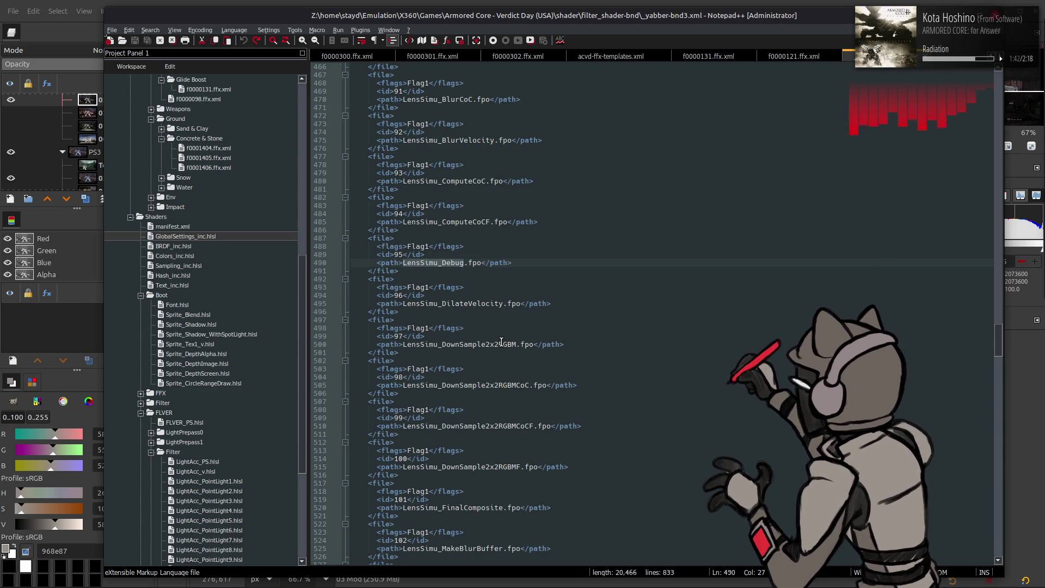
click(501, 344)
click(498, 384)
click(502, 425)
scroll(495, 403, down, 3)
double_click(473, 393)
scroll(473, 393, down, 3)
double_click(485, 362)
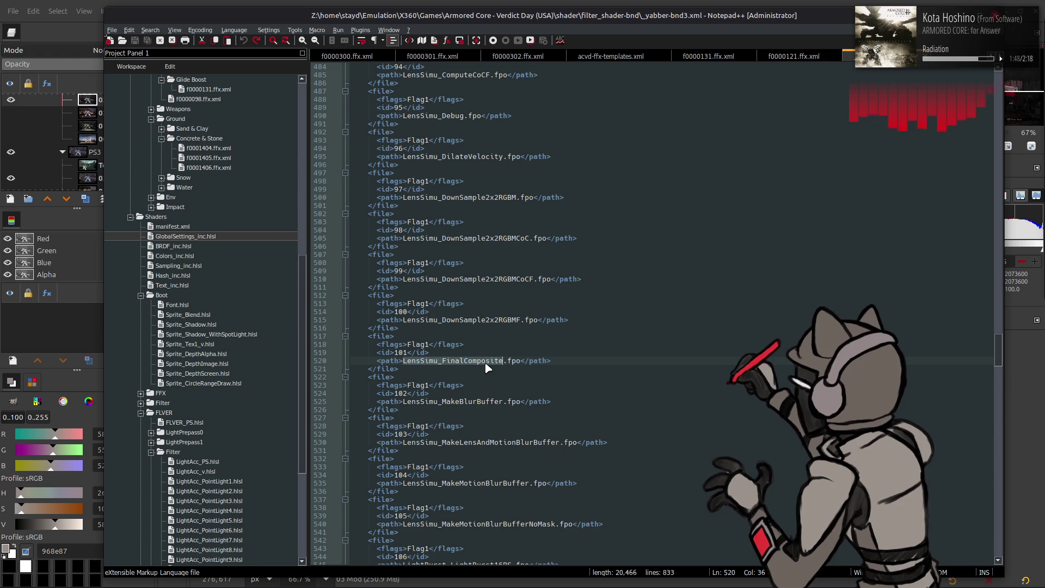
double_click(474, 401)
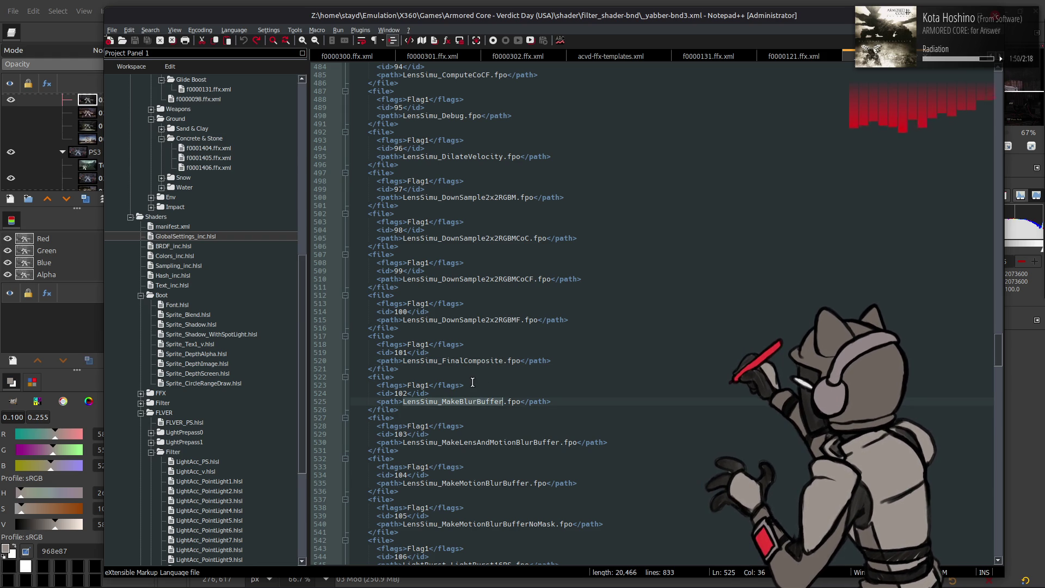
scroll(472, 382, down, 2)
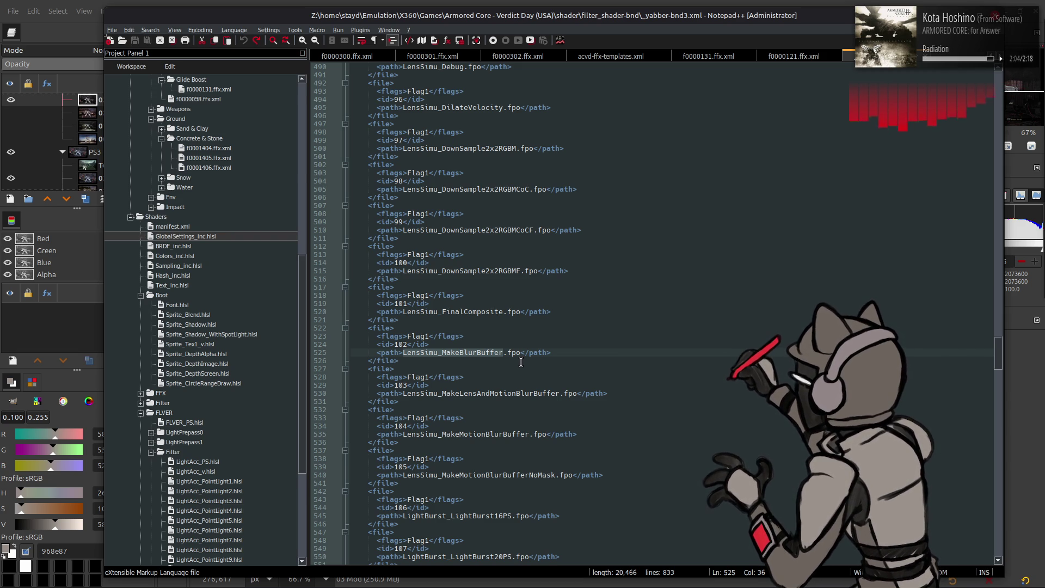
- Comment out the LensSimu id 102–103 entries with <!-- and --> and remove the stray blank line
click(413, 318)
key(Return)
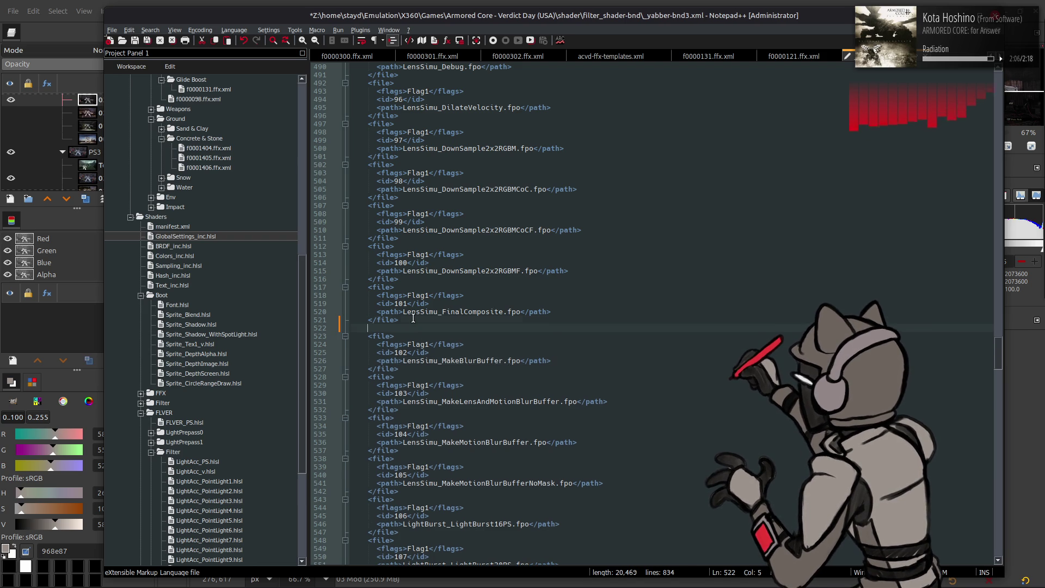
text(!--)
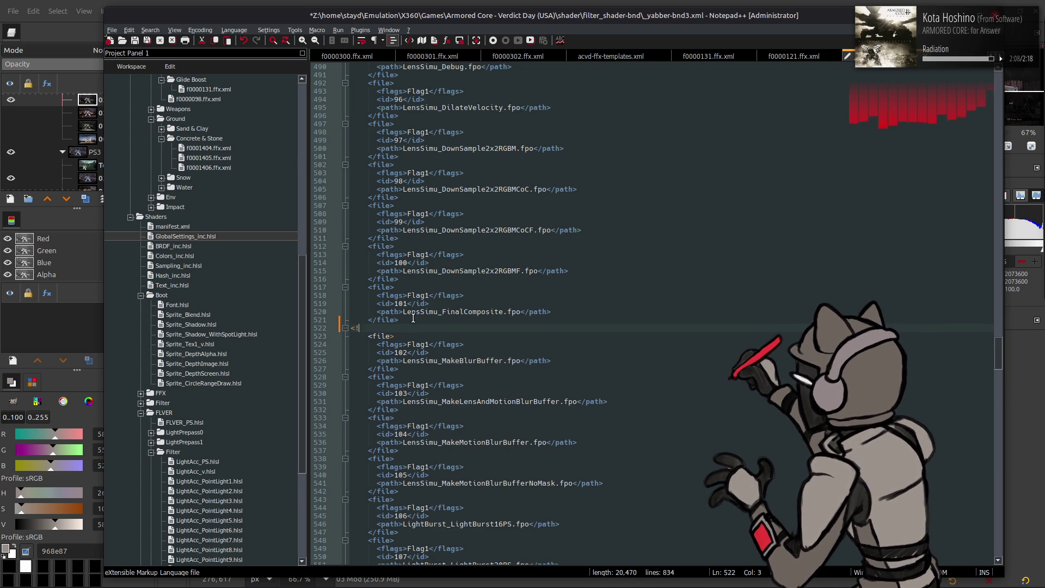
click(420, 489)
key(Return)
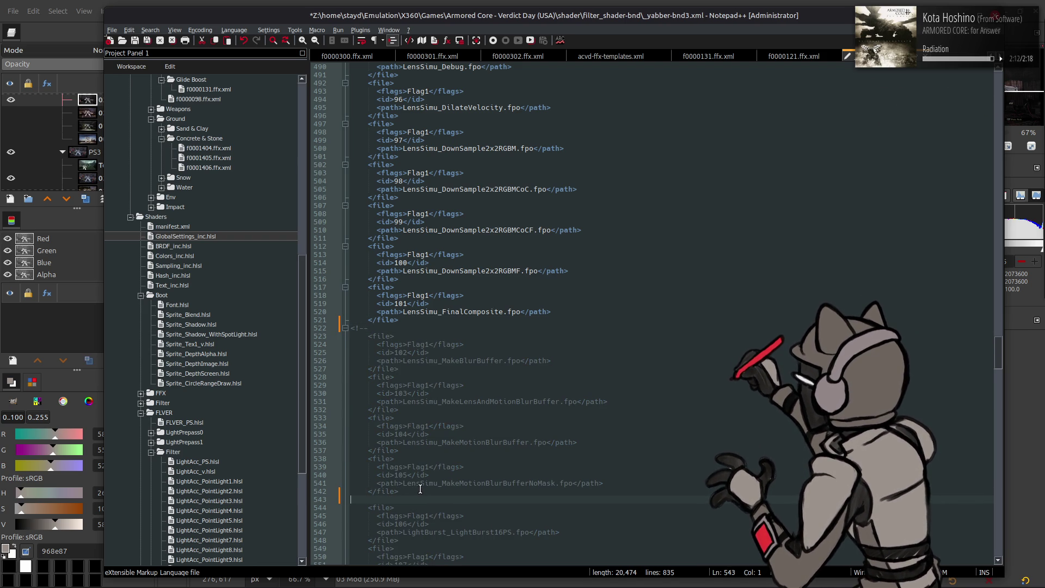
text(>)
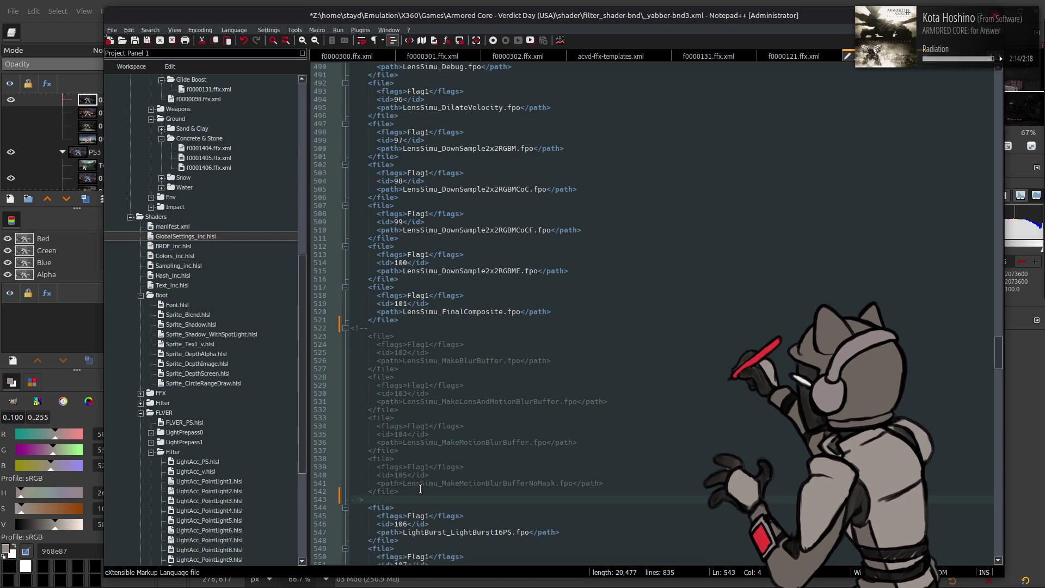
key(BackSpace)
key(BackSpace)
key(BackSpace)
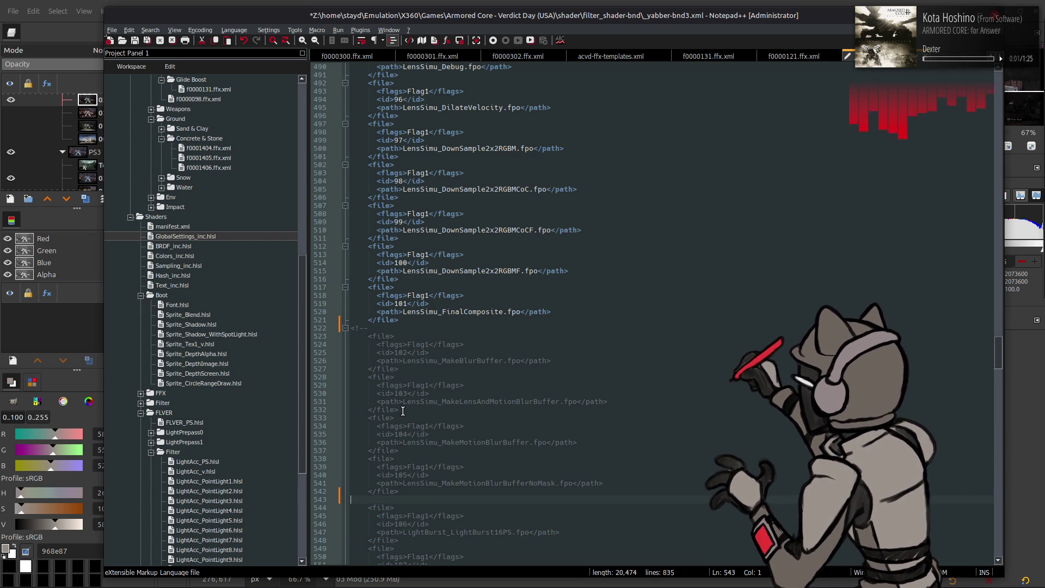
key(Return)
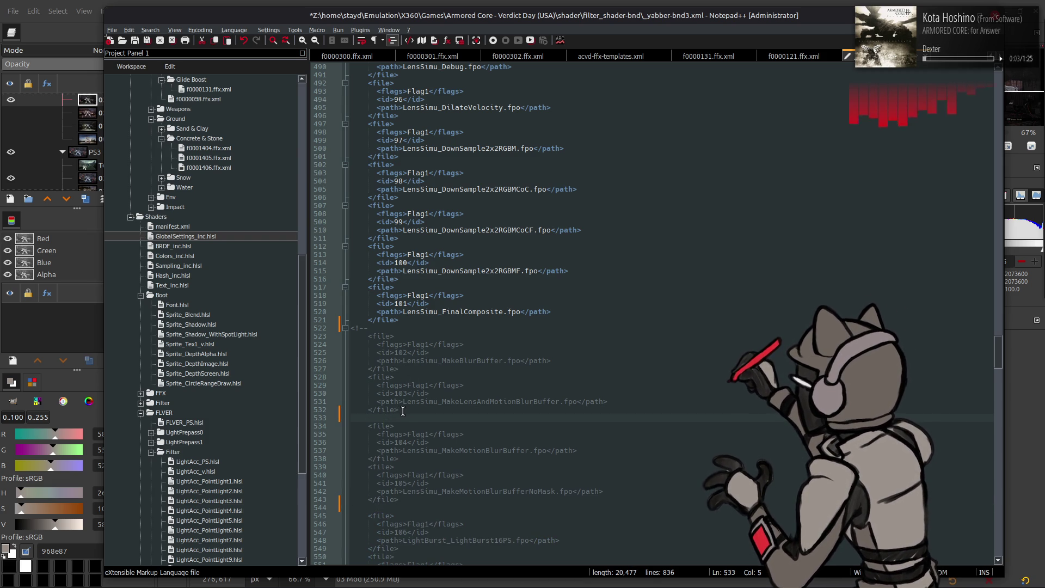
key(BackSpace)
text(-->)
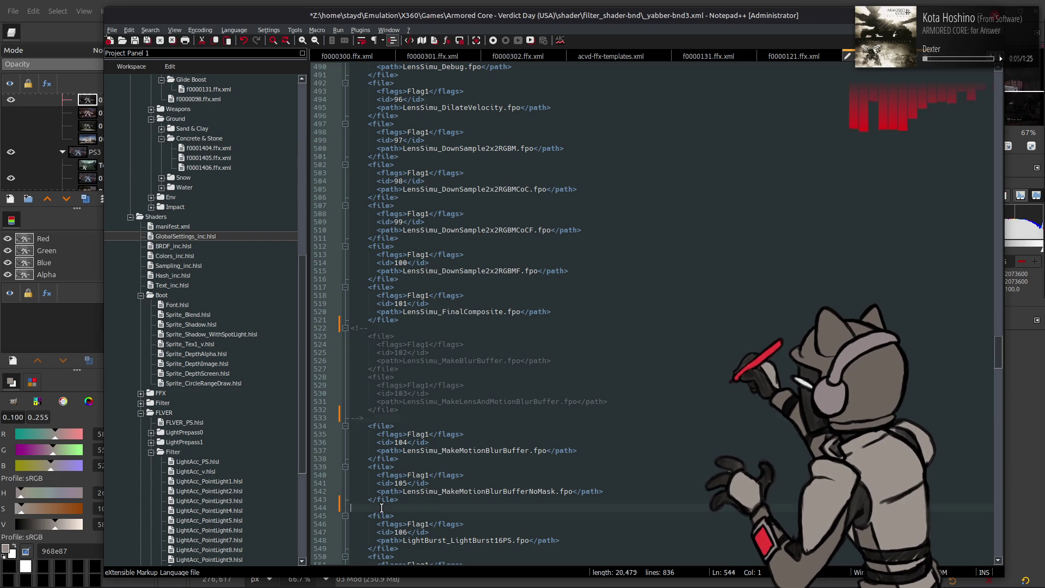
click(381, 508)
key(BackSpace)
- Save _yabber-bnd3.xml and repack filter_shader-bnd with YabberExtended
key(ctrl+s)
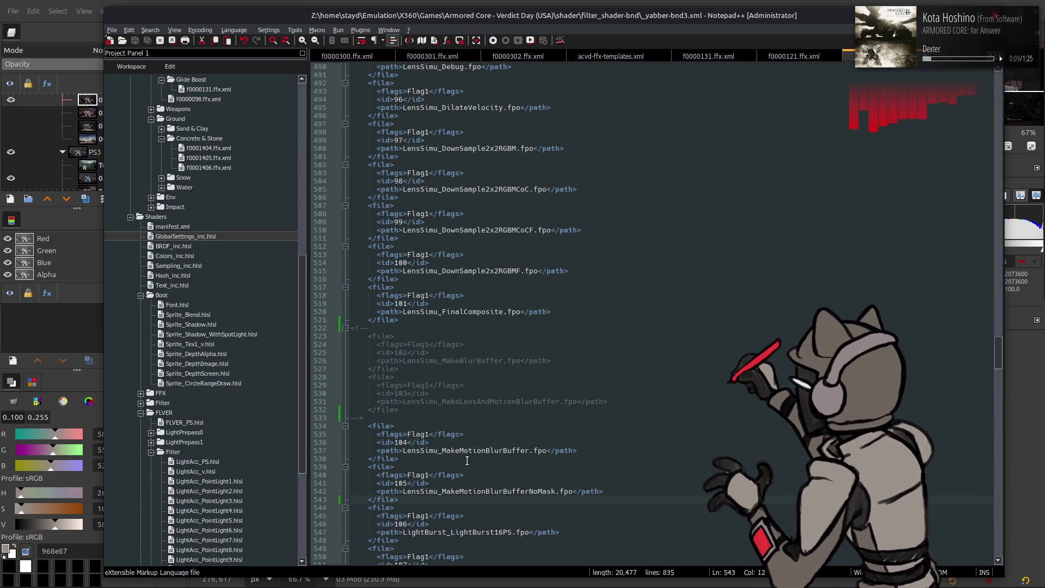
key(alt+Tab)
key(alt+Tab)
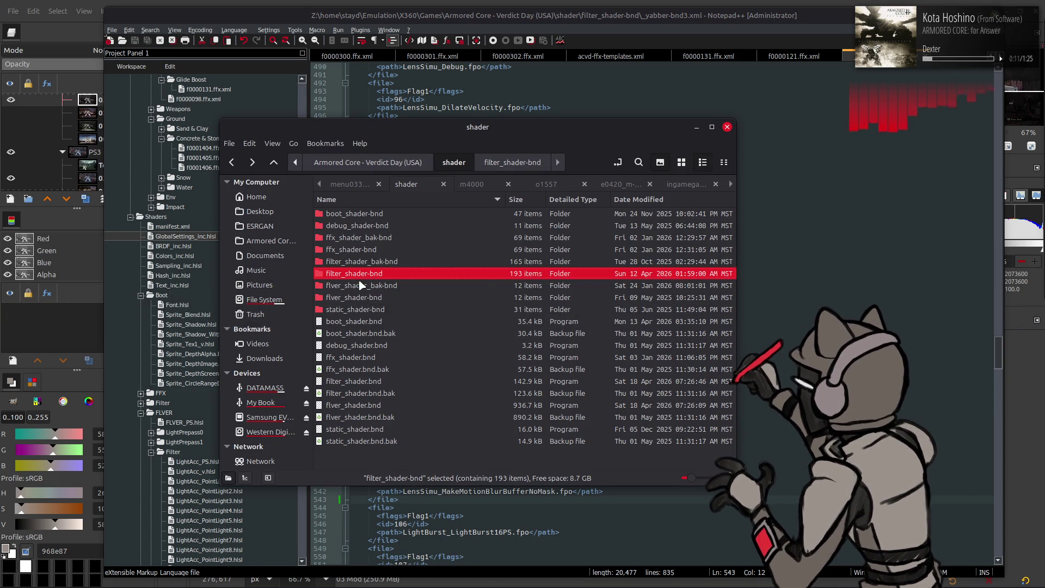
right_click(357, 273)
mouse_move(490, 326)
click(598, 391)
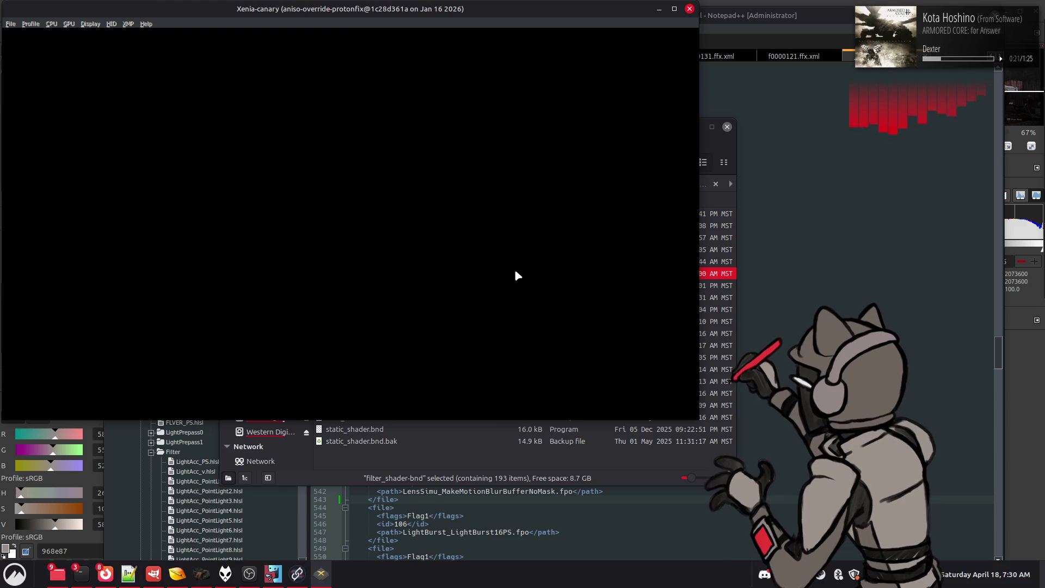
- Launch ACVD from Xenia's recent games, maximize the window, and dismiss the offline CAUTION notices
click(9, 23)
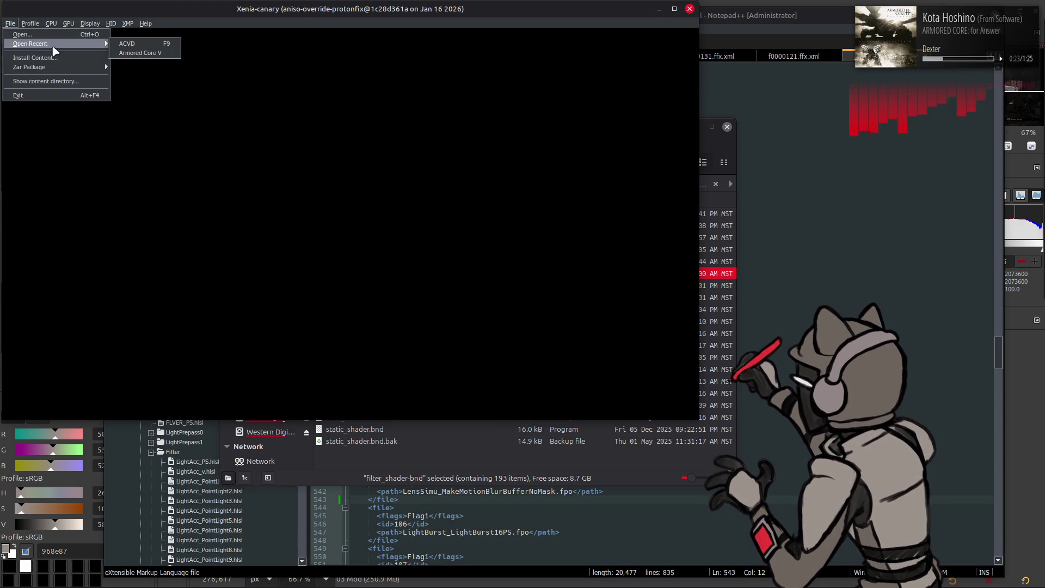
click(499, 34)
double_click(548, 15)
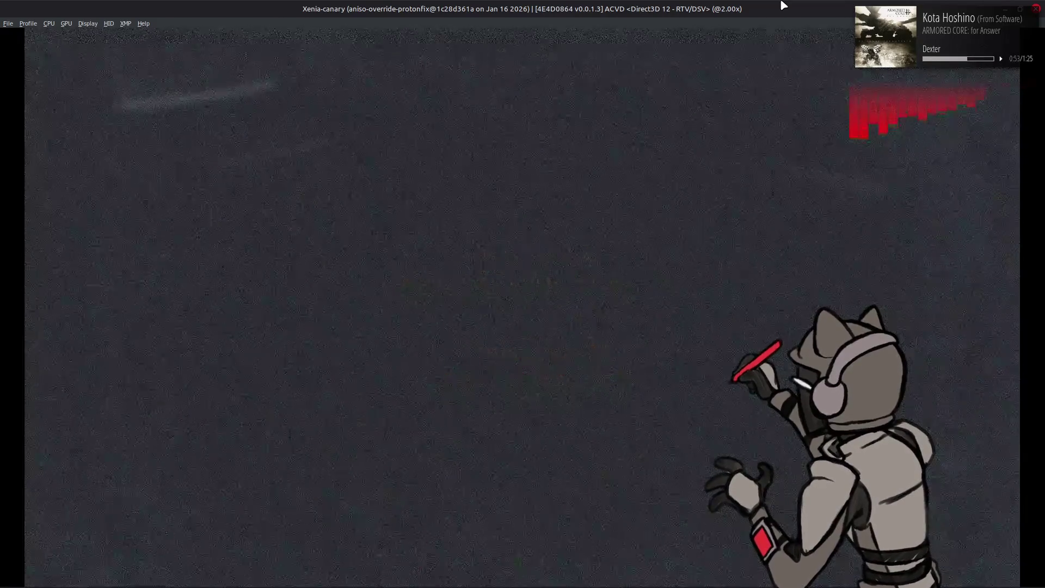
key(Return)
key(Return)
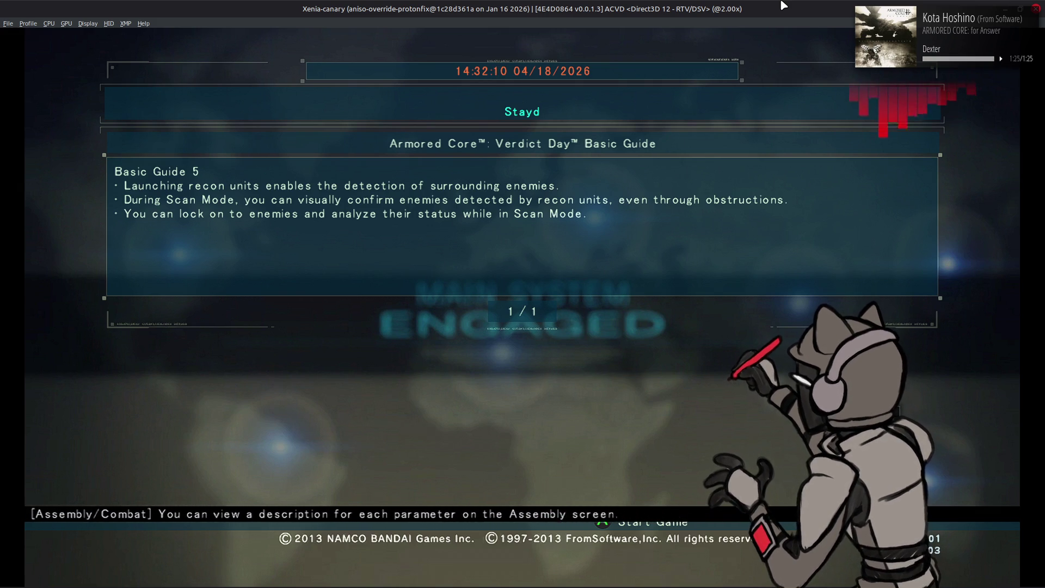
- Go from the title screen through Workshop to Assembly, inspect the AC's parts, exit, and show View Mode
key(Return)
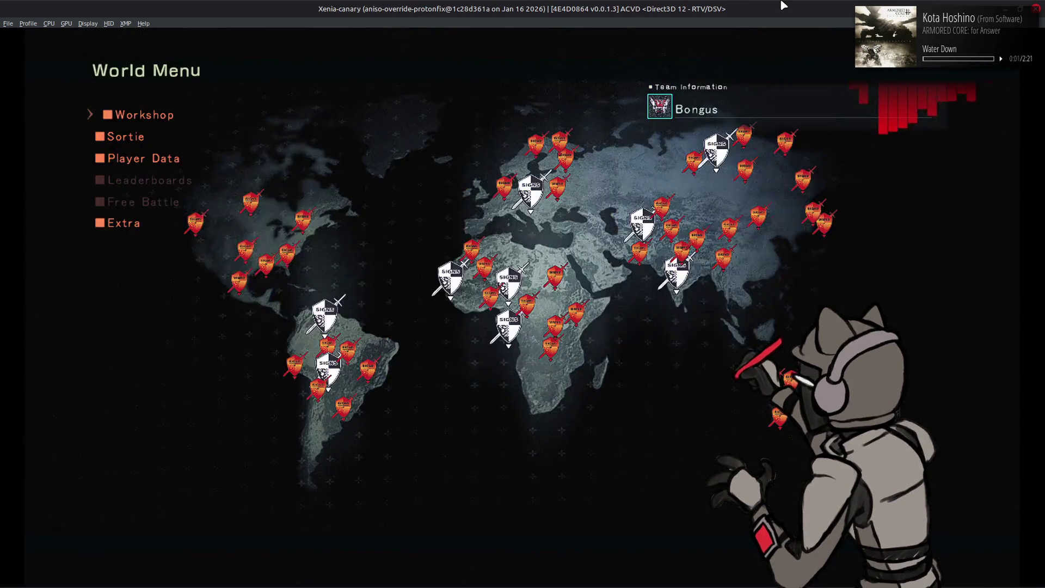
key(Return)
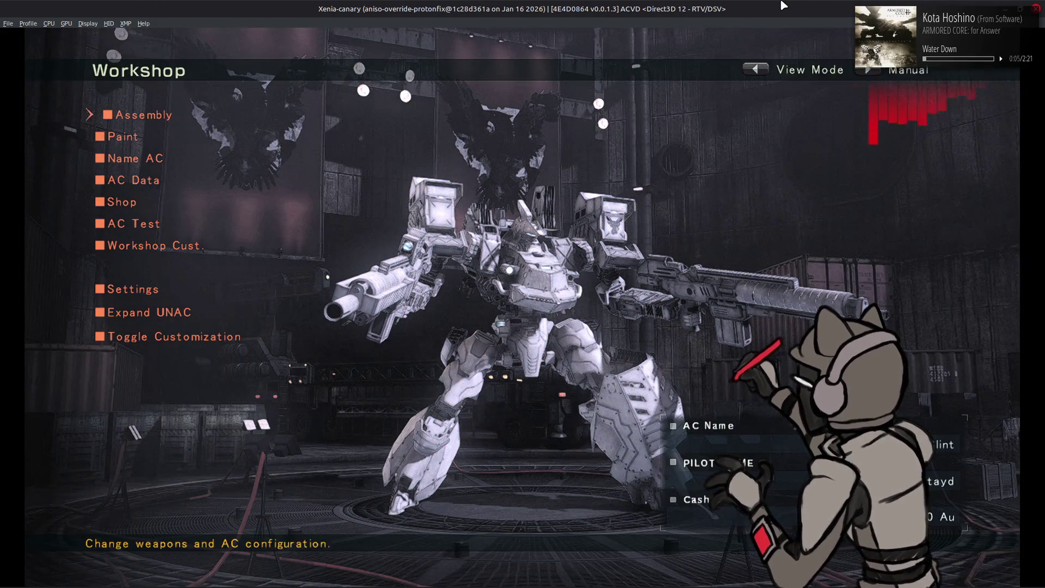
key(Return)
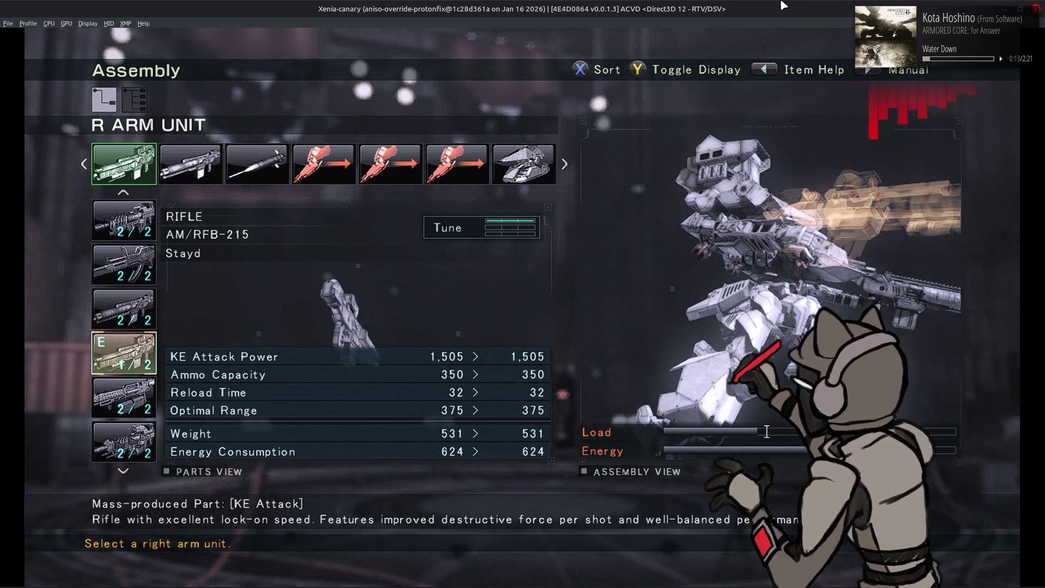
key(Escape)
key(Escape)
key(Return)
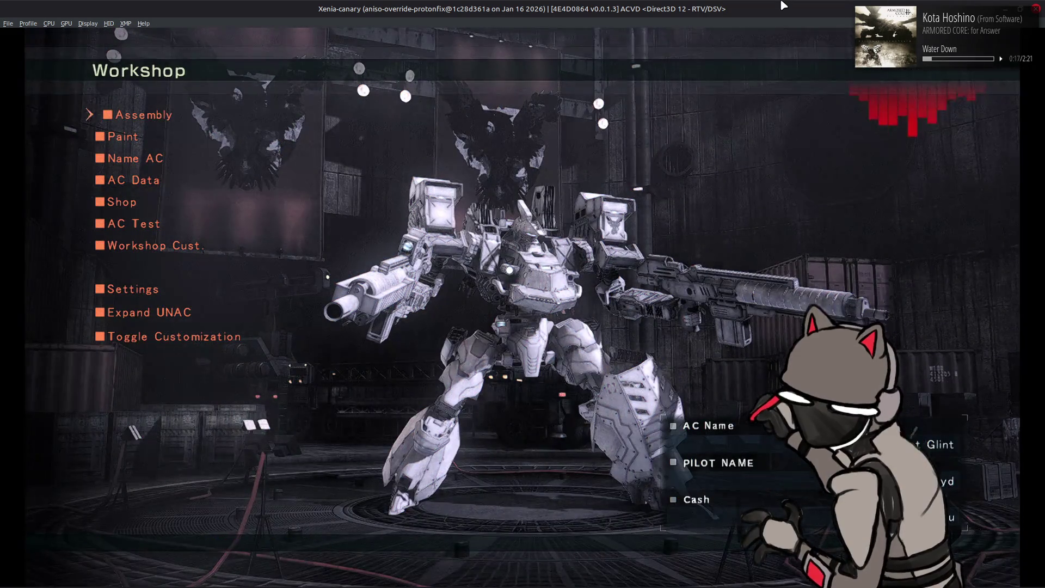
key(Return)
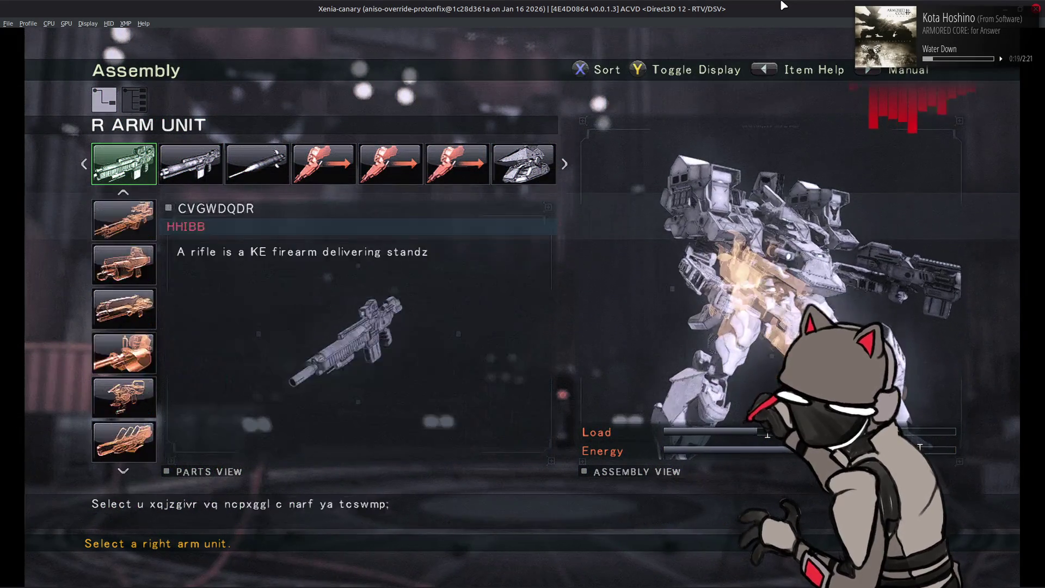
key(Escape)
key(Escape)
key(Return)
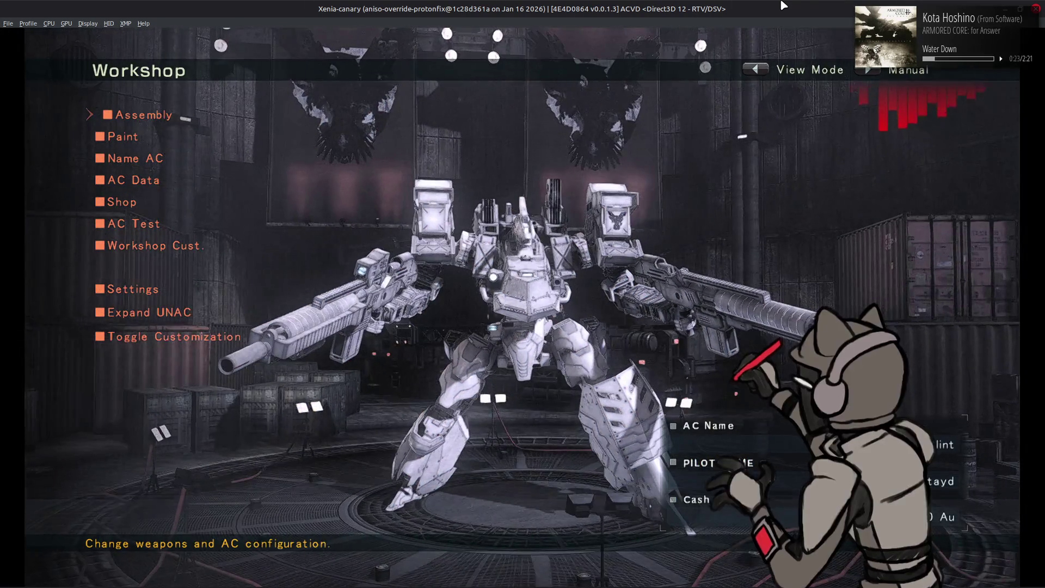
key(Return)
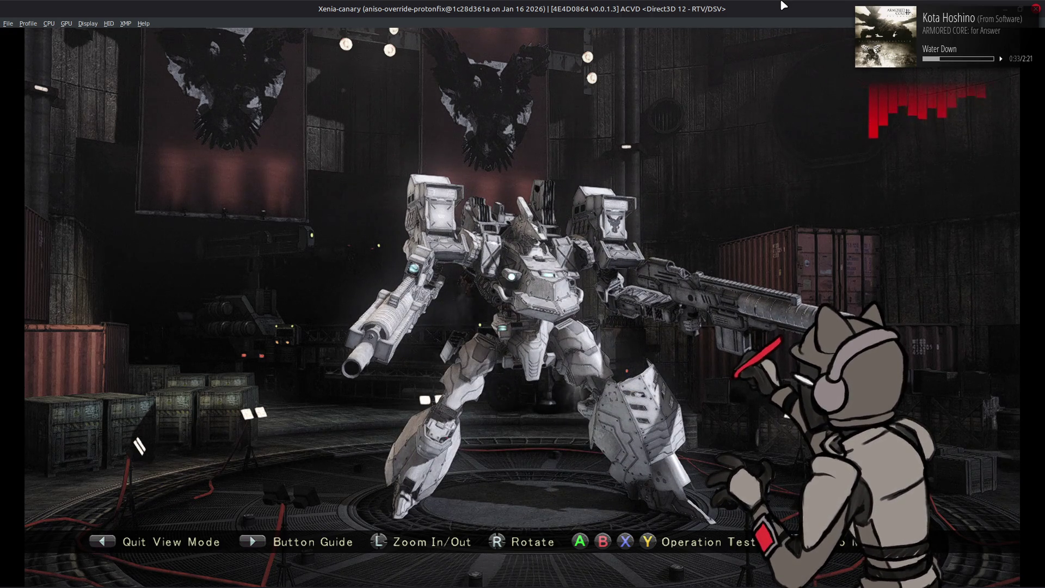
- Quit Xenia, undo the id 102–103 comment markers in Notepad++, and save
click(8, 24)
click(34, 94)
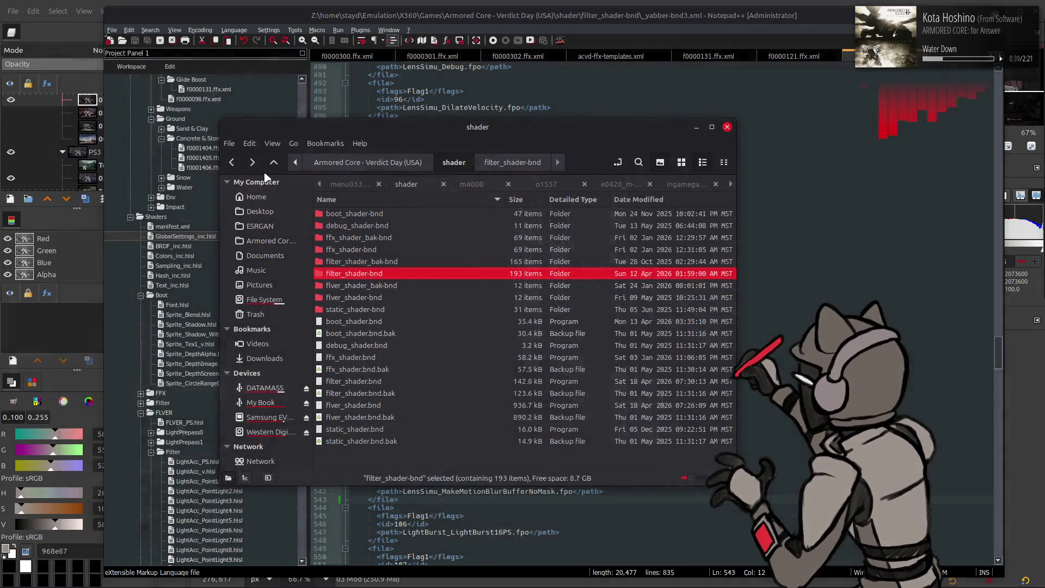
click(678, 31)
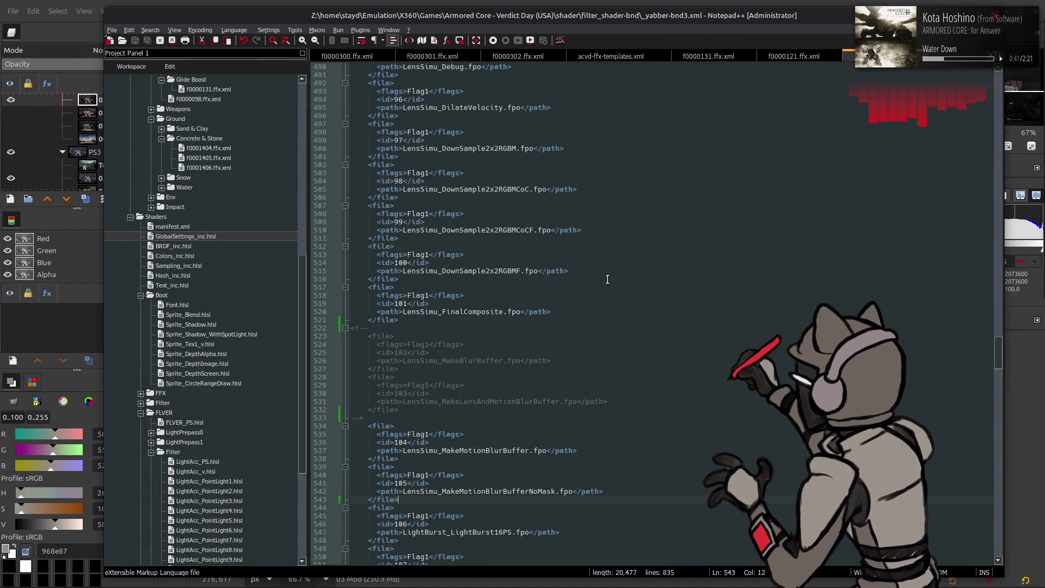
key(ctrl+z)
key(ctrl+z)
key(ctrl+z)
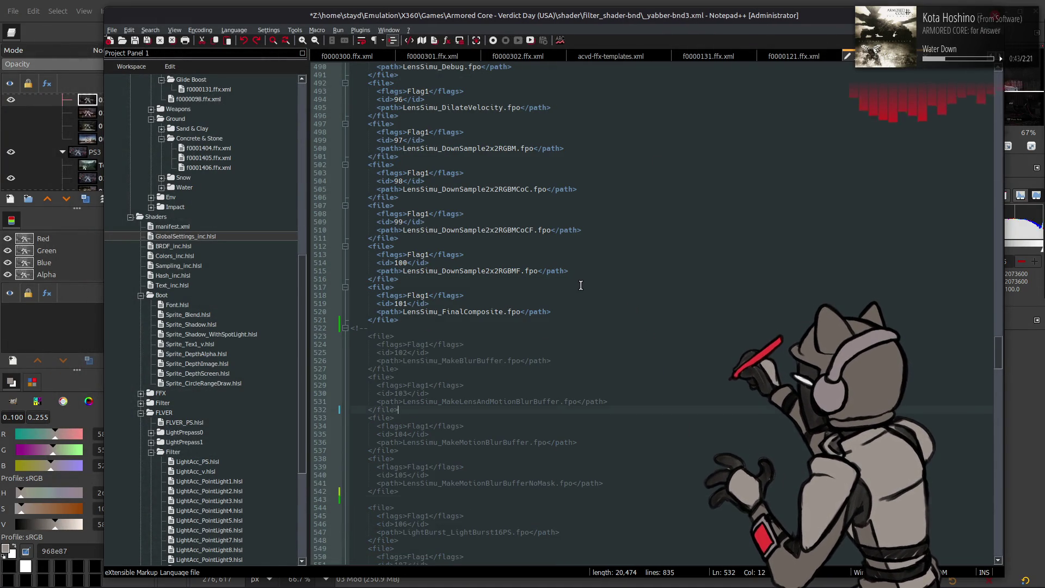
key(ctrl+z)
key(ctrl+z)
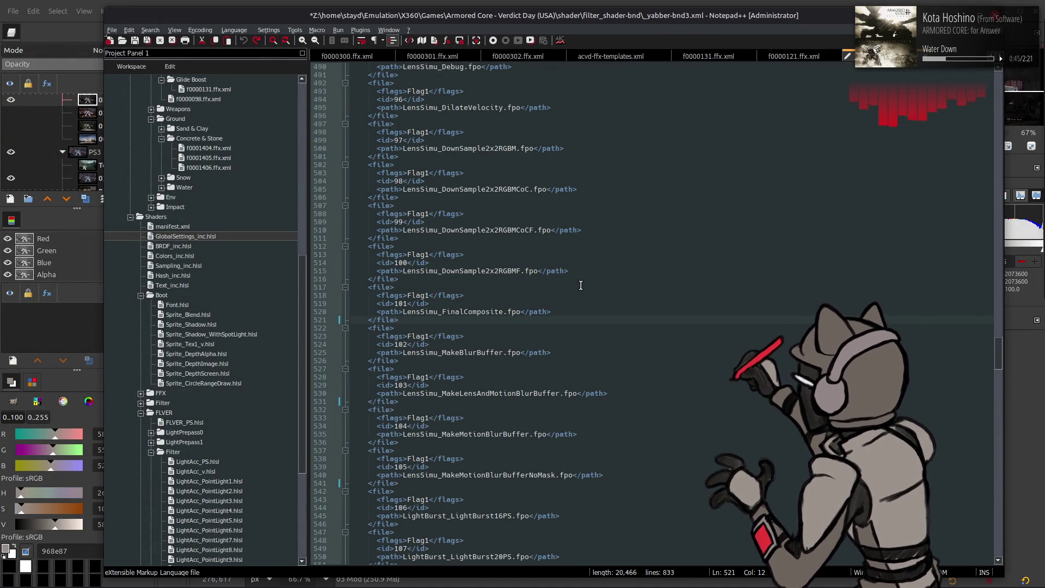
key(ctrl+s)
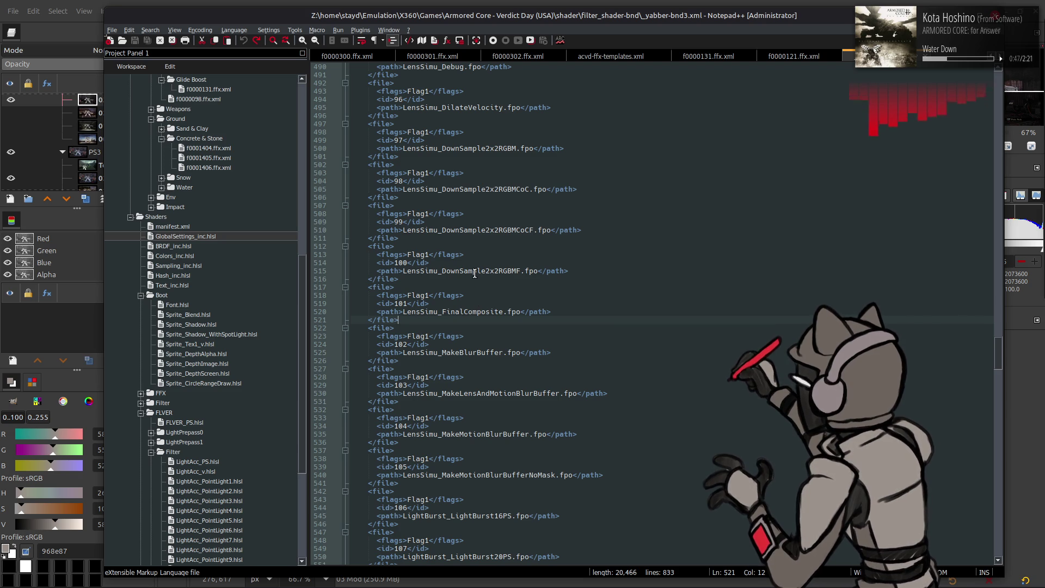
- Wrap the id 101 LensSimu_FinalComposite entry in <!-- --> and save the file
scroll(474, 273, up, 8)
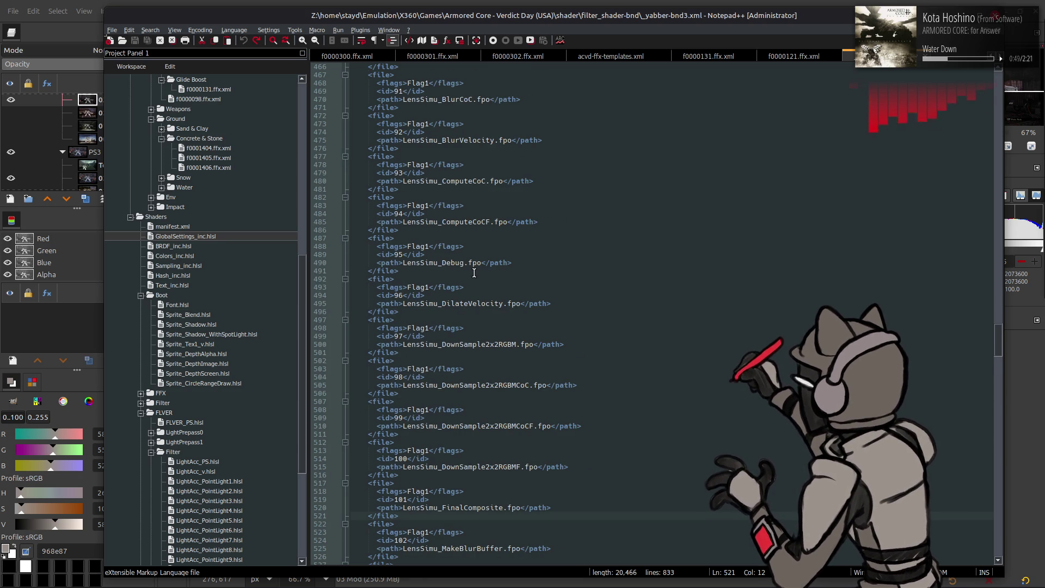
scroll(474, 274, up, 3)
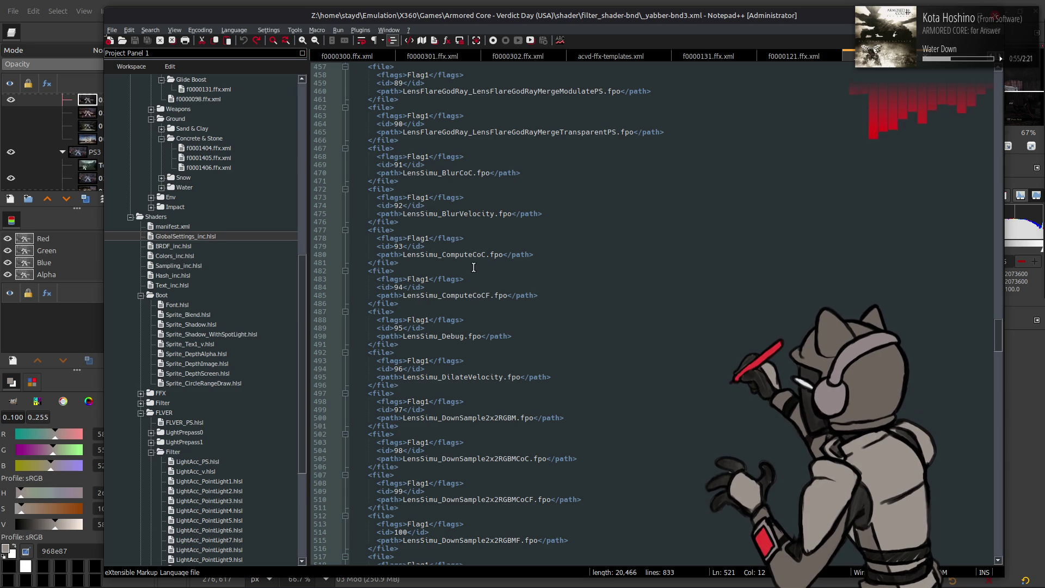
scroll(473, 267, down, 5)
scroll(473, 267, down, 5)
click(408, 304)
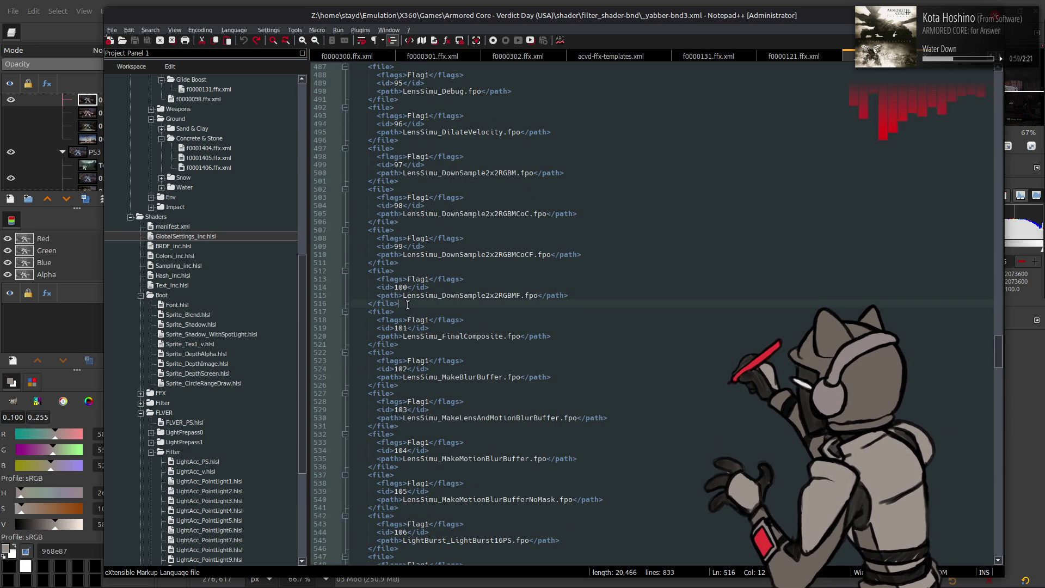
key(Return)
text(<!--)
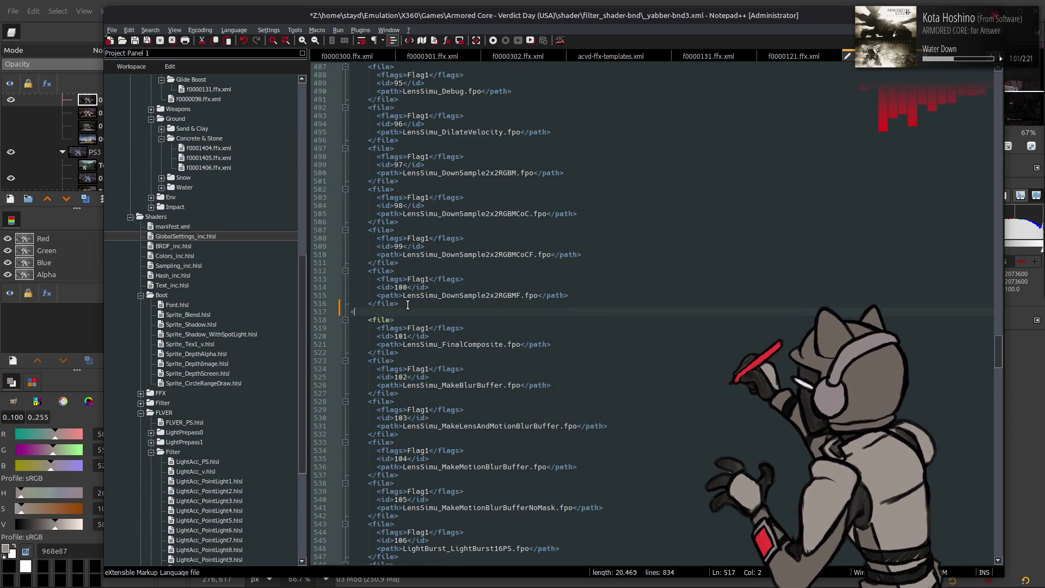
click(416, 352)
key(Return)
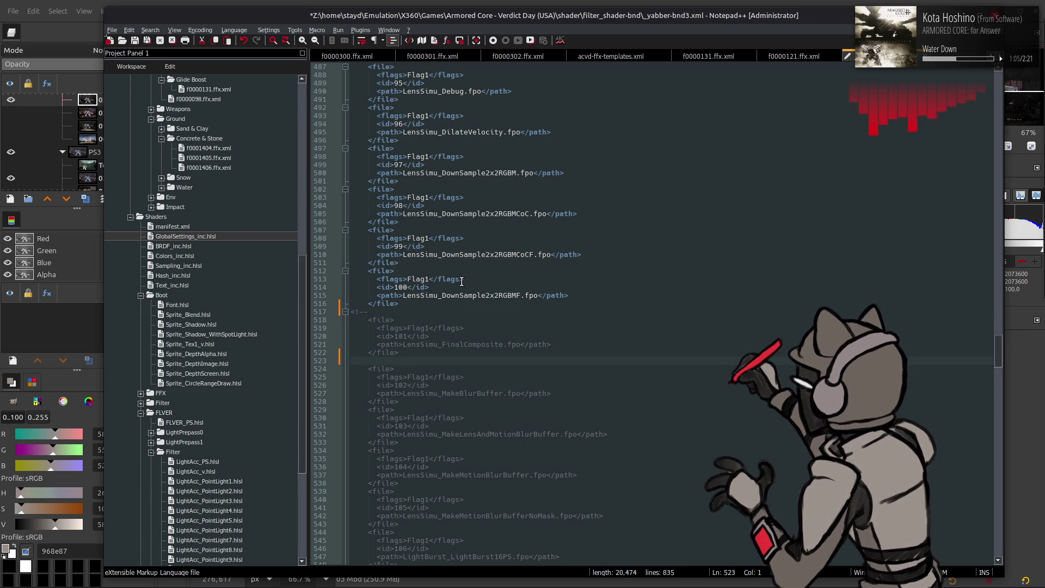
text(>)
key(ctrl+s)
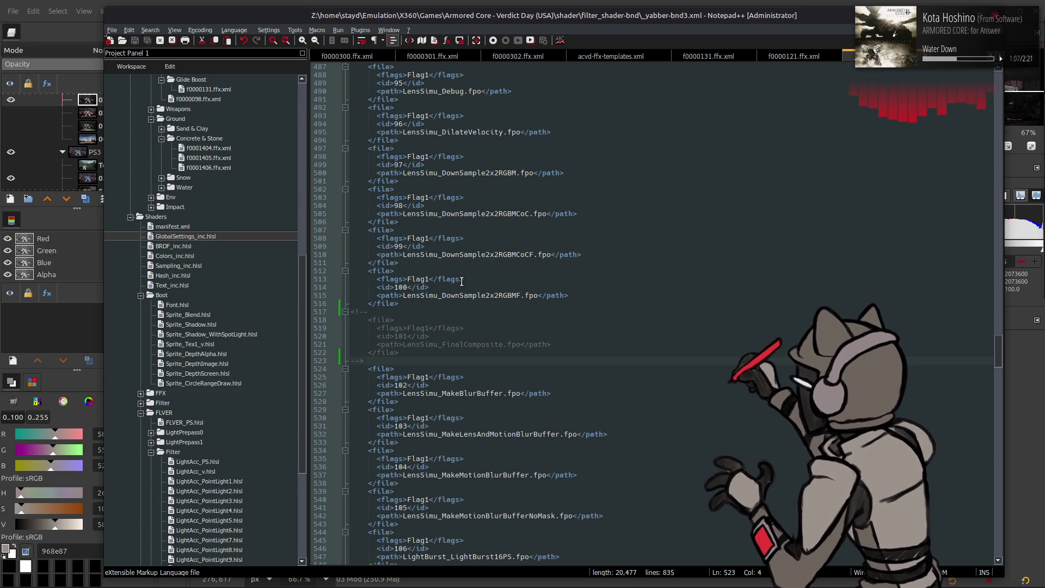
- Launch Blender by searching 'bl' in the application launcher
key(super)
text(bl)
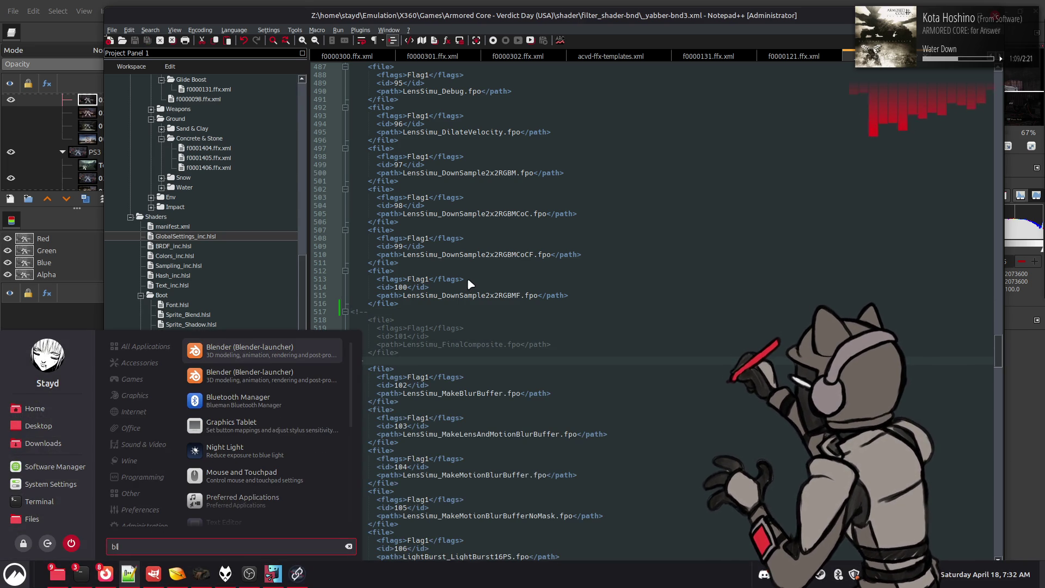
click(331, 354)
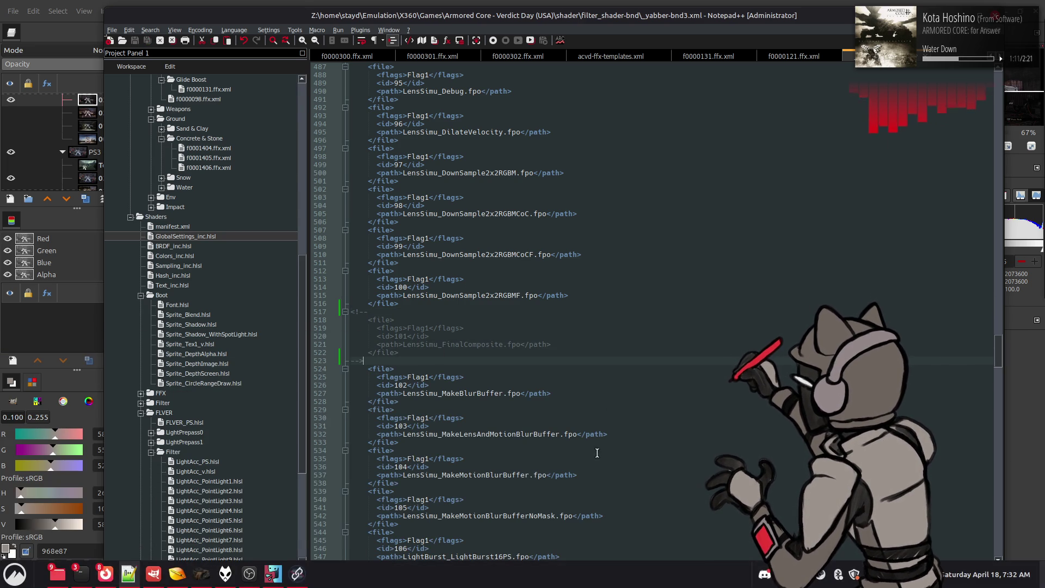
key(alt+Tab)
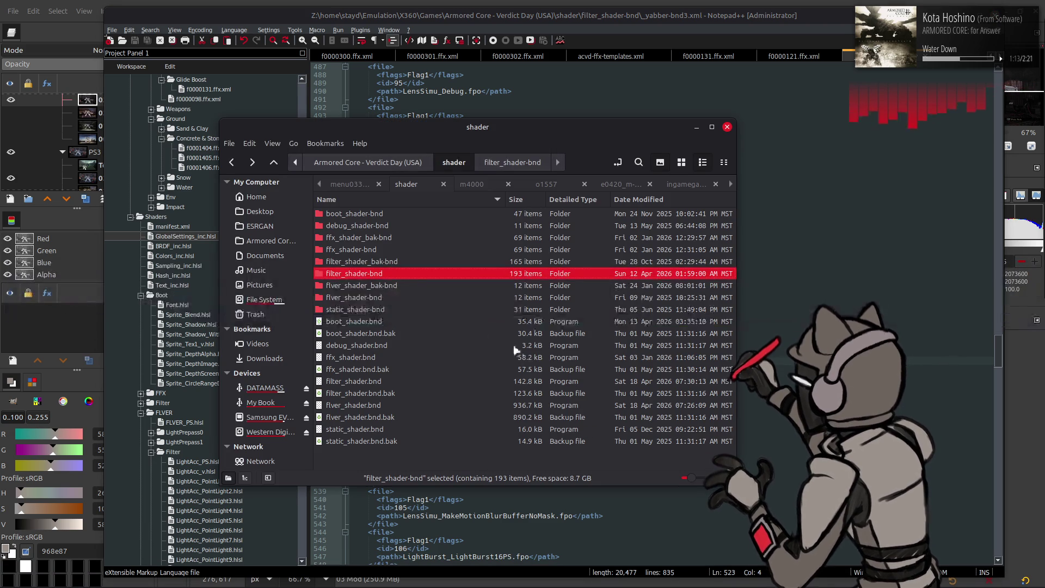
- Repack filter_shader-bnd via Open With > Yabber, producing a 144.5 kB filter_shader.bnd
right_click(412, 282)
mouse_move(490, 328)
click(664, 401)
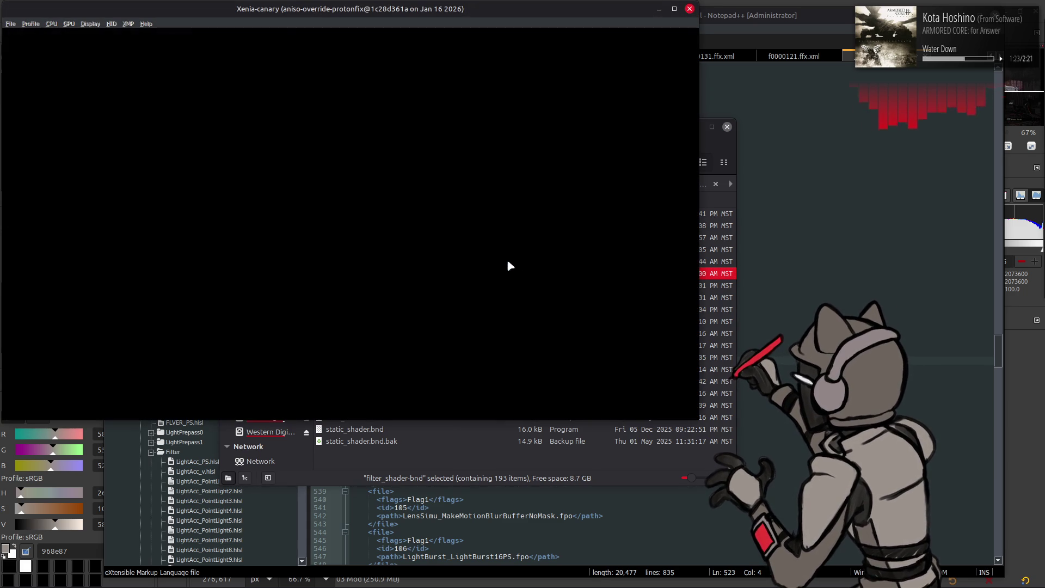
- Launch ACVD from Xenia's Open Recent list and maximize the emulator window
click(10, 23)
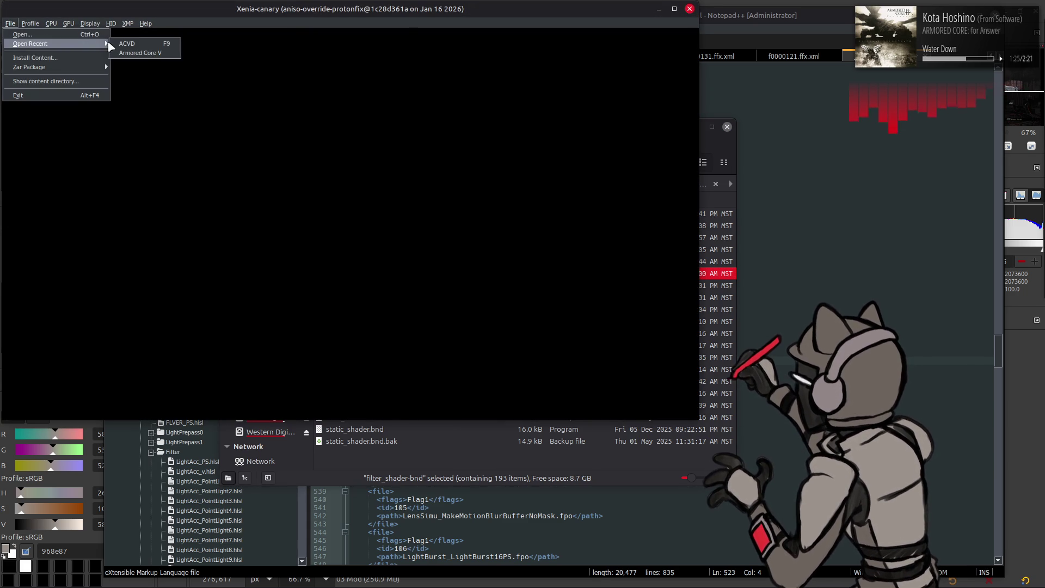
click(157, 45)
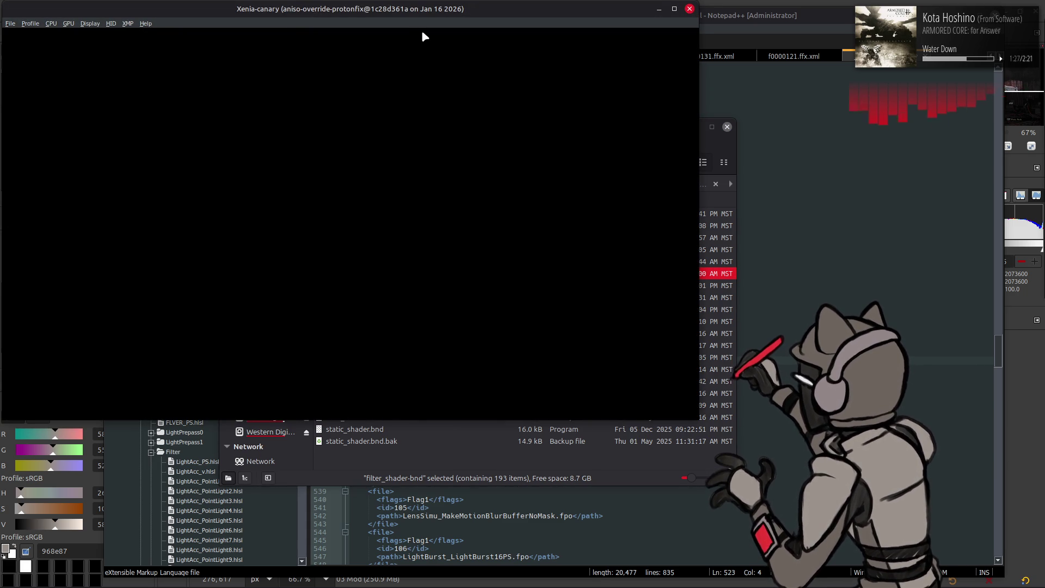
double_click(561, 7)
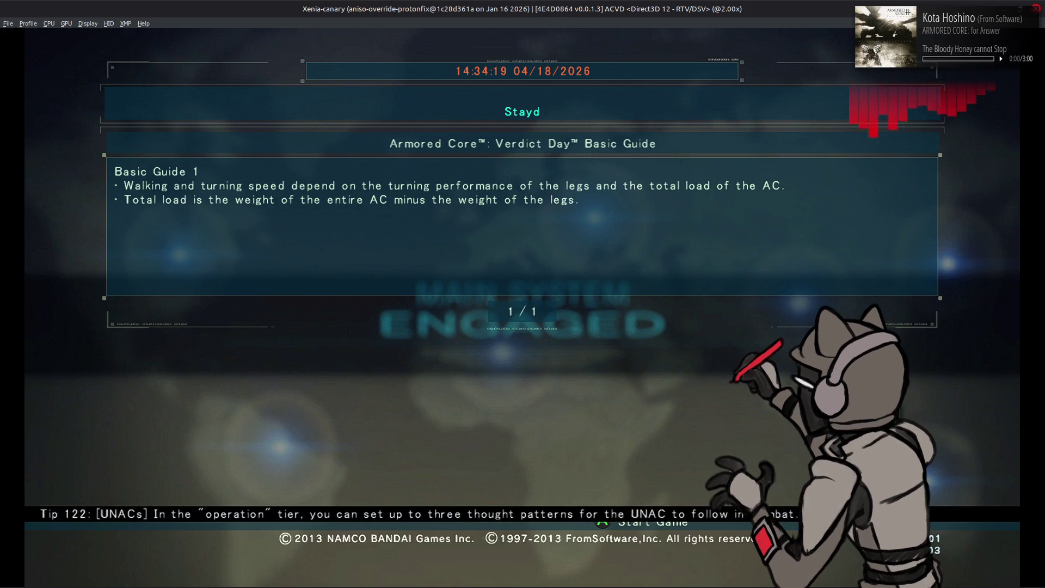
- Enter the Workshop, inspect the AC in View Mode, then reopen Assembly on the R ARM UNIT list
key(Return)
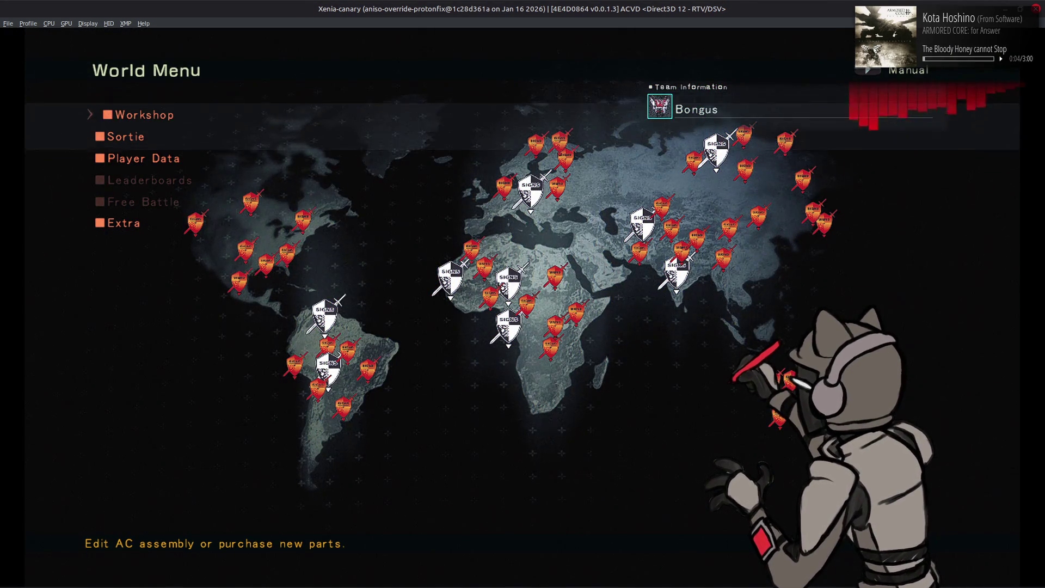
key(Return)
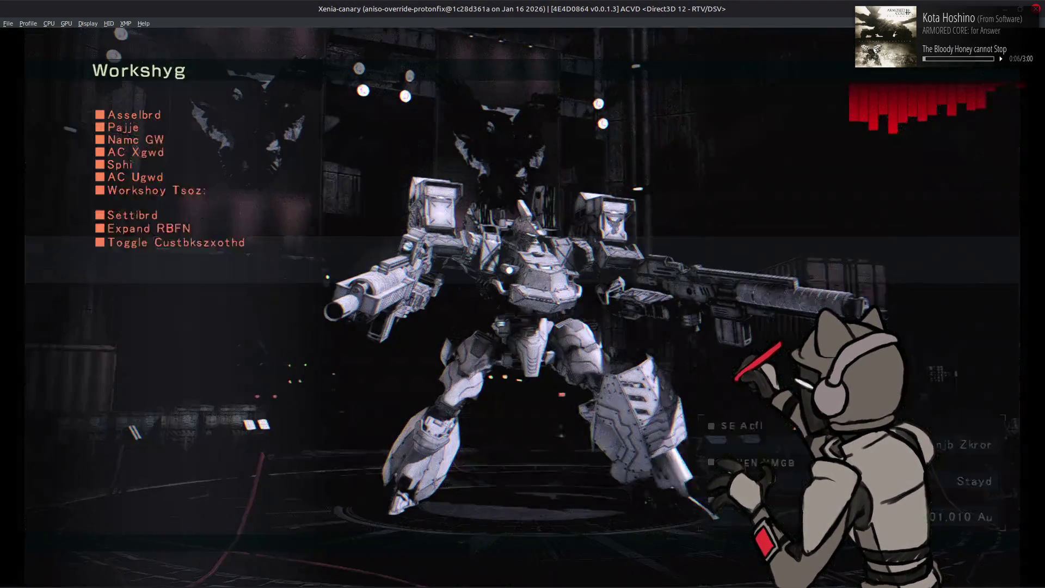
key(Return)
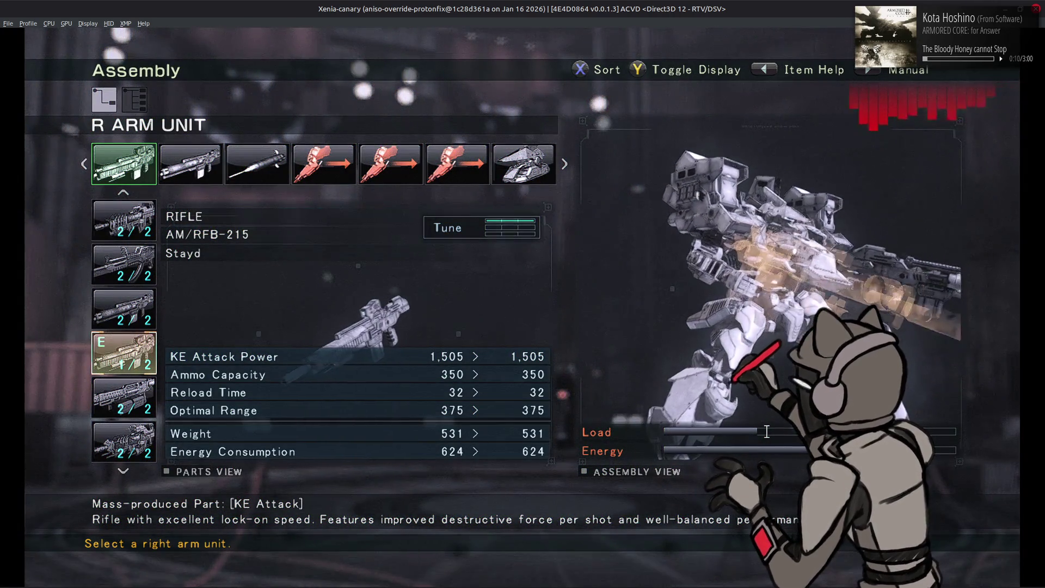
key(Escape)
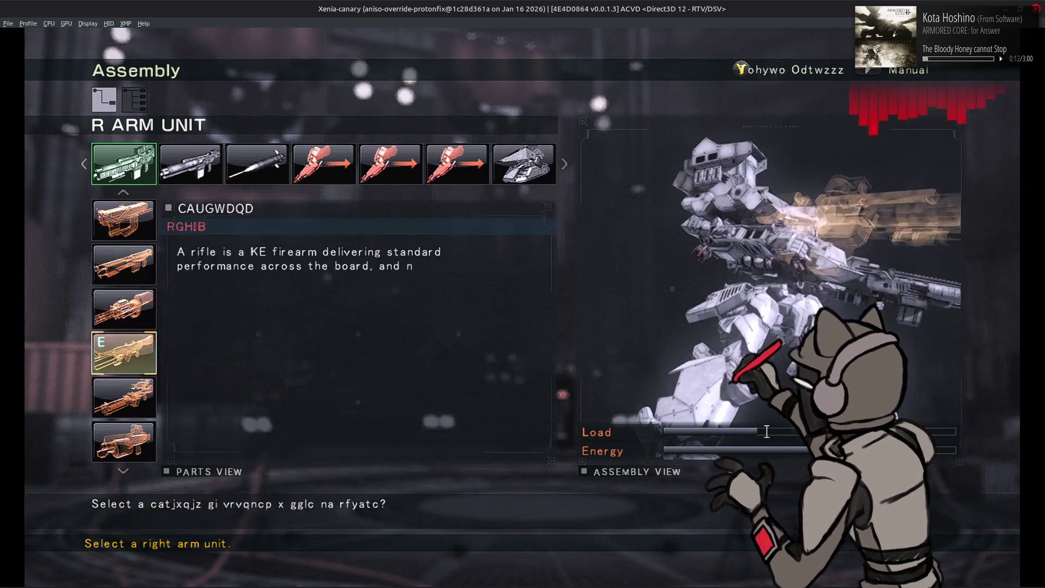
key(Escape)
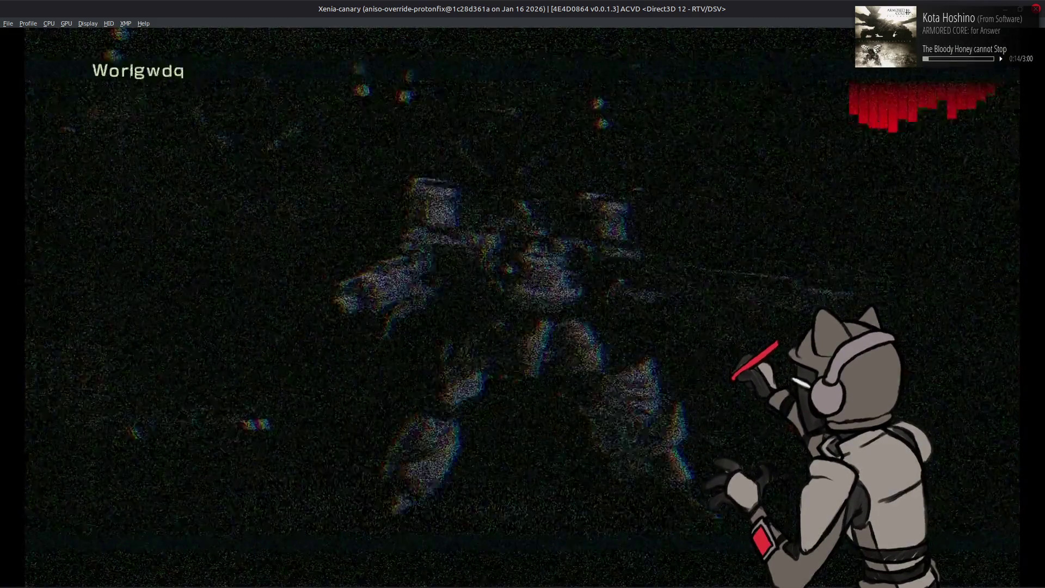
key(y)
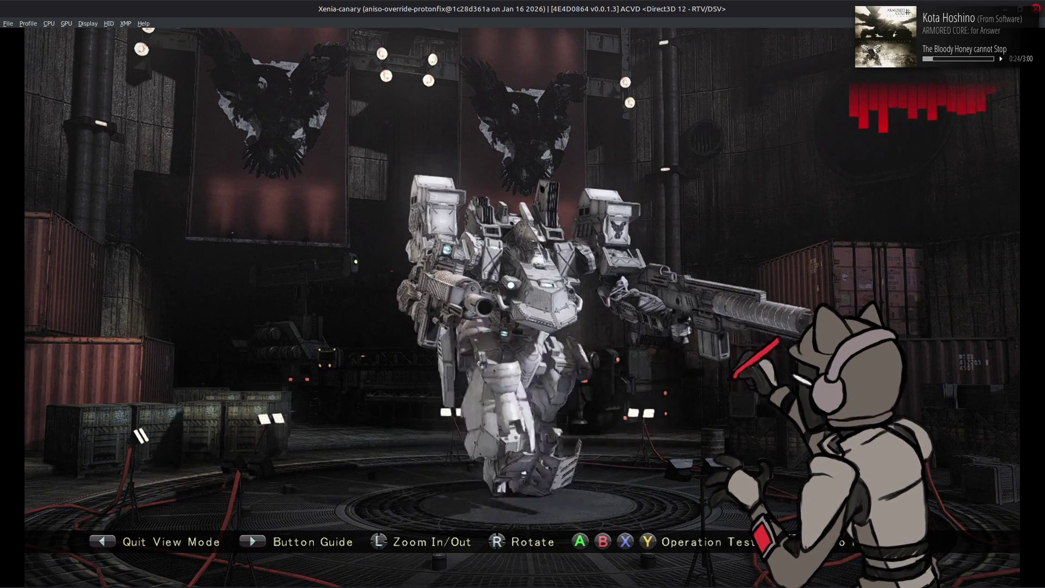
key(BackSpace)
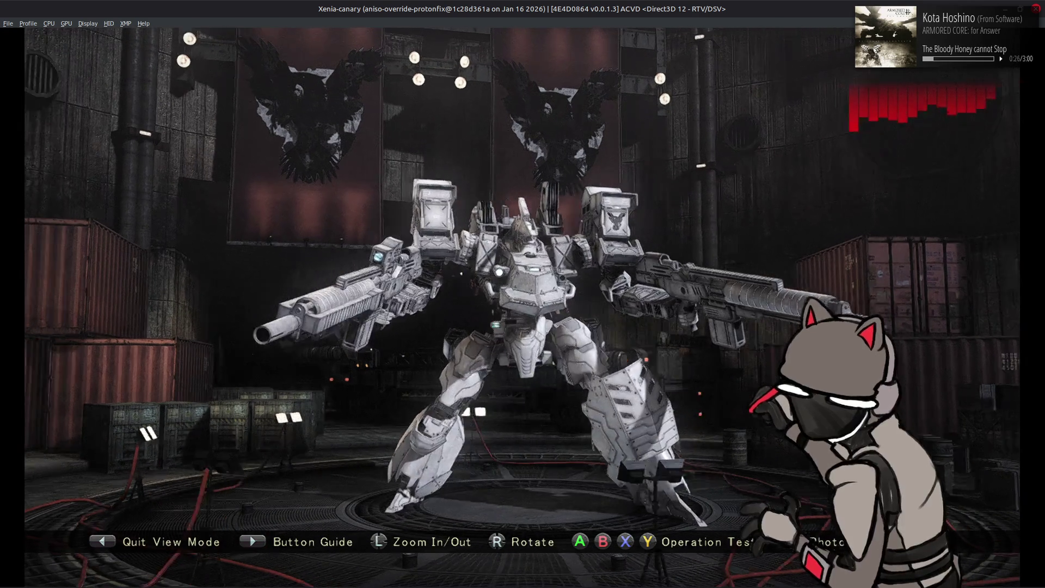
key(Return)
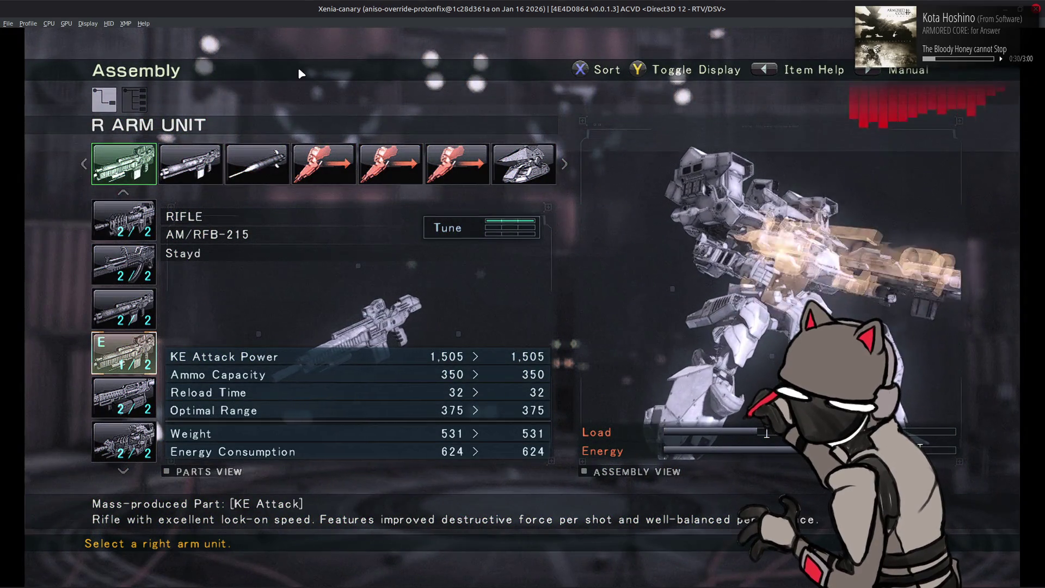
click(9, 23)
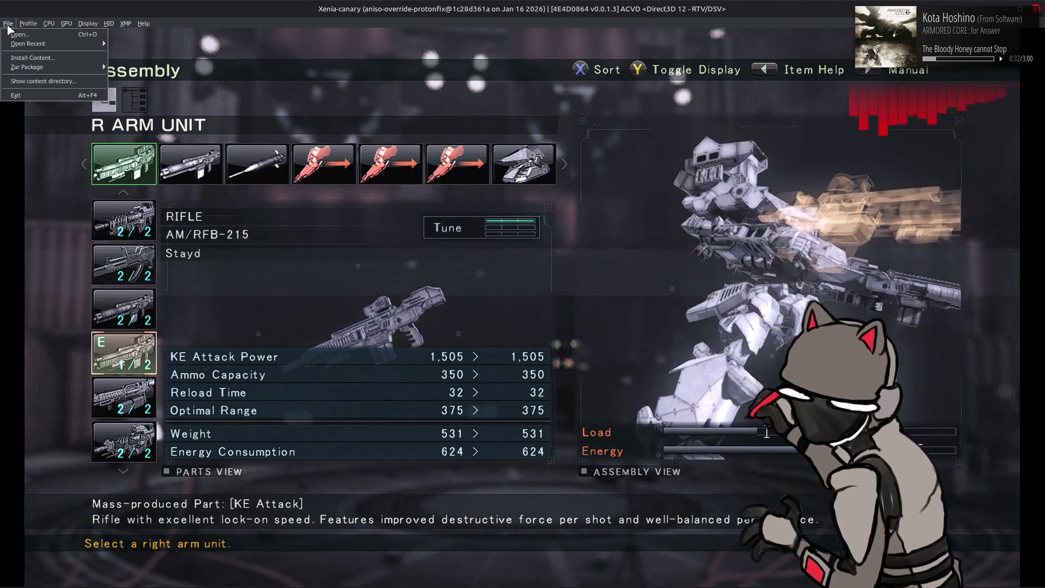
- Quit Xenia, undo the last edit to the shader XML, and save it
click(17, 97)
click(596, 96)
key(ctrl+z)
key(ctrl+z)
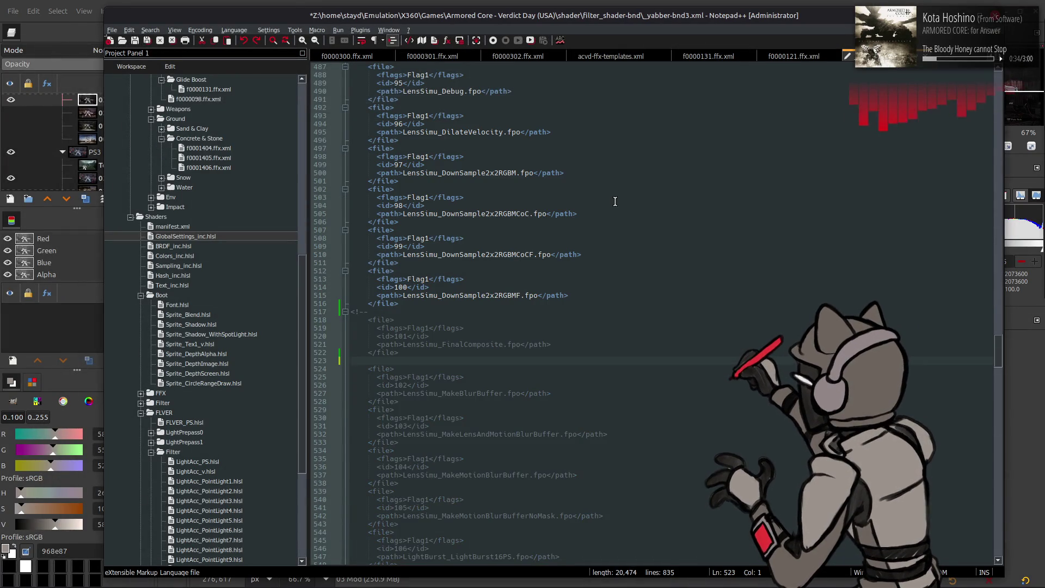
key(ctrl+s)
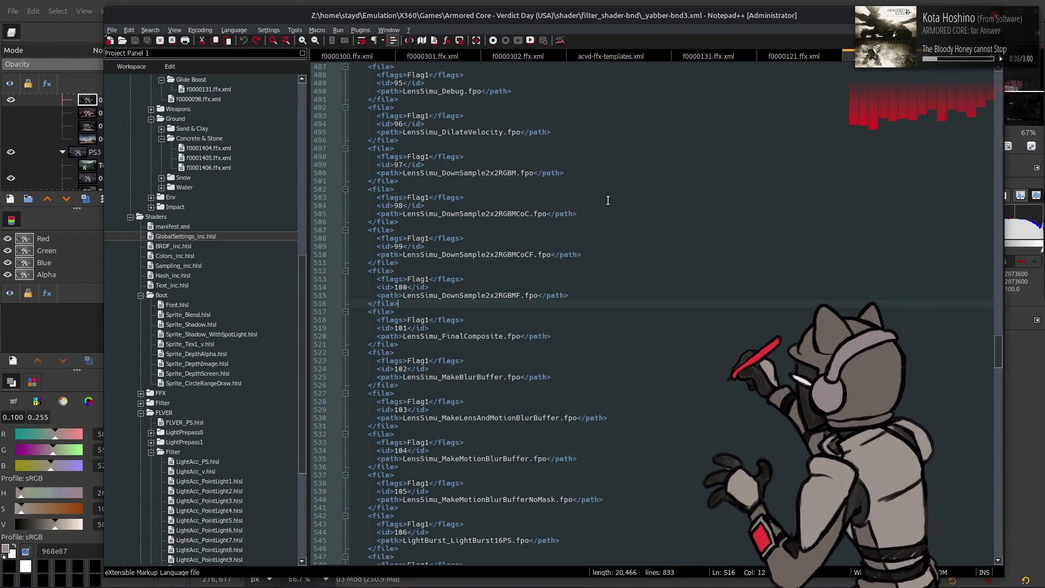
- Scroll through the shader list and select the DOF_Dof shader name on line 25
scroll(597, 212, down, 5)
scroll(597, 212, down, 20)
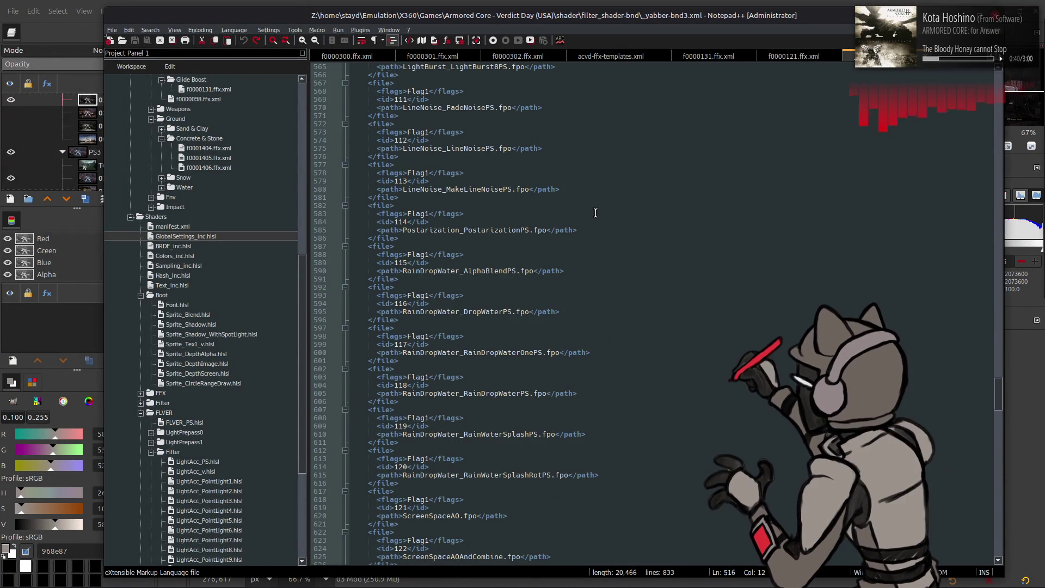
scroll(595, 213, down, 11)
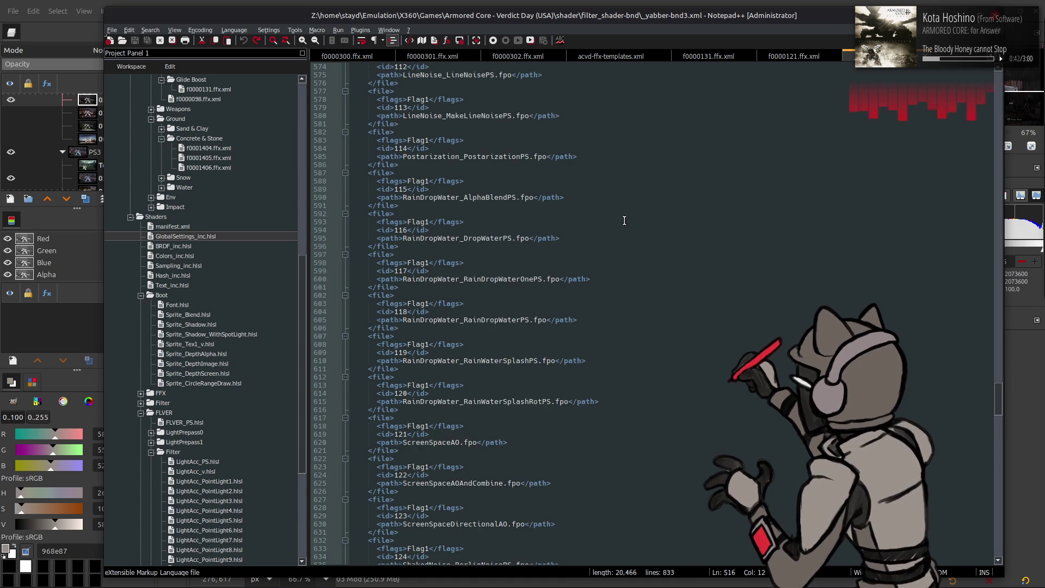
scroll(624, 221, down, 11)
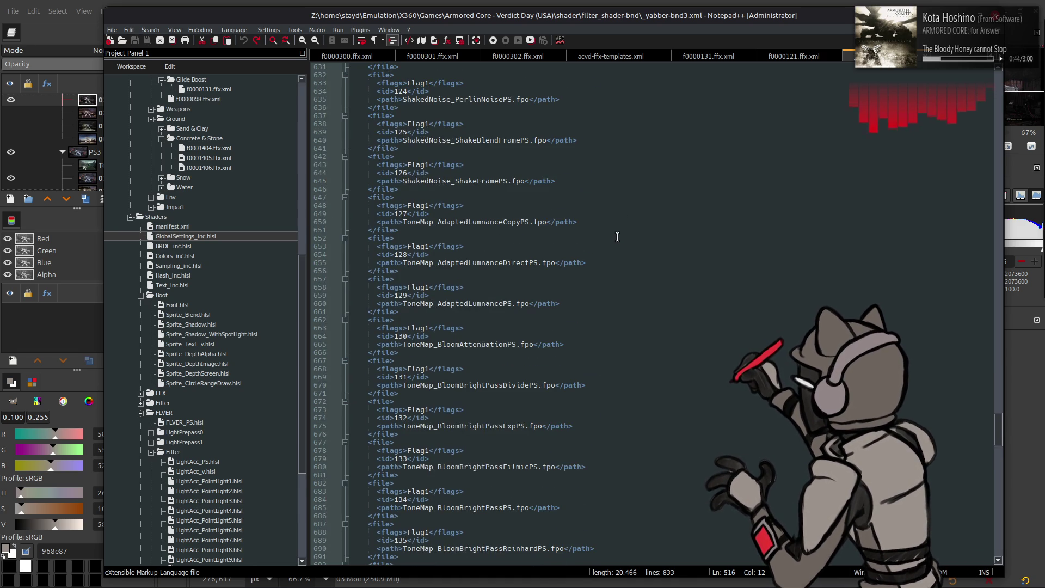
scroll(617, 237, down, 13)
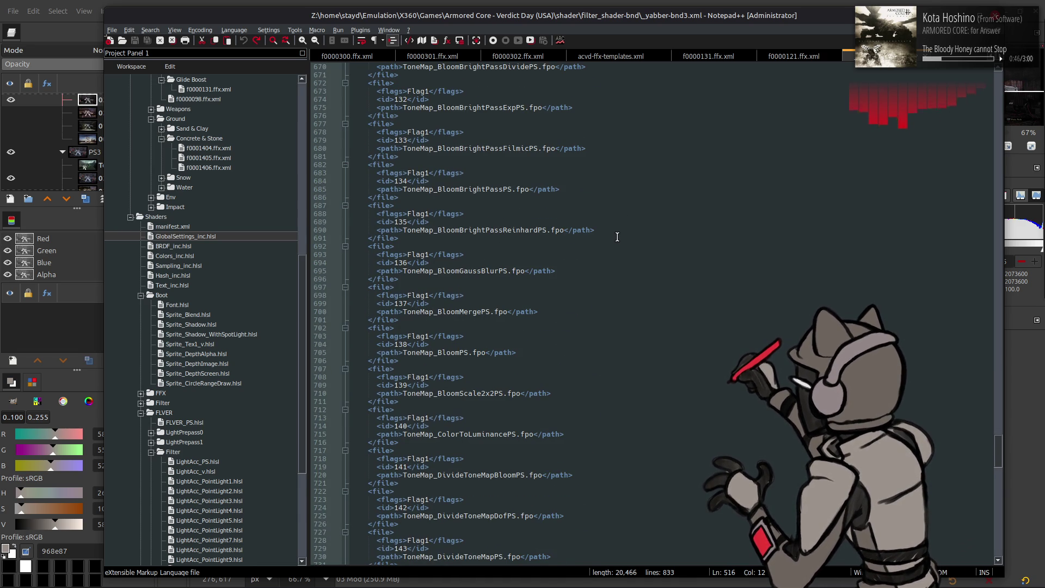
scroll(617, 237, down, 20)
scroll(617, 237, down, 14)
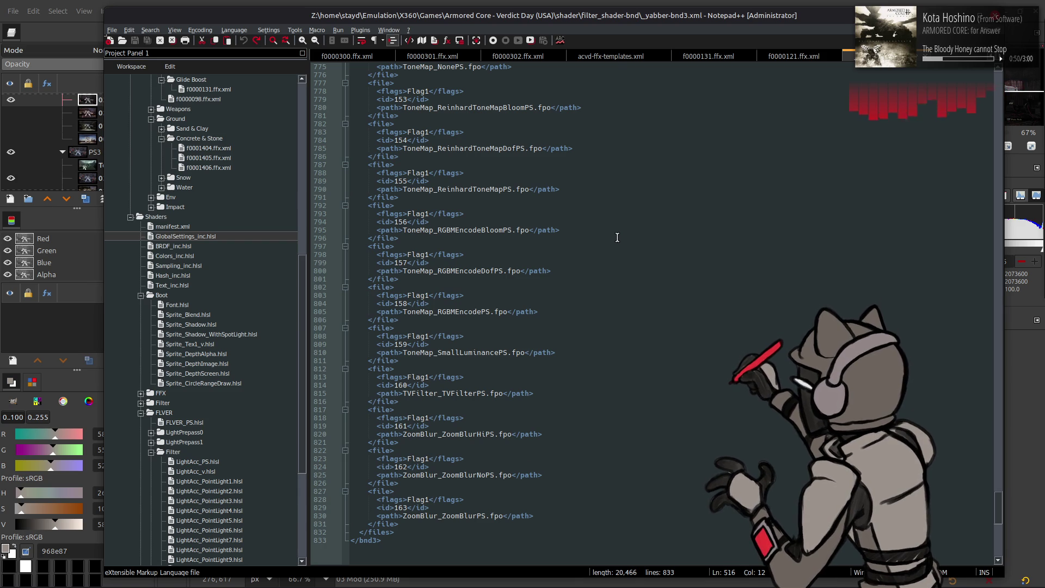
scroll(621, 240, up, 20)
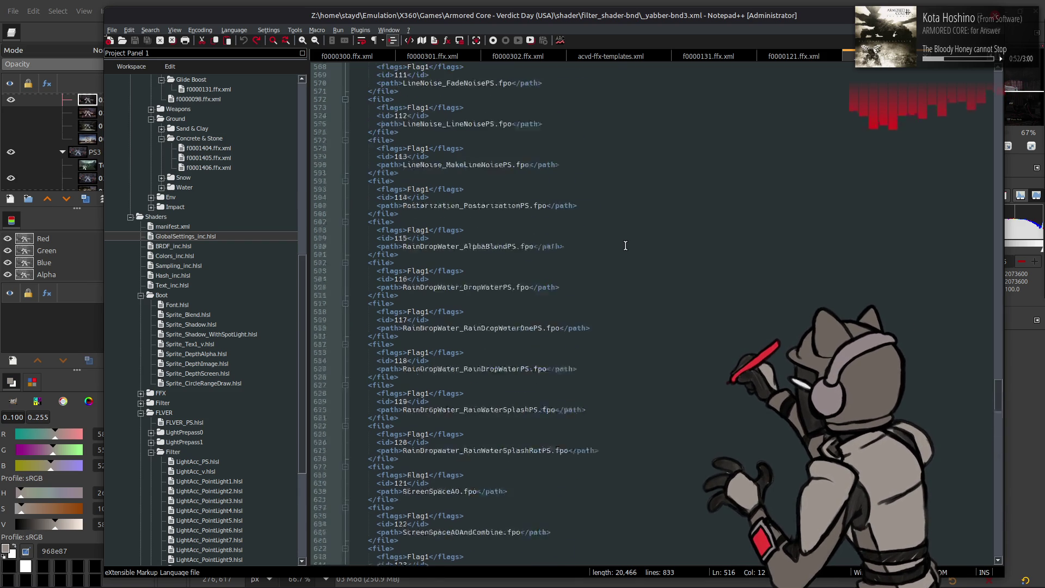
scroll(624, 241, up, 20)
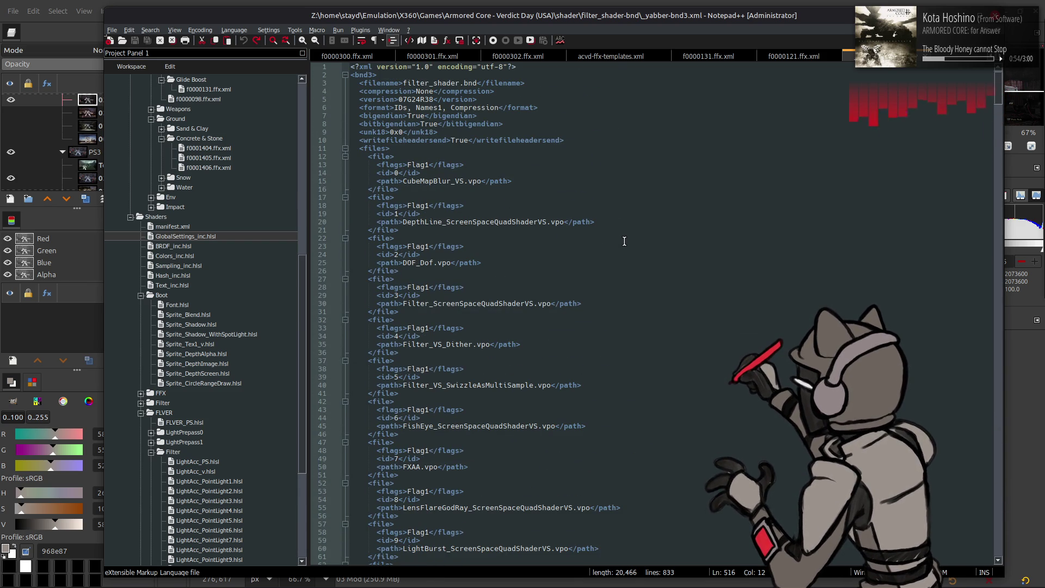
scroll(624, 241, down, 1)
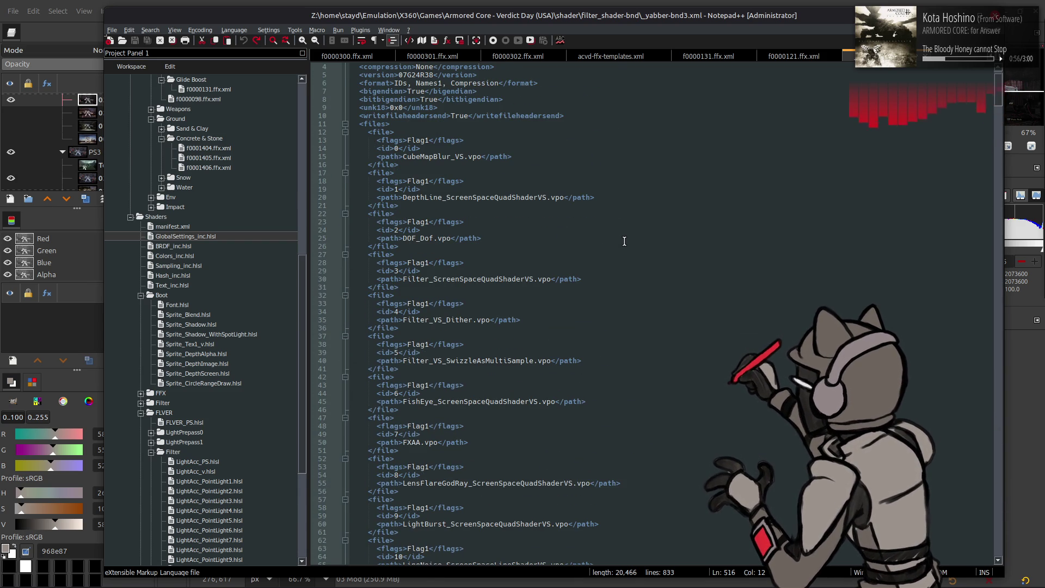
double_click(423, 241)
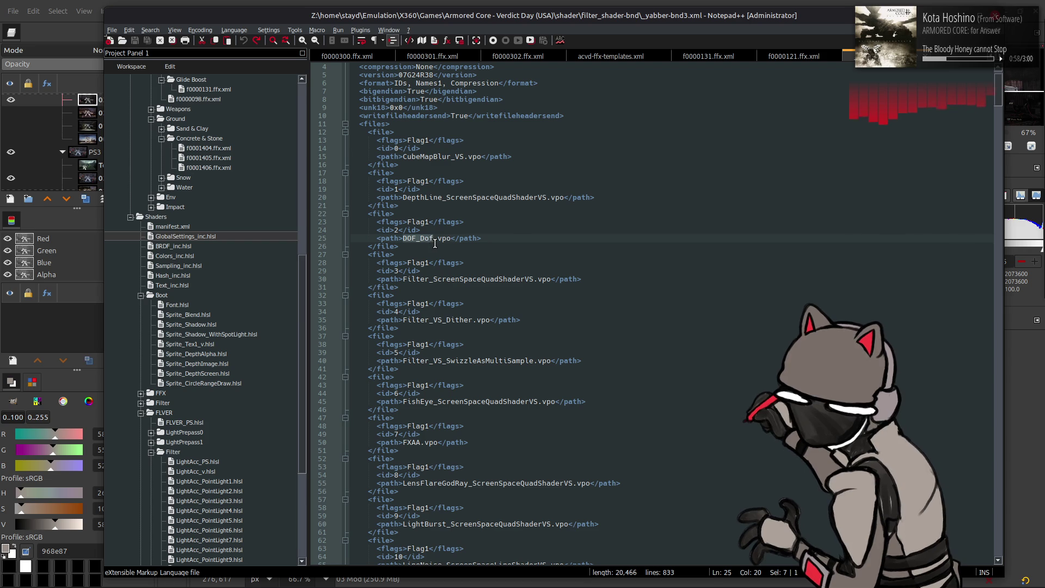
- Read further down past the FXAA, LensFlareGodRay and LensSimu entries, then return to GIMP
scroll(522, 242, down, 4)
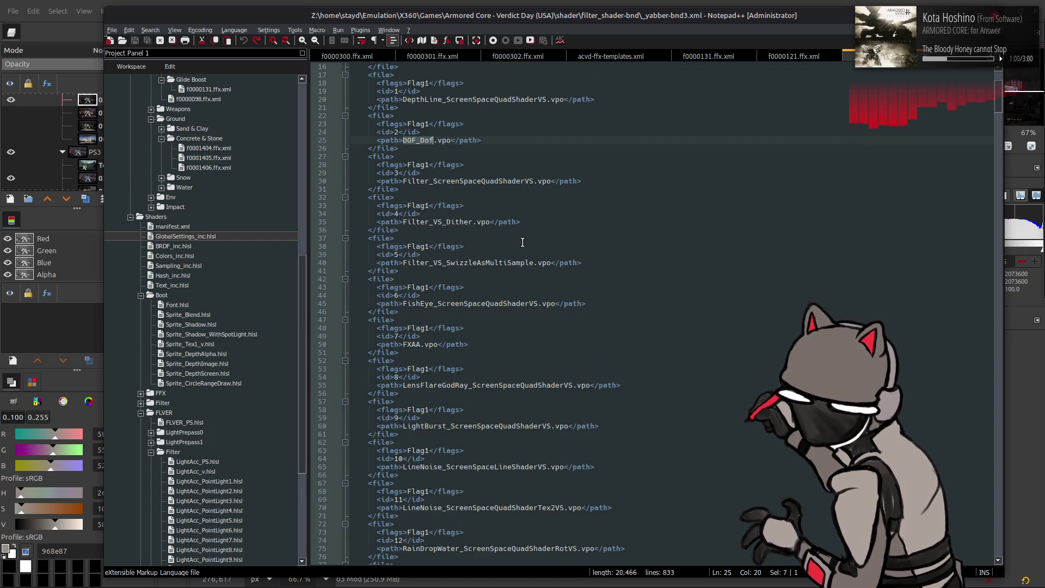
scroll(522, 242, down, 19)
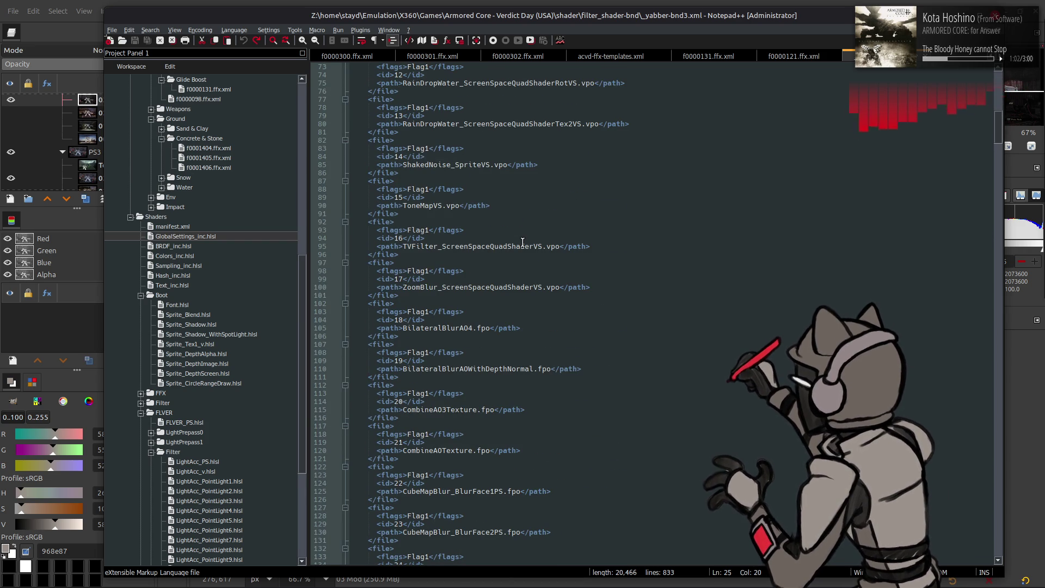
scroll(523, 242, down, 13)
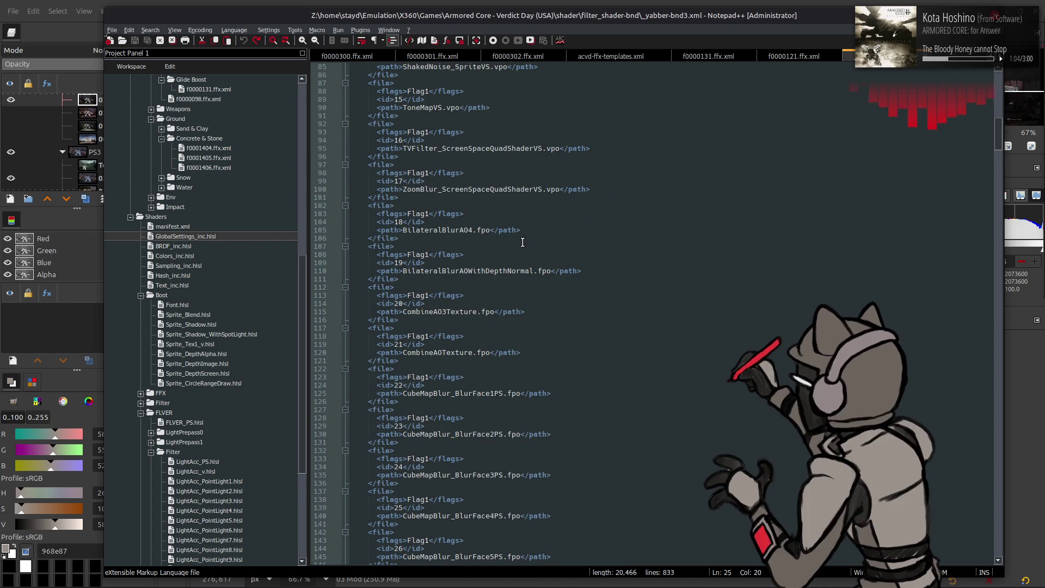
scroll(656, 286, down, 20)
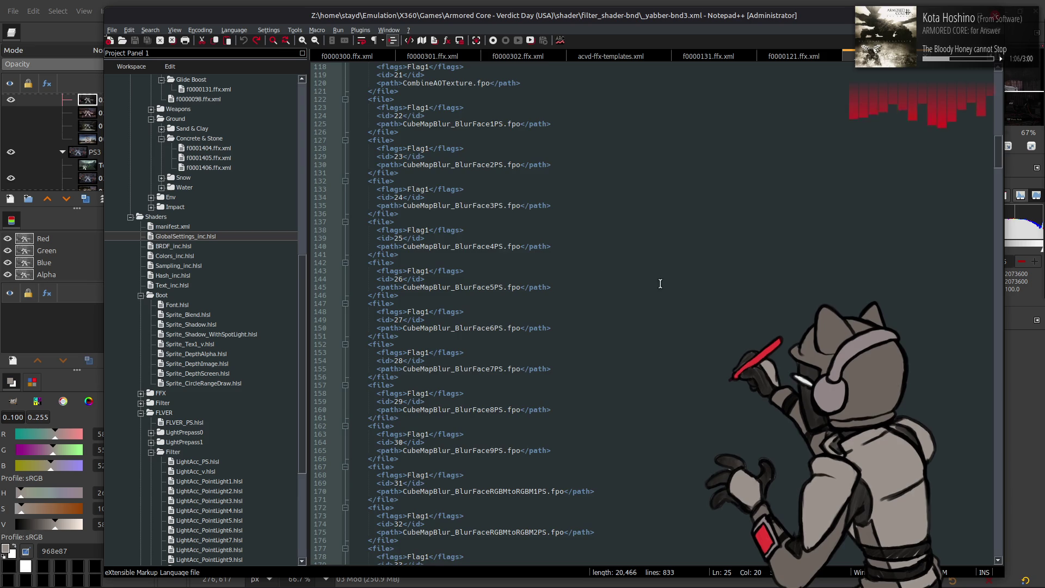
scroll(656, 286, down, 18)
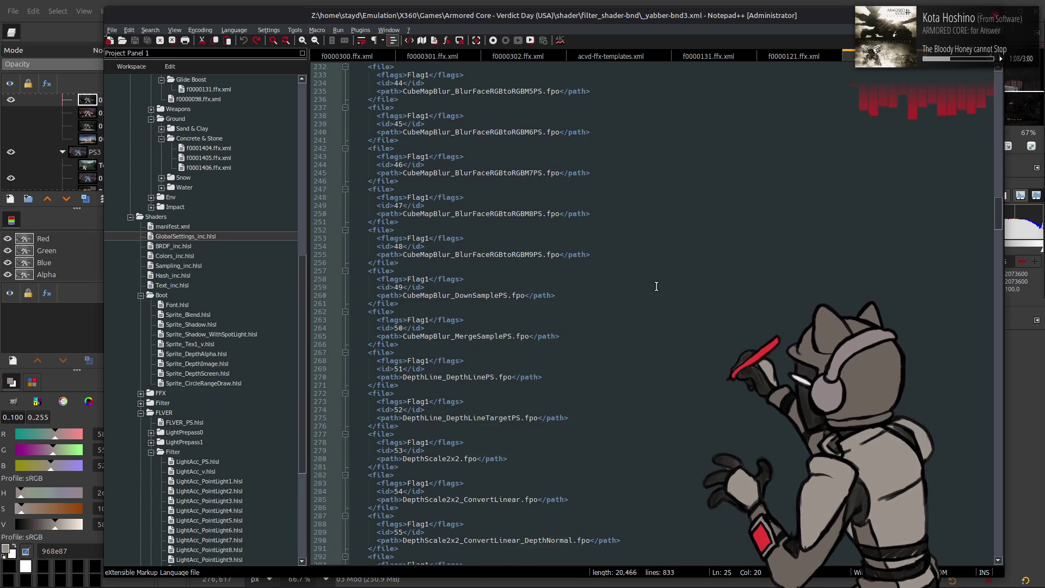
scroll(652, 287, down, 4)
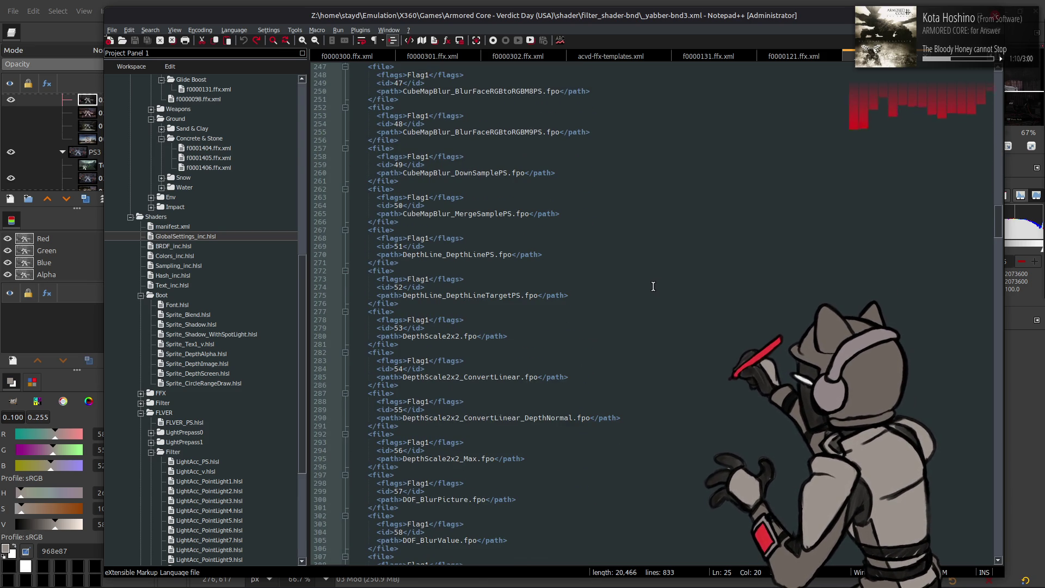
scroll(647, 298, down, 4)
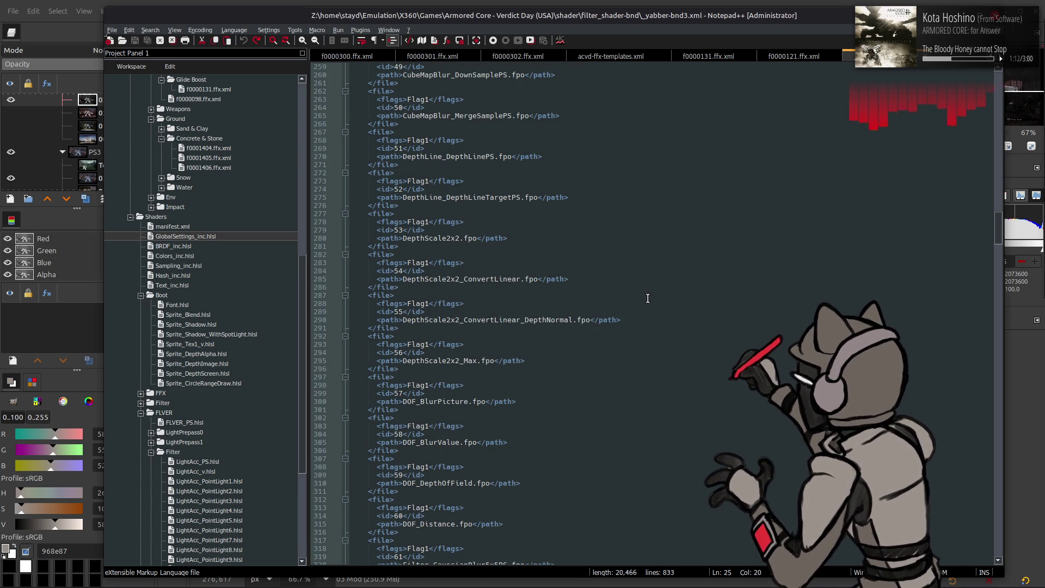
scroll(648, 298, down, 3)
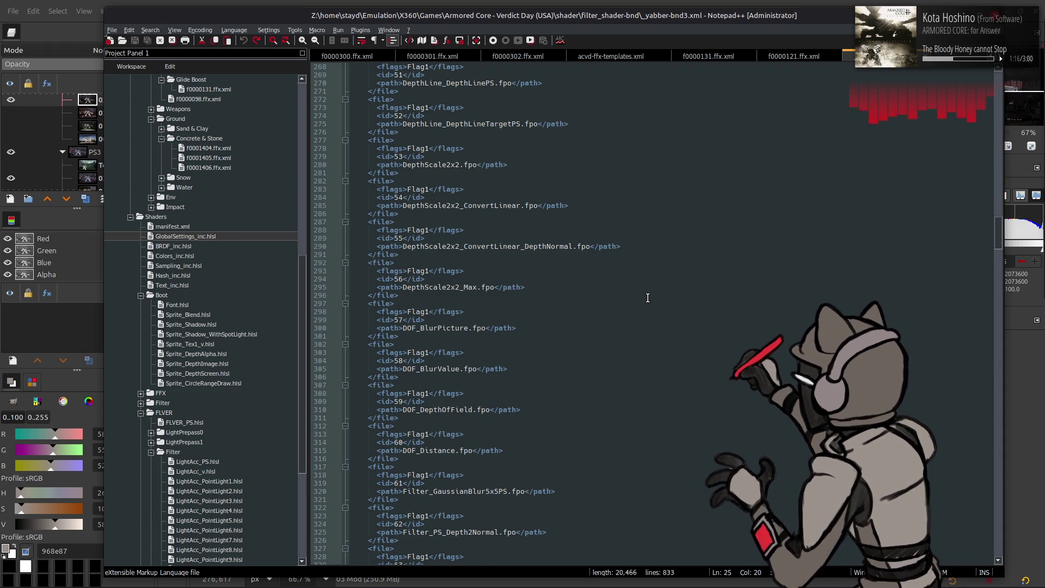
scroll(647, 298, down, 2)
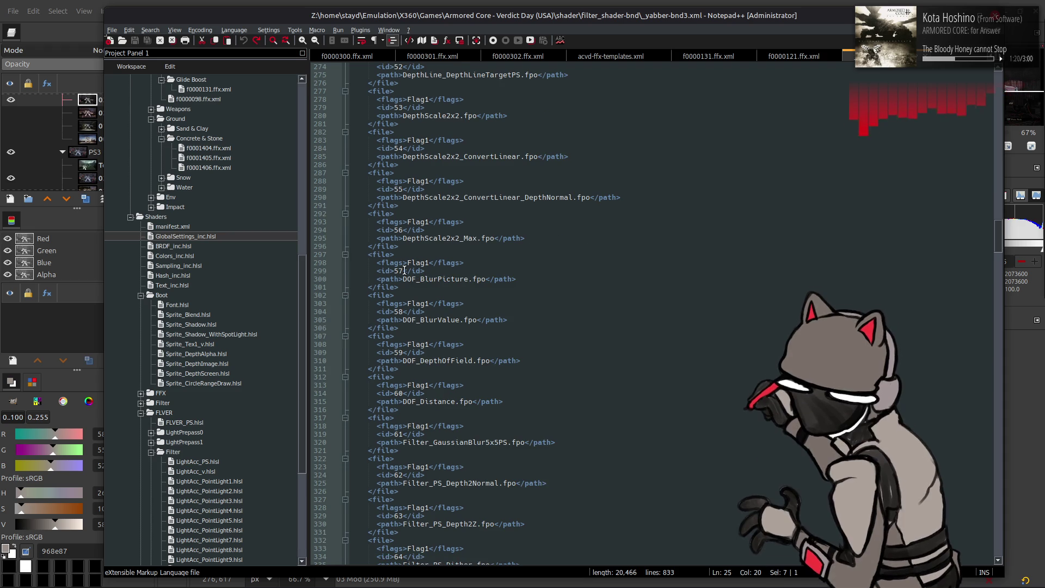
scroll(408, 284, down, 4)
scroll(518, 309, down, 1)
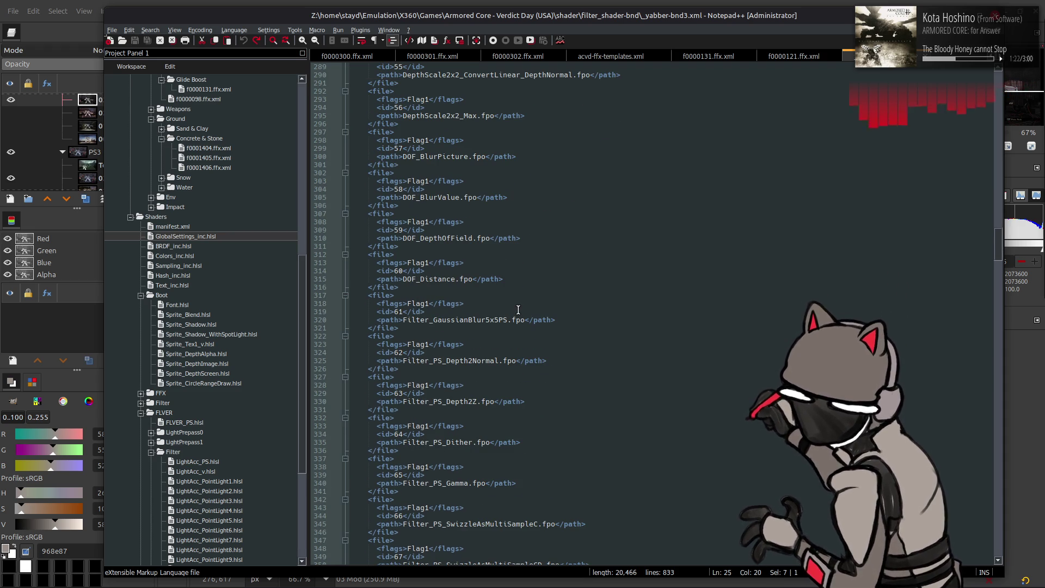
scroll(518, 309, down, 2)
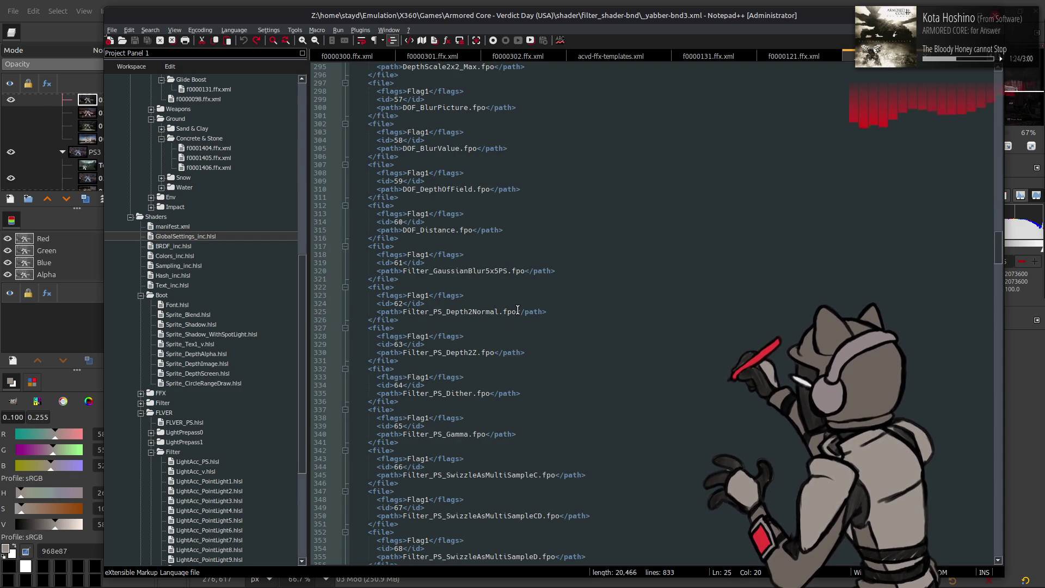
scroll(518, 310, down, 4)
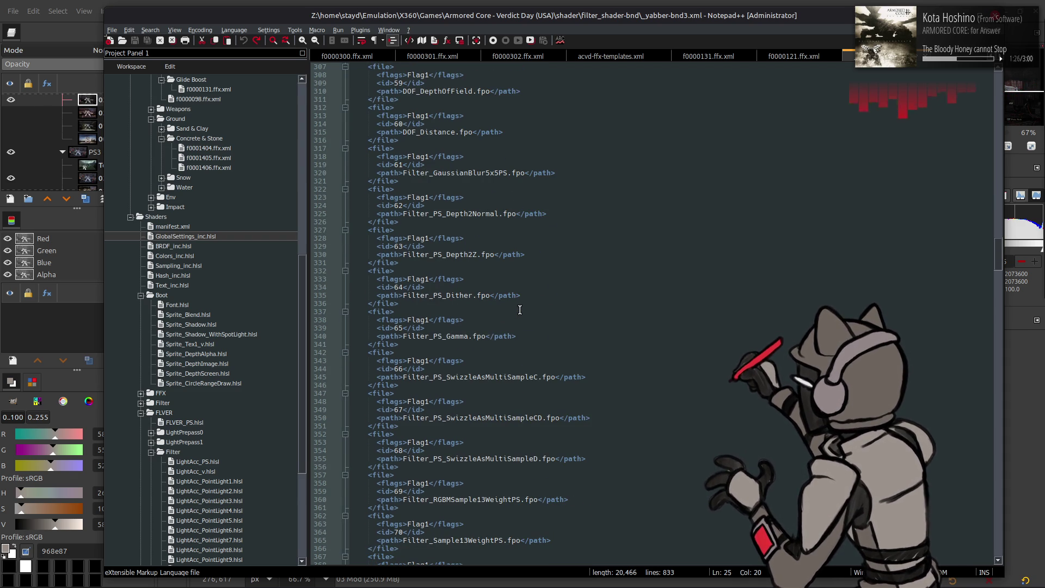
scroll(520, 309, down, 4)
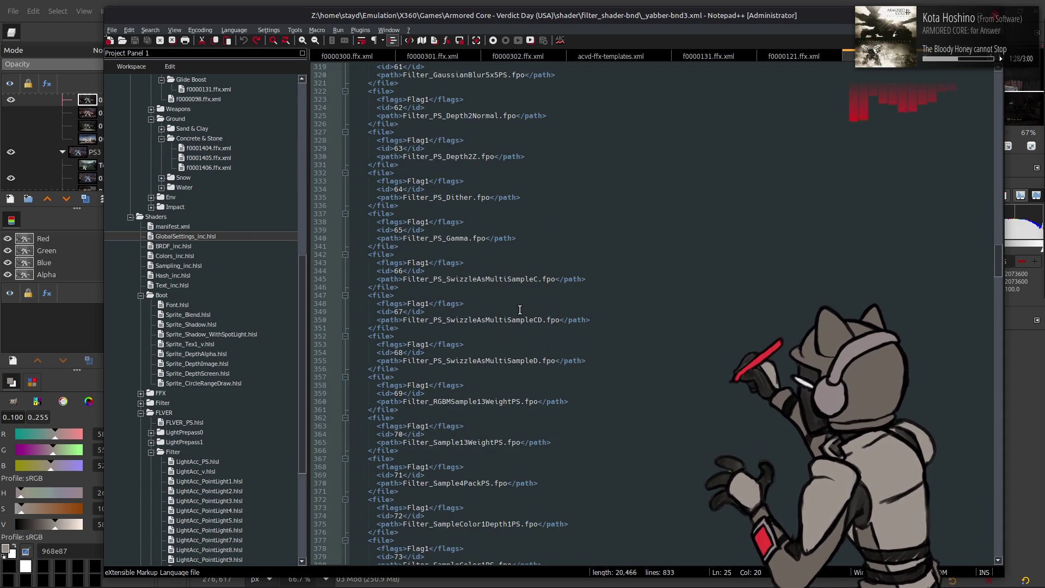
scroll(520, 310, down, 3)
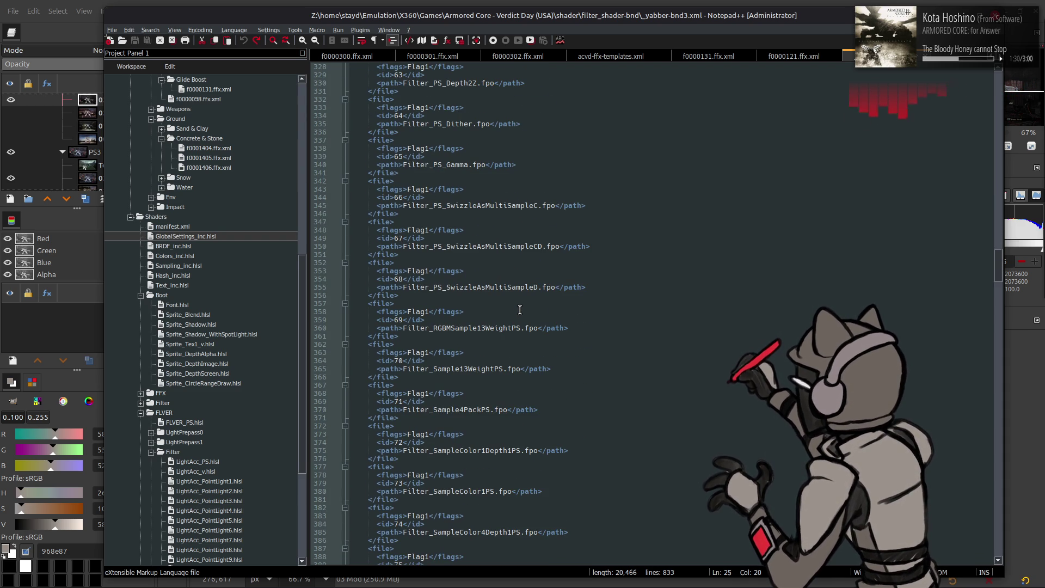
scroll(520, 309, down, 6)
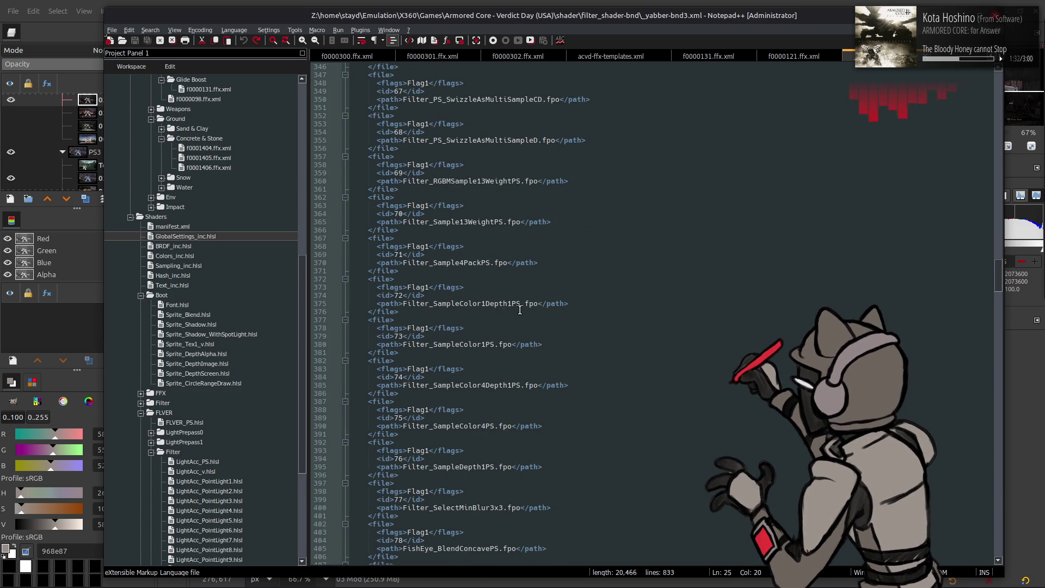
scroll(520, 310, down, 3)
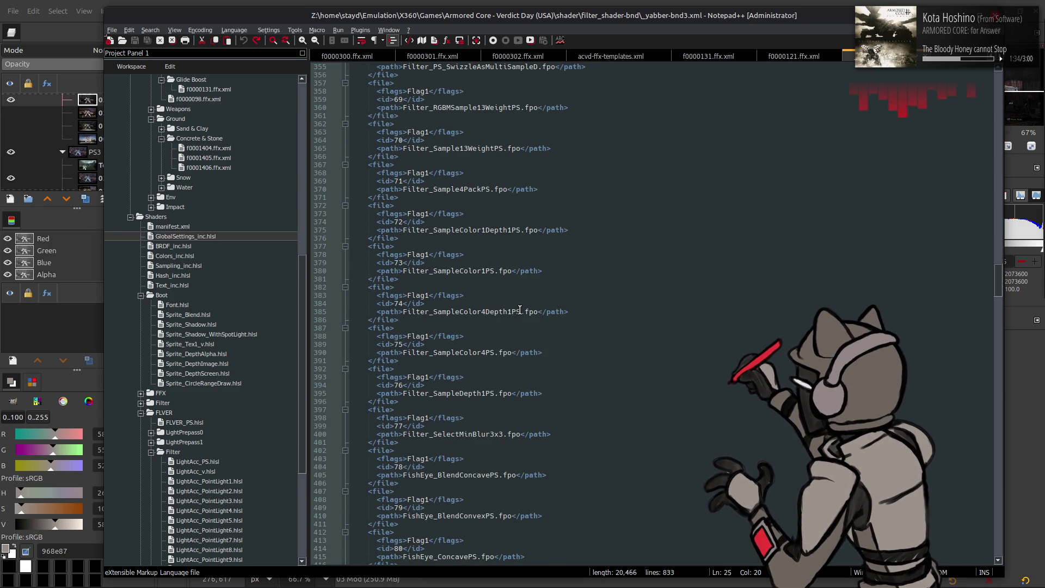
scroll(519, 309, down, 3)
scroll(519, 310, down, 13)
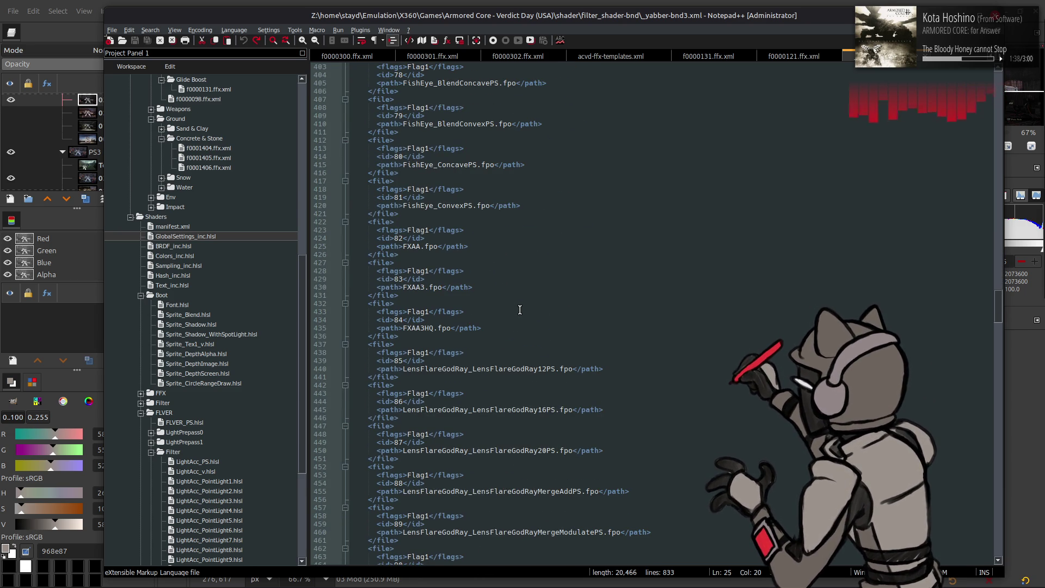
scroll(520, 309, down, 8)
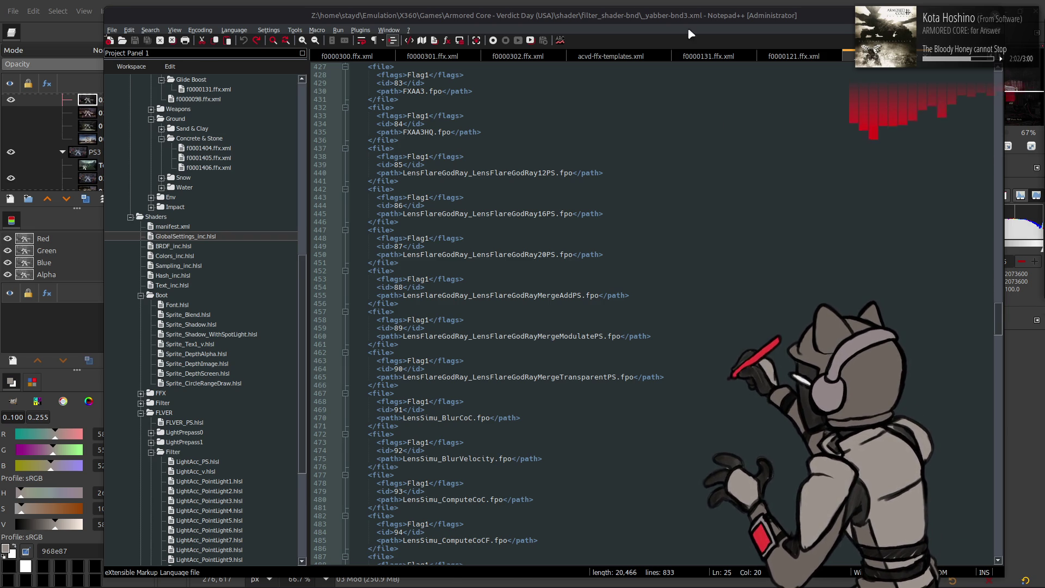
key(alt+Tab)
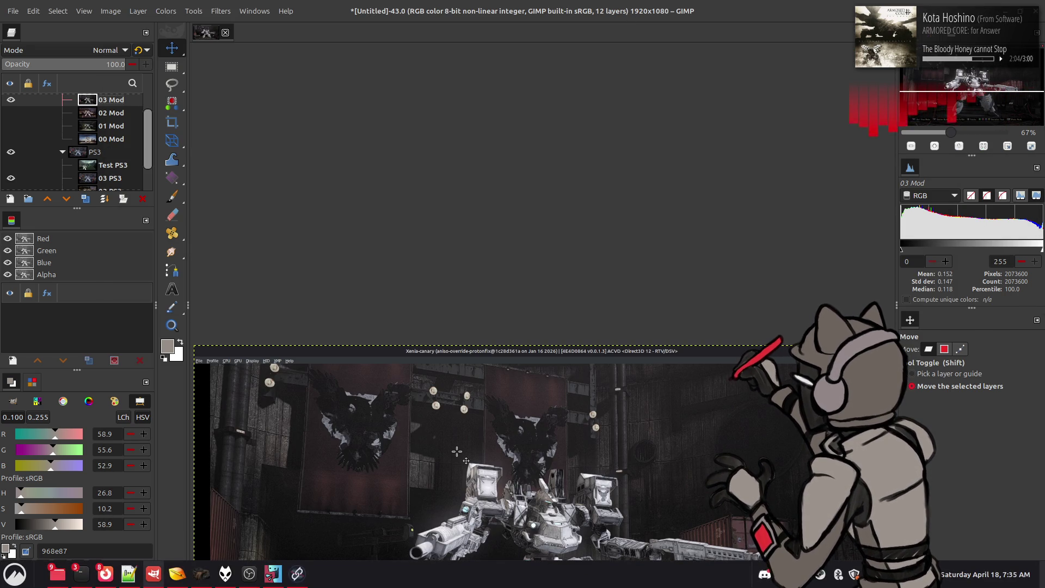
- Launch Blender from the installed-applications list
key(super)
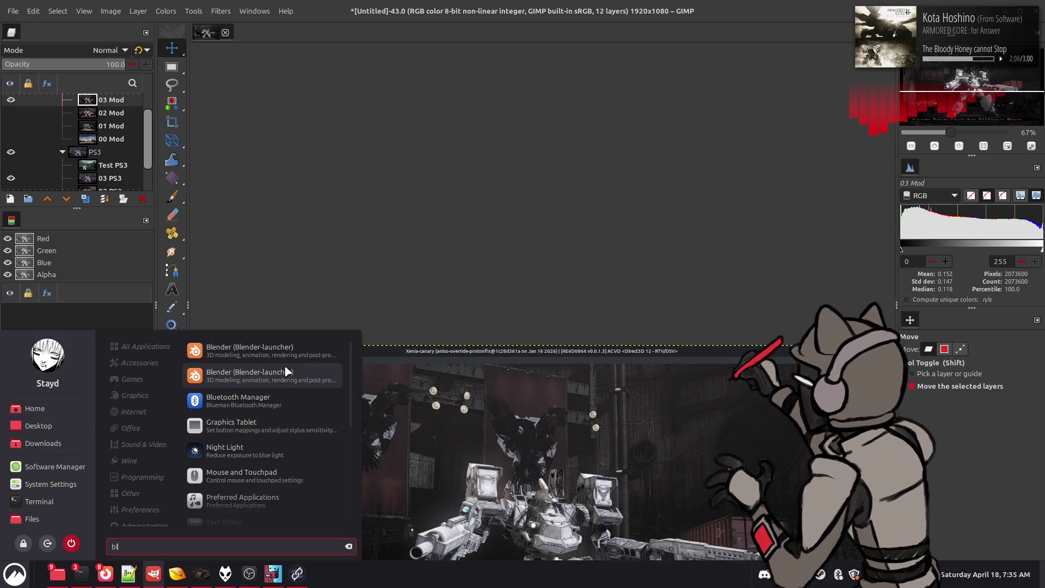
click(304, 349)
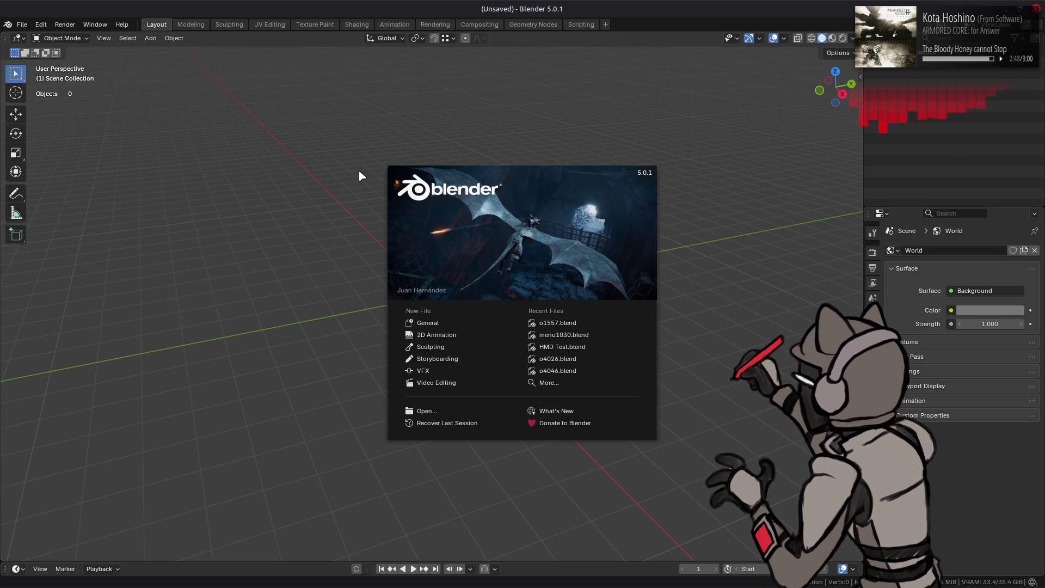
- Open o1557.blend from Recent Files and view the building in Material Preview shading
click(557, 323)
click(831, 38)
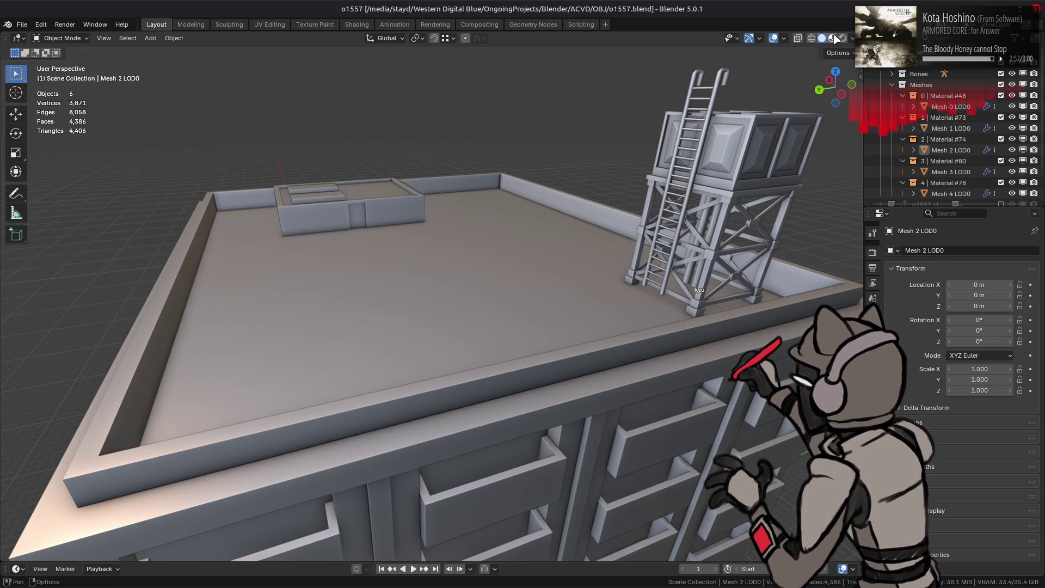
scroll(493, 282, down, 6)
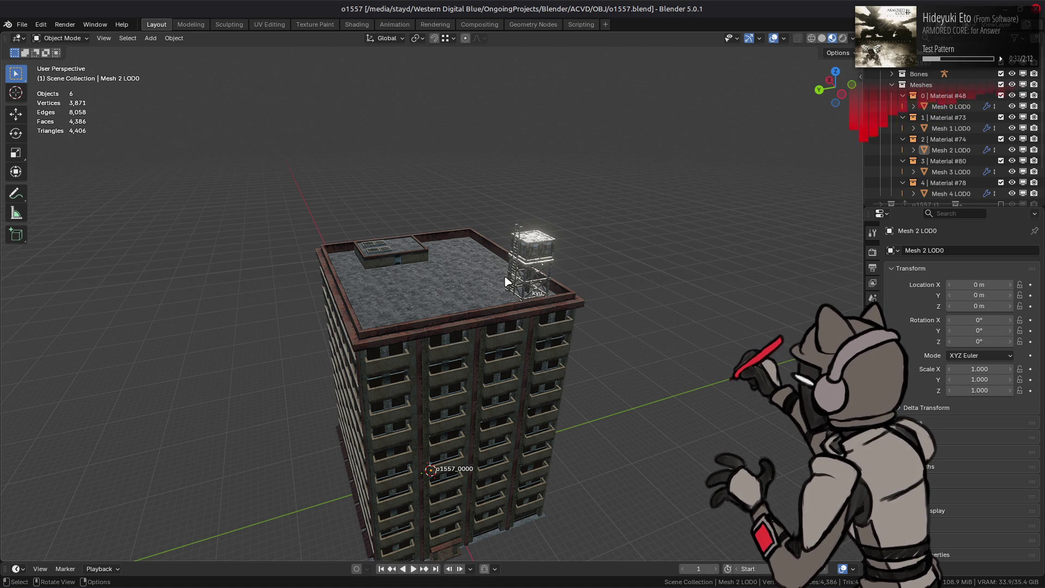
mouse_move(504, 321)
middle_down()
mouse_move(532, 326)
mouse_move(421, 323)
middle_up()
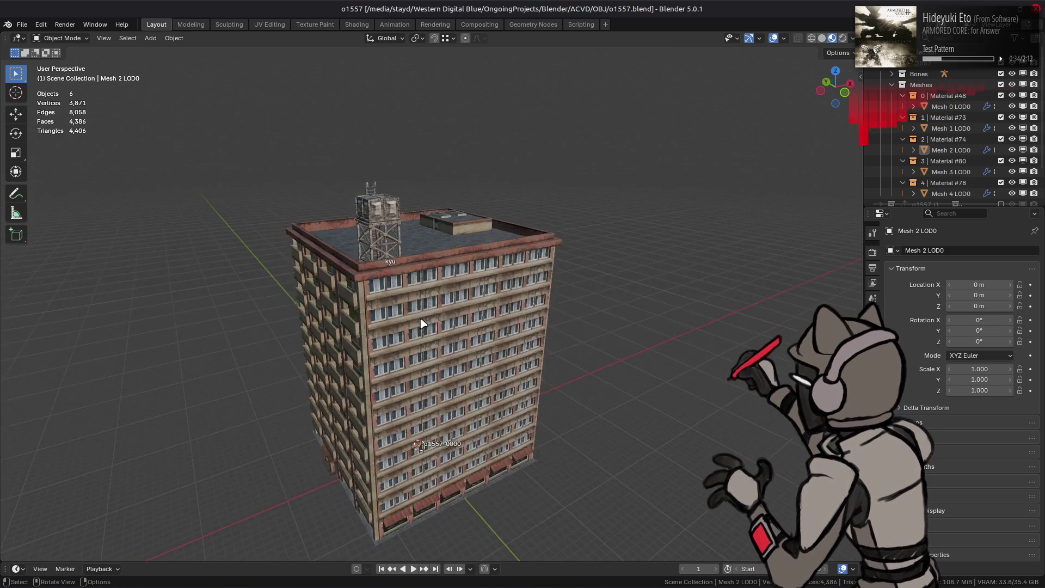
scroll(421, 323, up, 2)
- Delete the unneeded object, leaving 5 objects, and save o1557.blend
key(Delete)
mouse_move(624, 320)
middle_down()
mouse_move(636, 266)
mouse_move(466, 268)
mouse_move(427, 226)
mouse_move(384, 229)
mouse_move(426, 207)
middle_up()
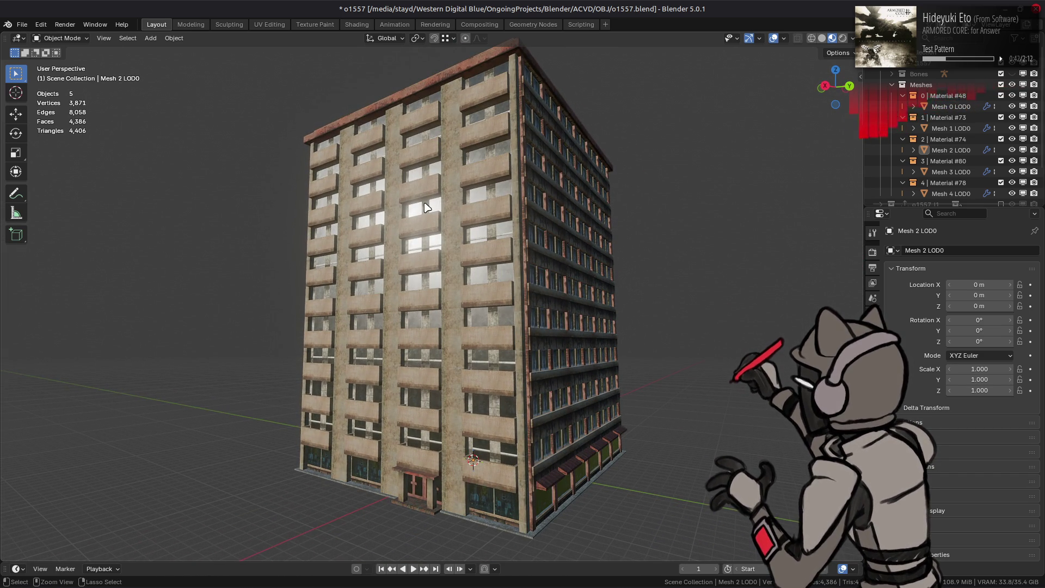
key(ctrl+s)
click(21, 24)
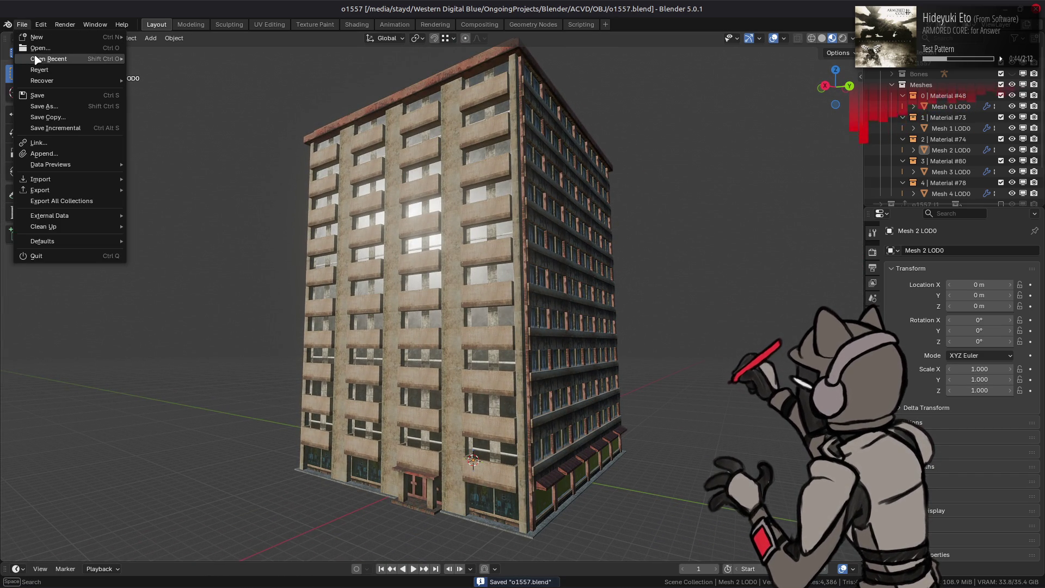
- Open o1730.blend from the thumbnail view of the file browser, replacing o1557
click(38, 48)
click(797, 106)
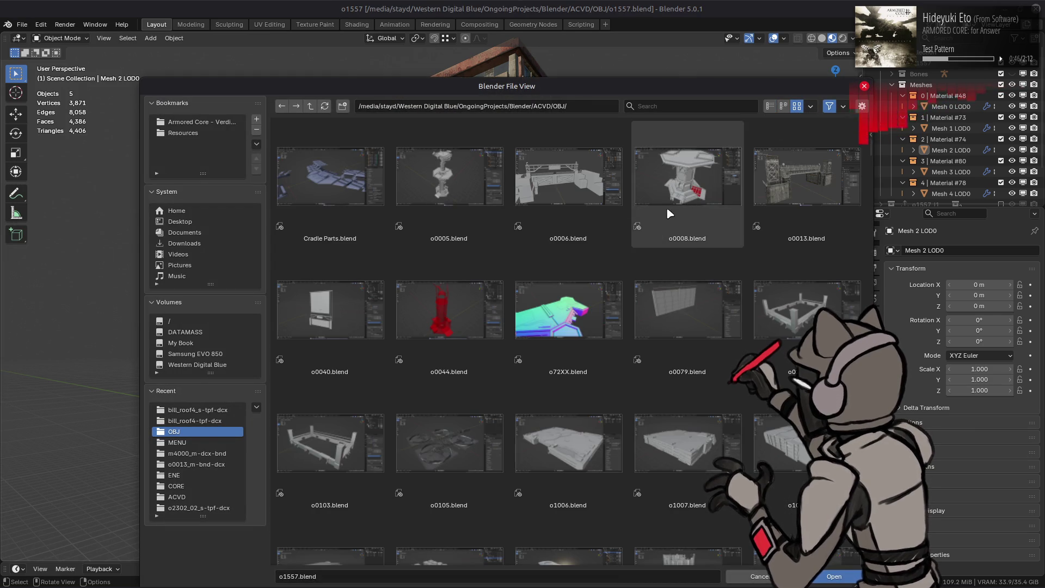
scroll(626, 267, down, 15)
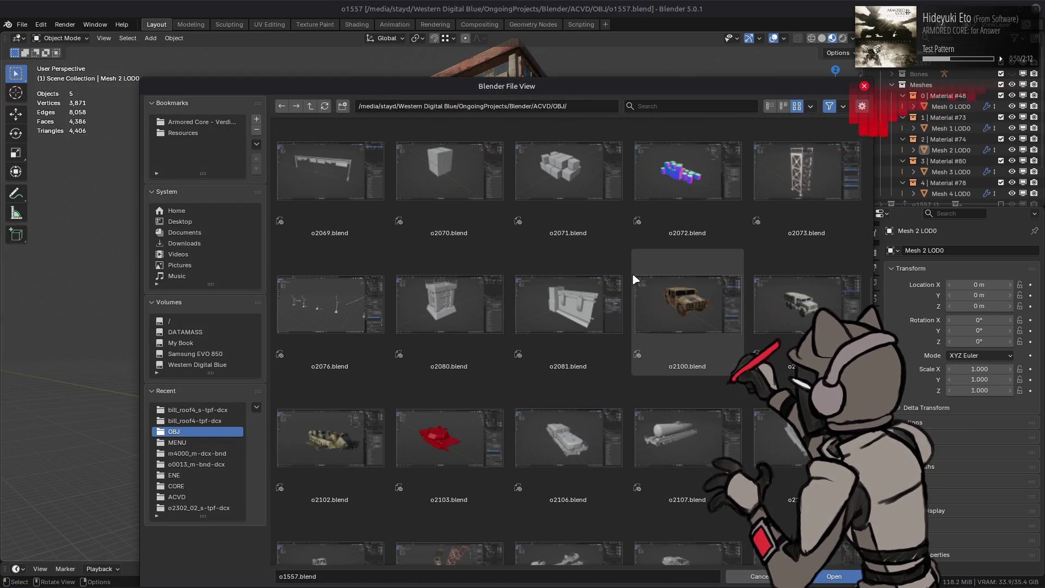
scroll(633, 276, up, 10)
scroll(633, 279, up, 3)
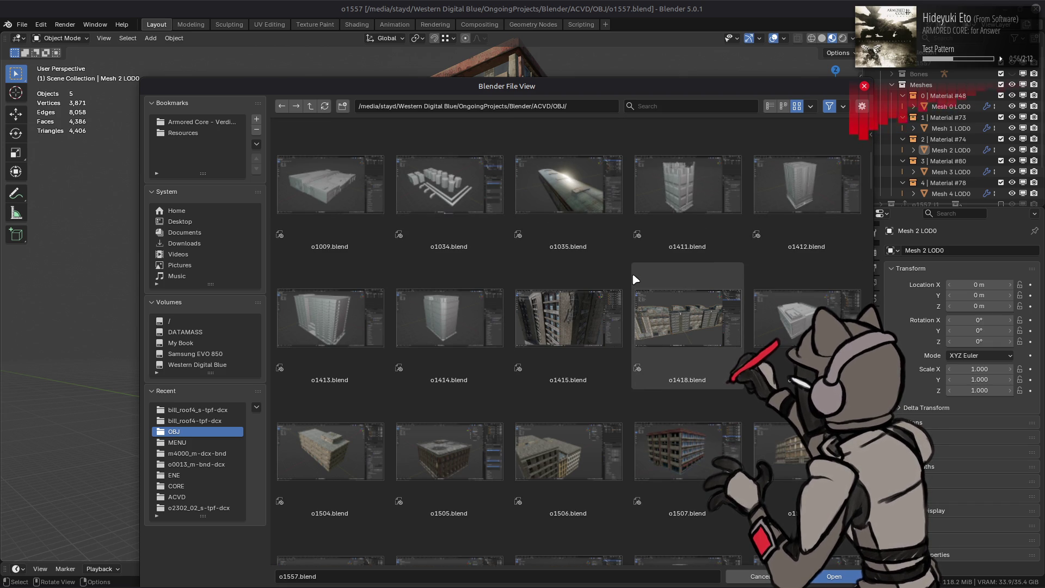
scroll(632, 279, up, 5)
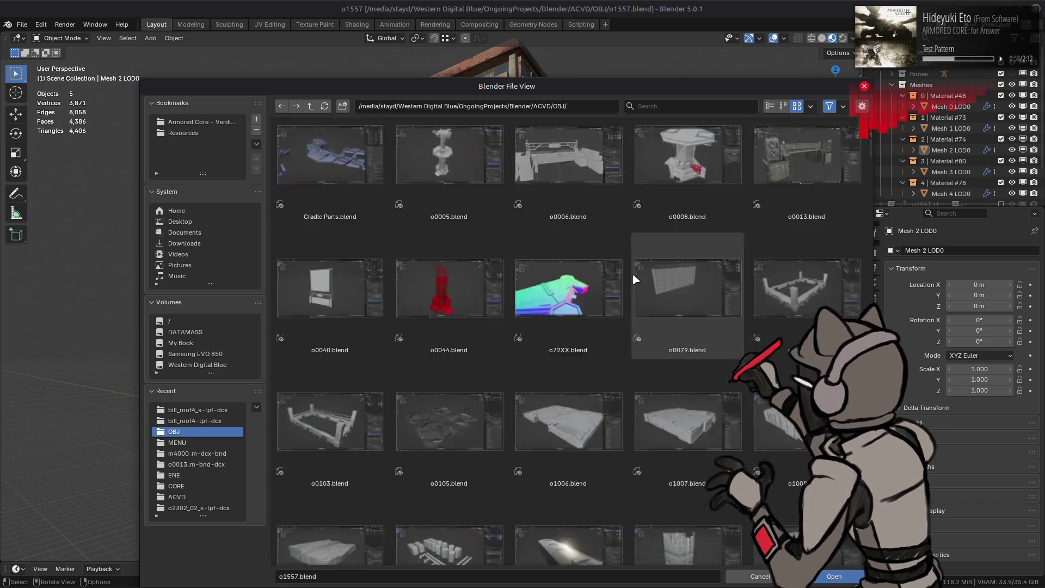
scroll(631, 279, down, 10)
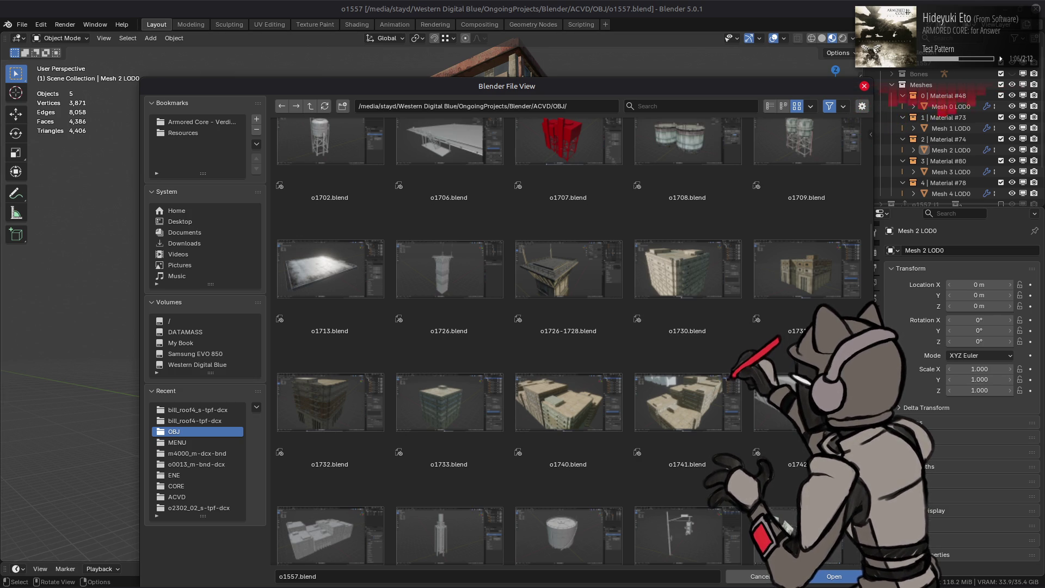
double_click(670, 284)
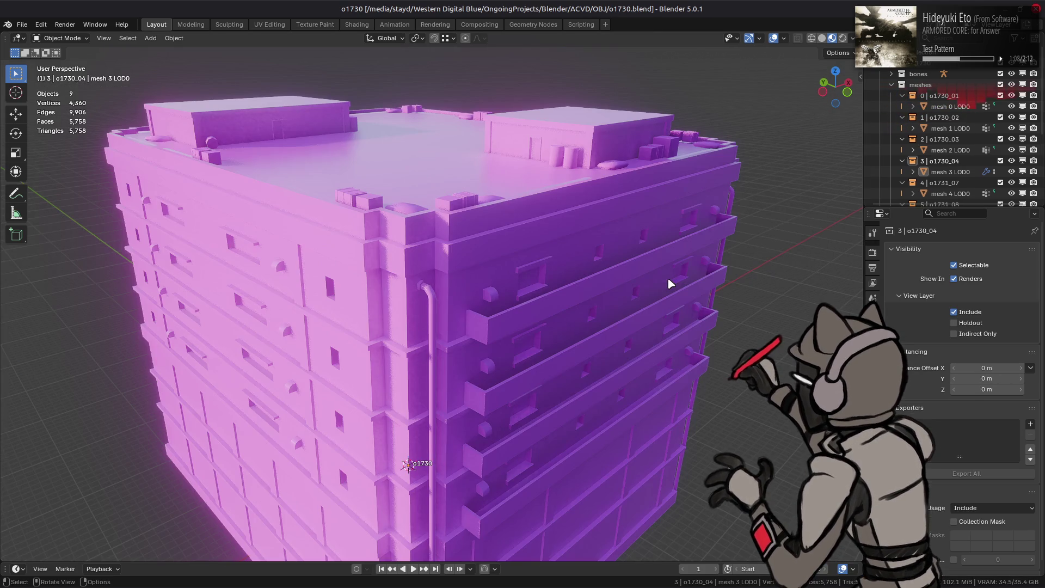
- In solid shading, select mesh 3 LOD0 and review its material settings before starting another File > Open
key(z)
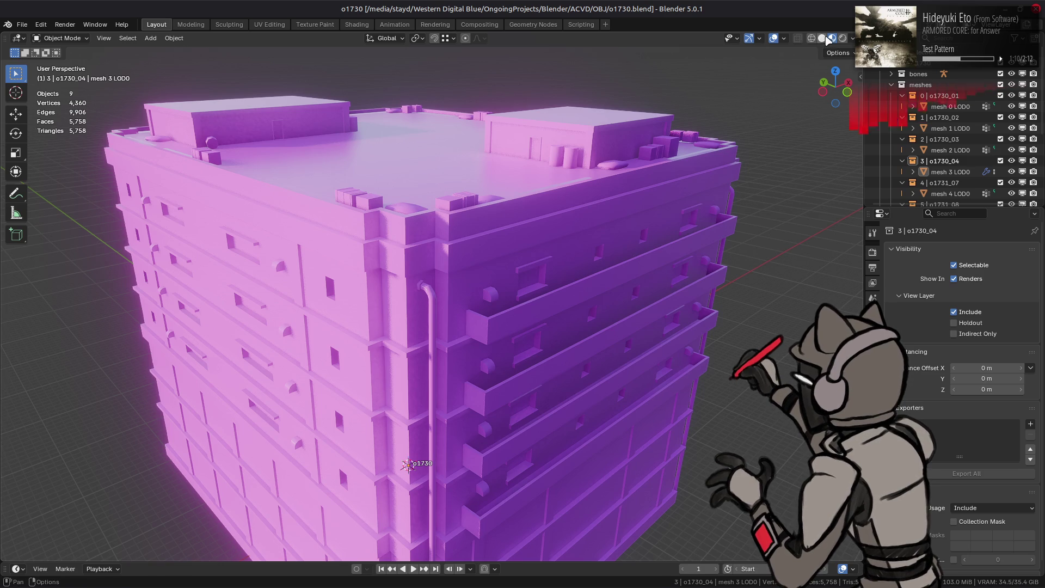
click(571, 295)
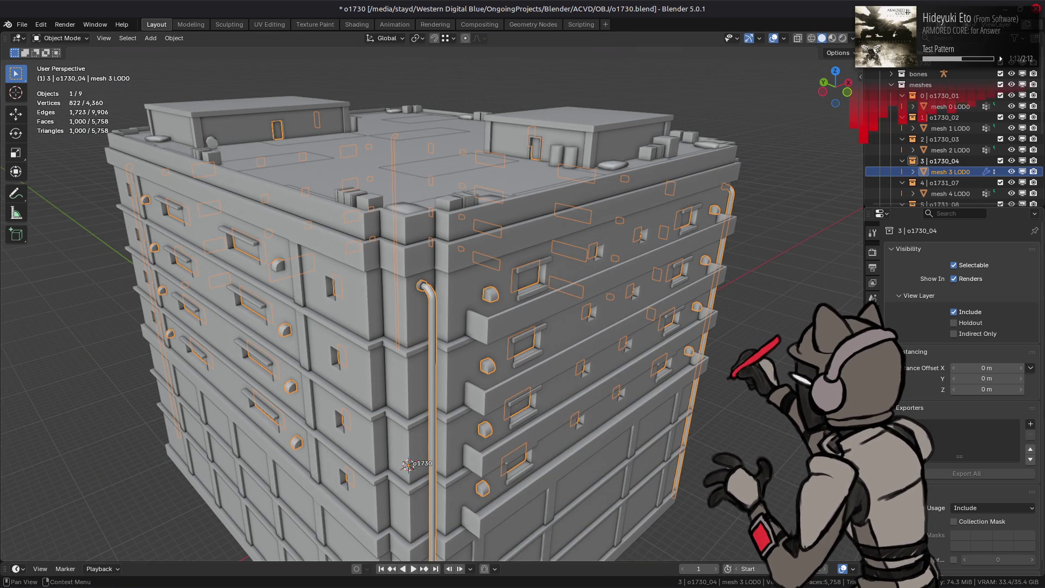
scroll(968, 381, down, 2)
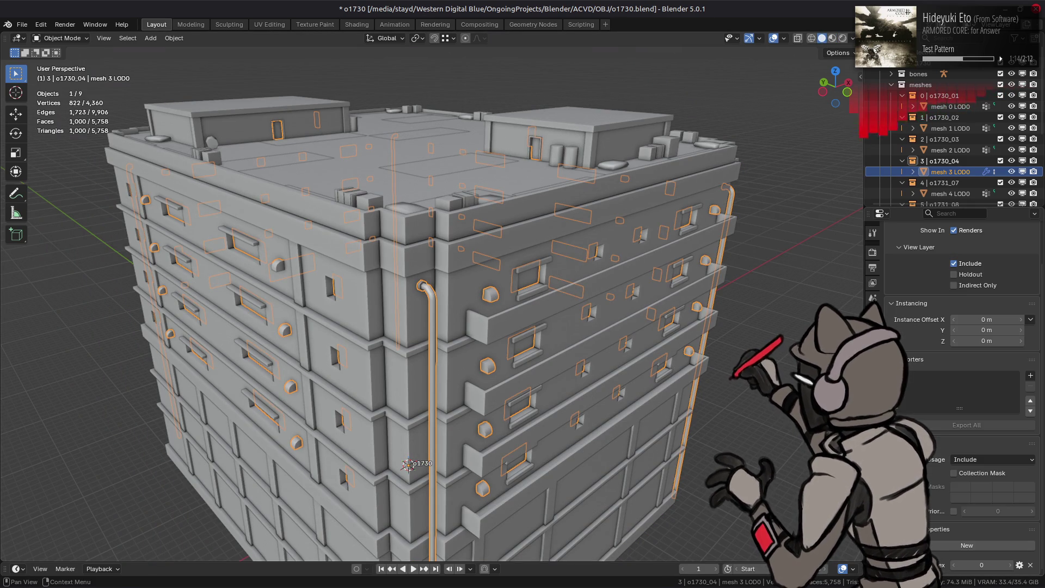
click(872, 439)
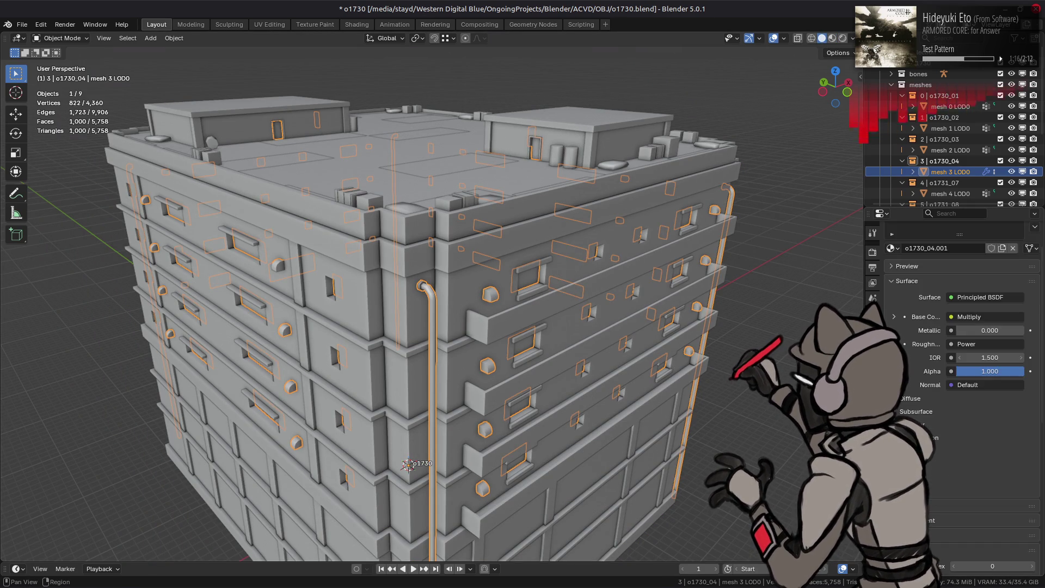
scroll(967, 553, down, 5)
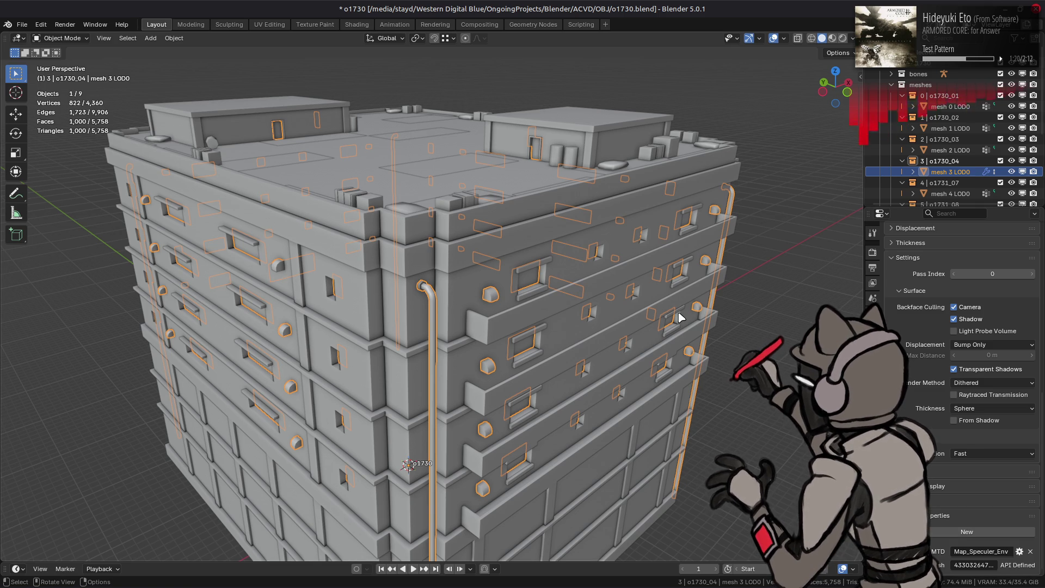
click(23, 25)
click(41, 47)
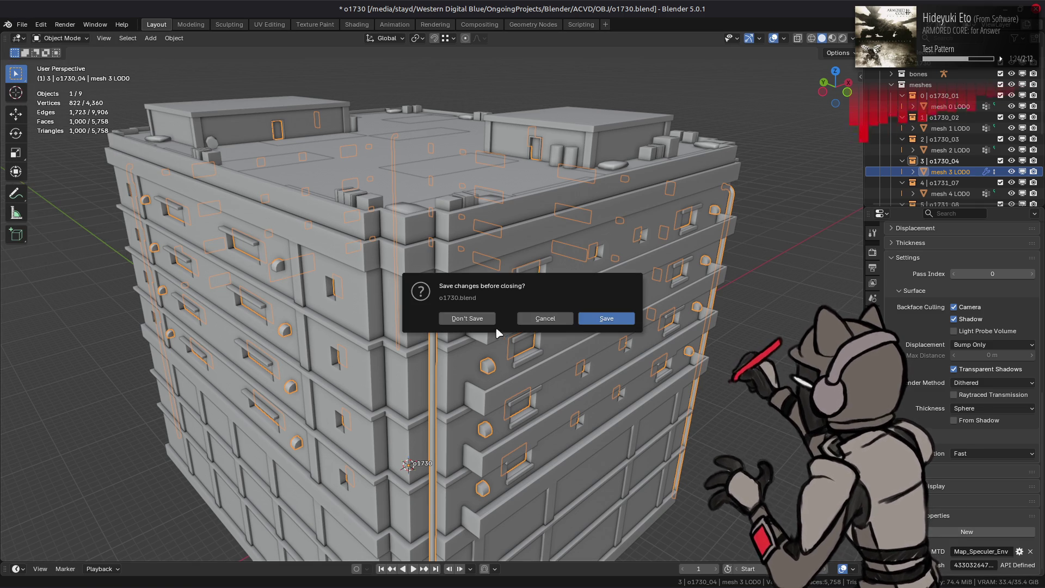
- Discard o1730's changes, browse the thumbnails down to o1557.blend, then cancel the file browser
click(471, 318)
scroll(594, 300, down, 4)
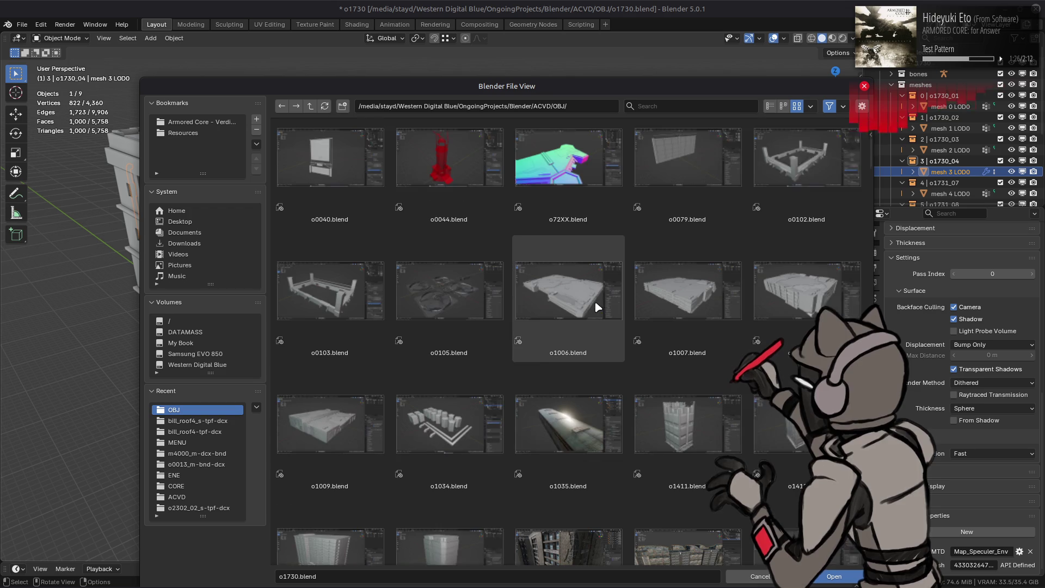
scroll(599, 305, down, 5)
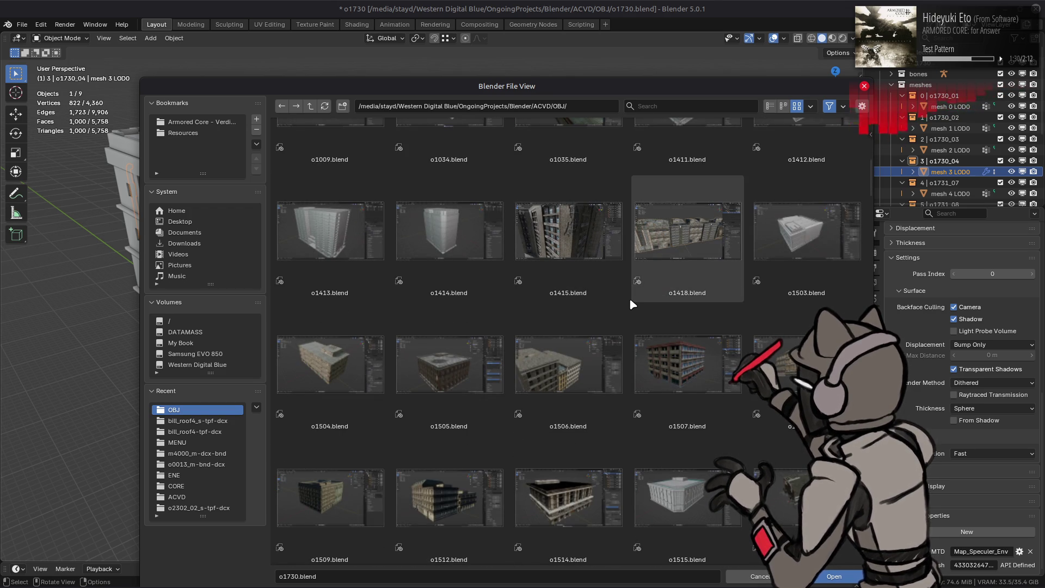
scroll(630, 304, down, 3)
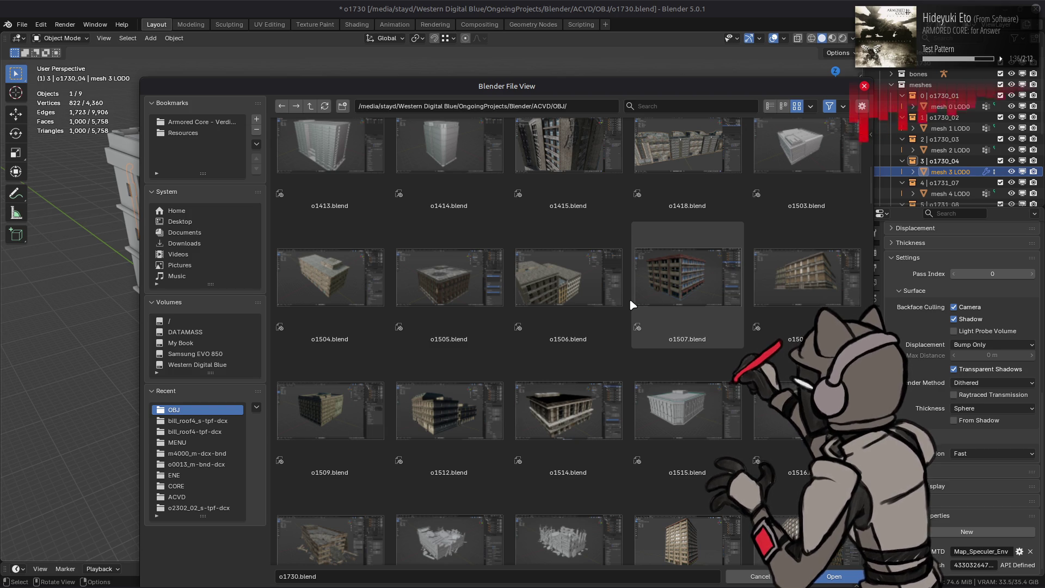
scroll(629, 298, down, 3)
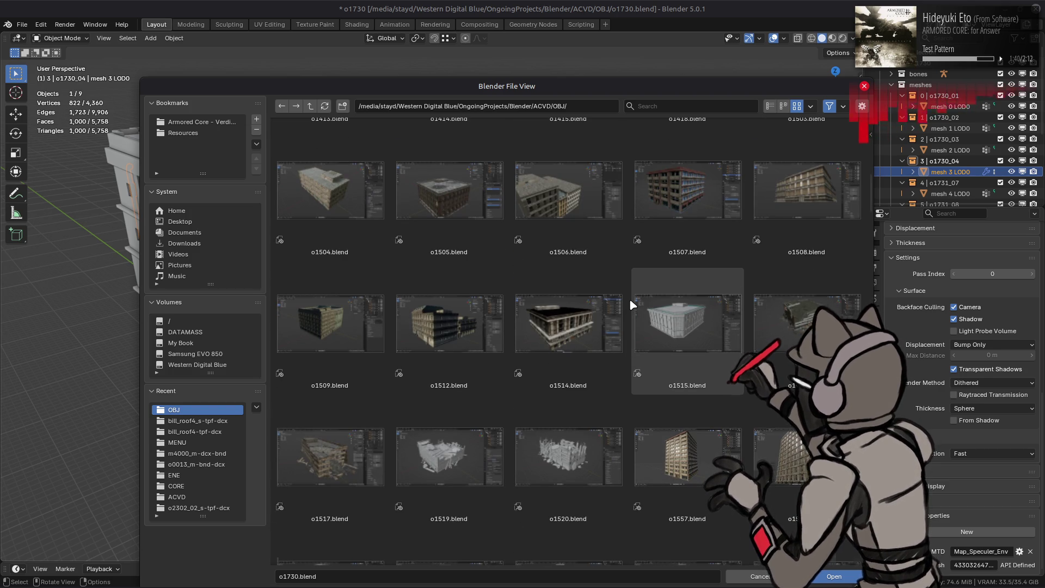
scroll(629, 298, down, 4)
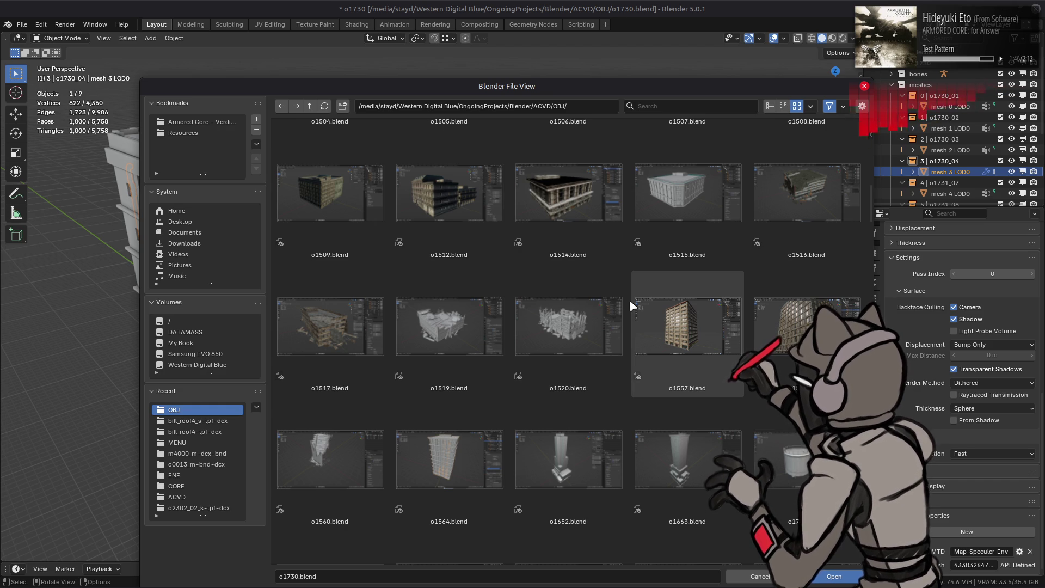
click(761, 578)
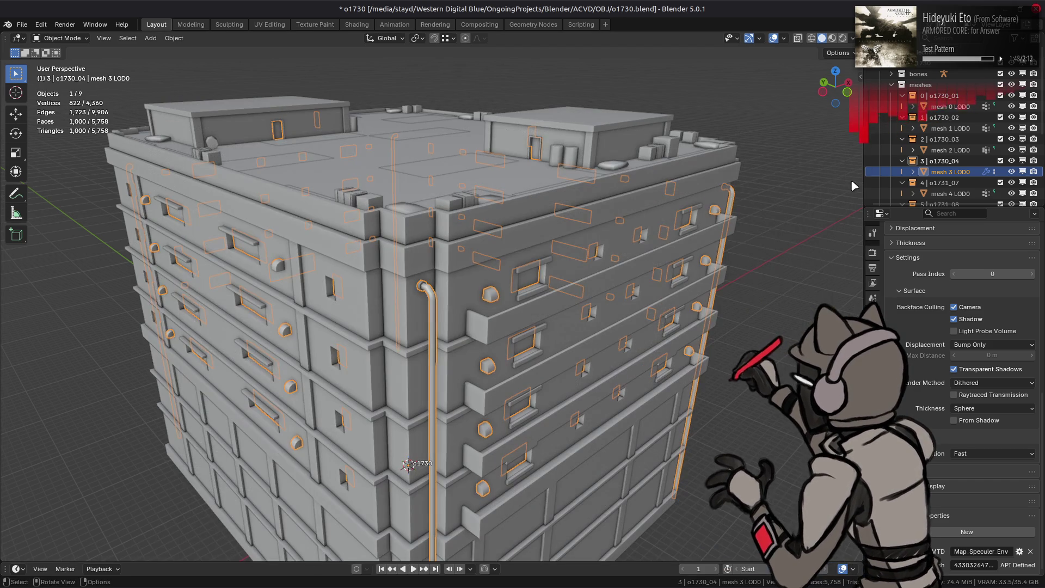
- Reopen o1557.blend from Open Recent without saving o1730
click(23, 26)
mouse_move(53, 60)
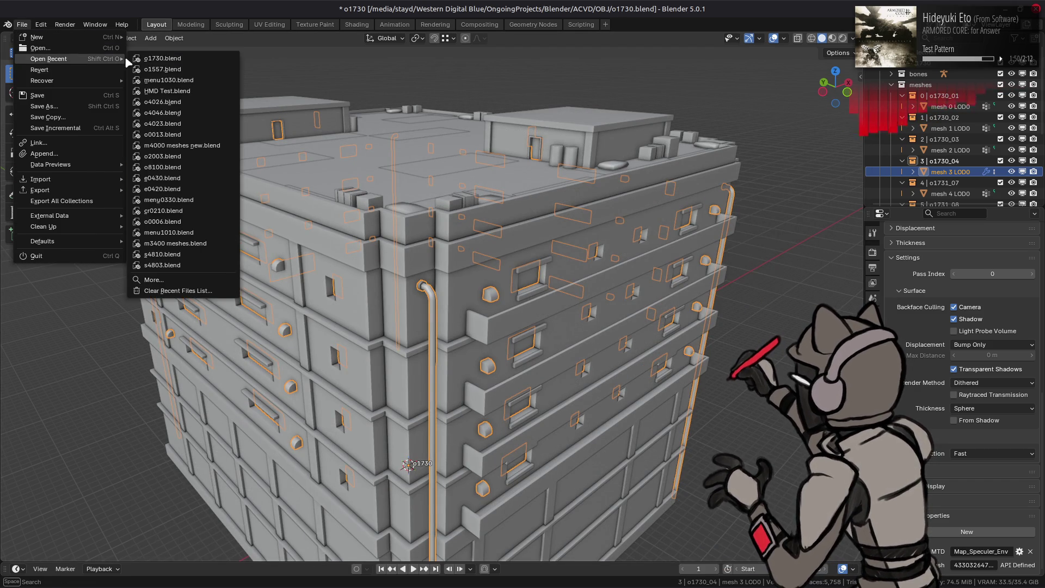
click(180, 71)
click(607, 318)
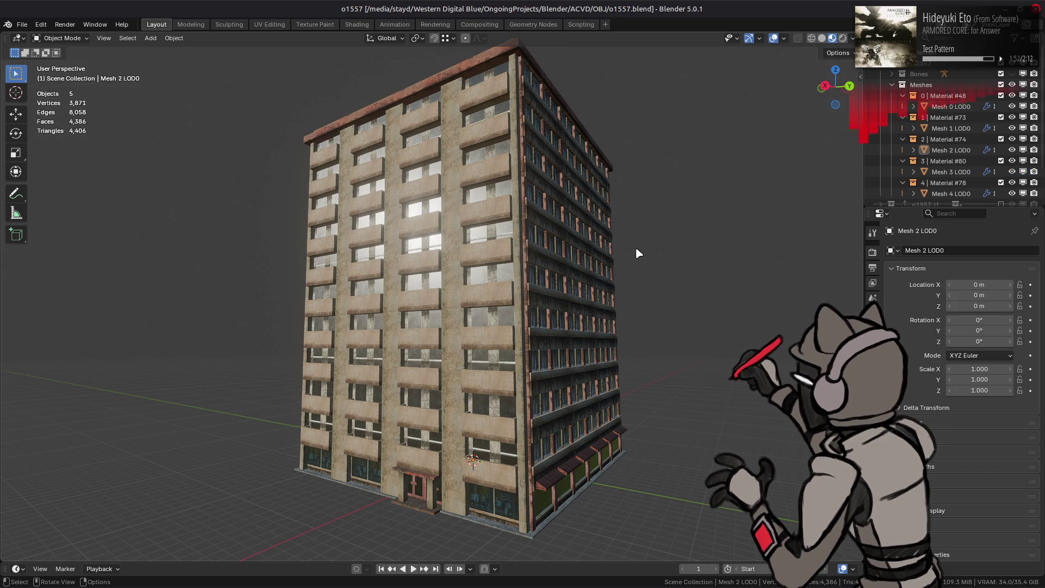
scroll(914, 113, down, 2)
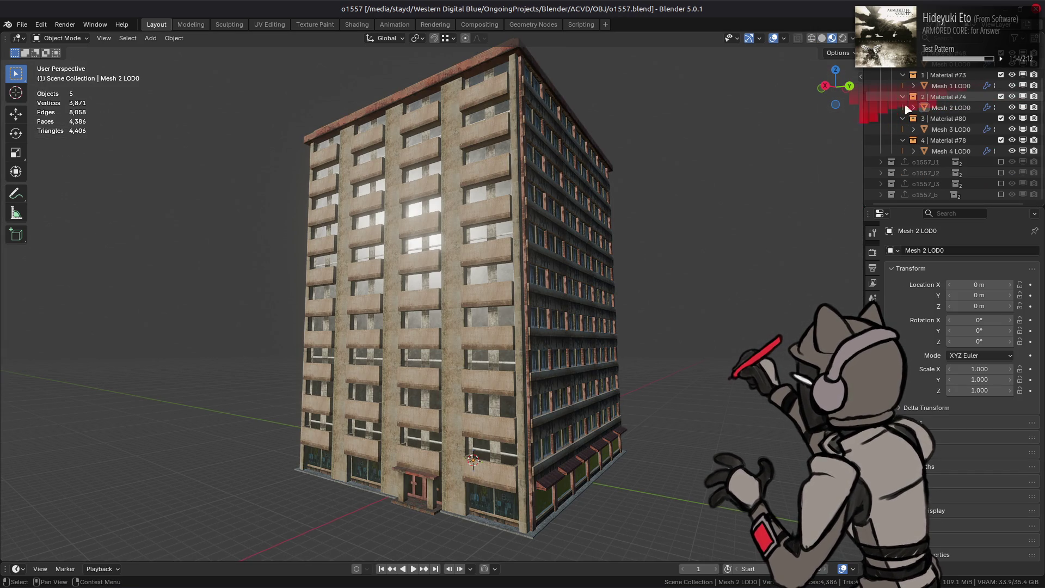
- Import o1557_s.smd from the o1557_m-bnd-dcx game folder, then select Mesh 0 in solid shading
key(alt+Tab)
key(alt+Tab)
key(alt+Tab)
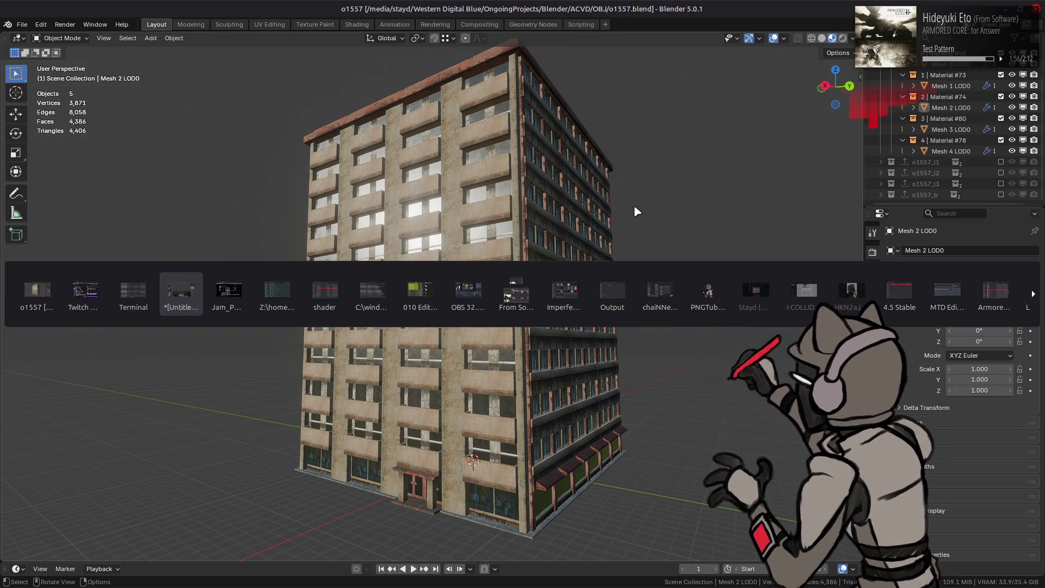
key(alt+Tab)
click(544, 185)
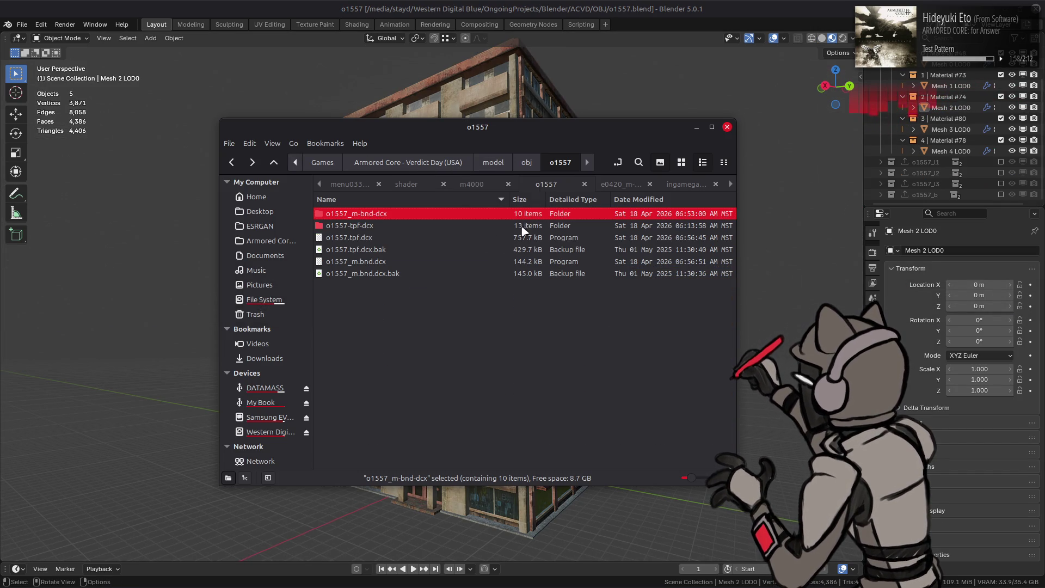
key(Return)
click(350, 308)
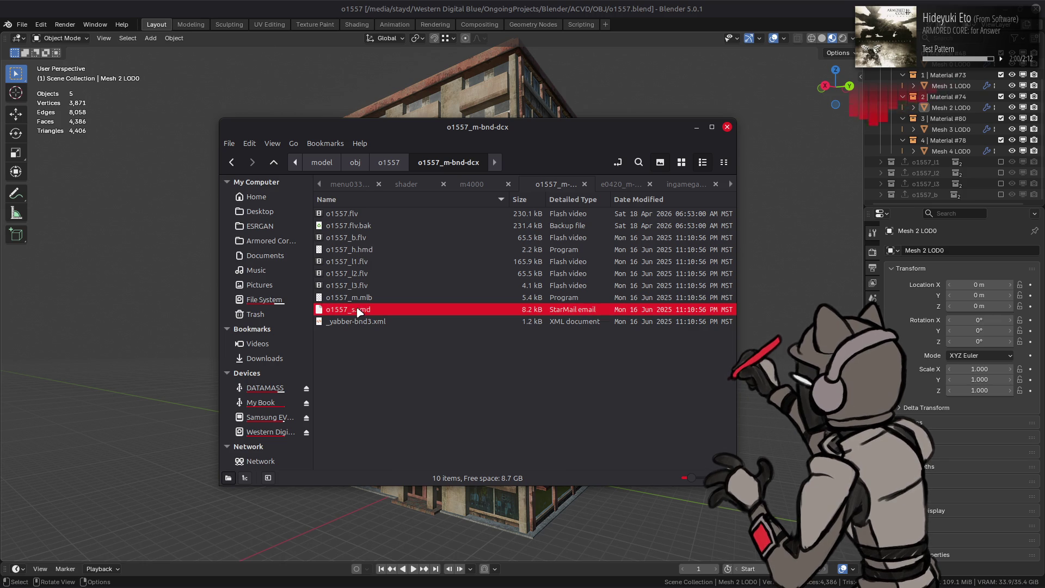
click(209, 294)
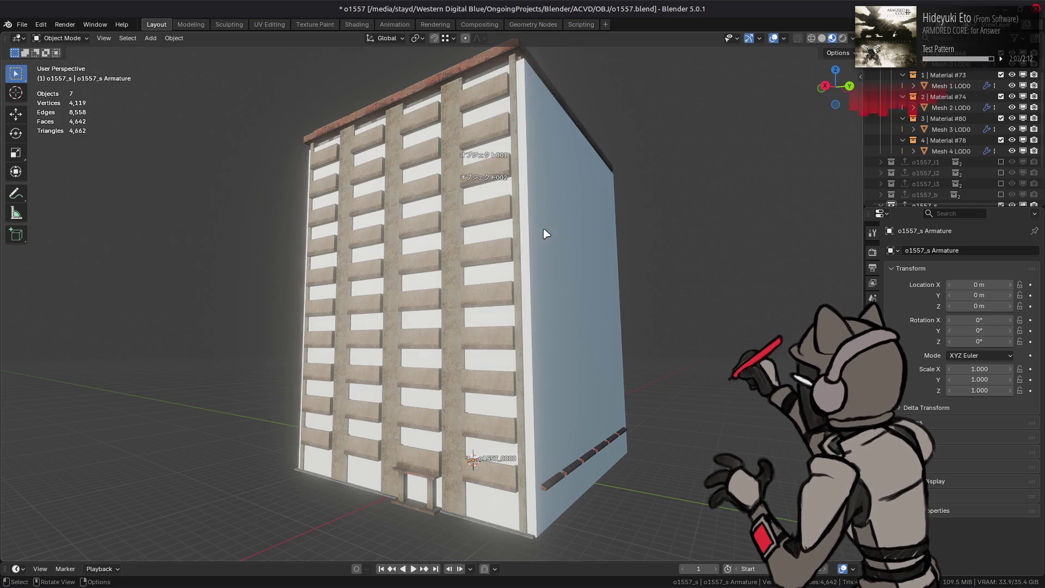
scroll(925, 163, down, 4)
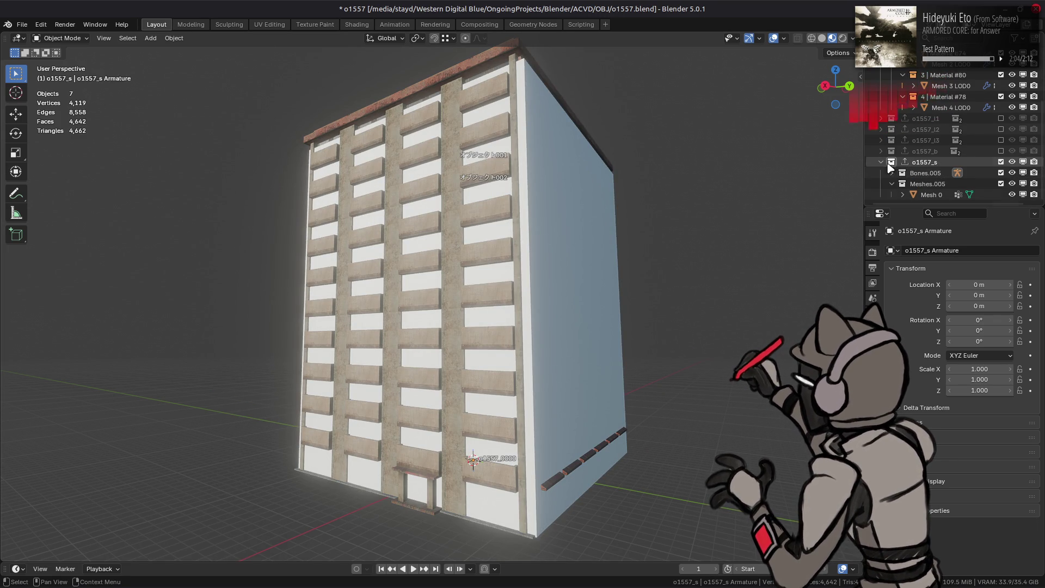
click(822, 39)
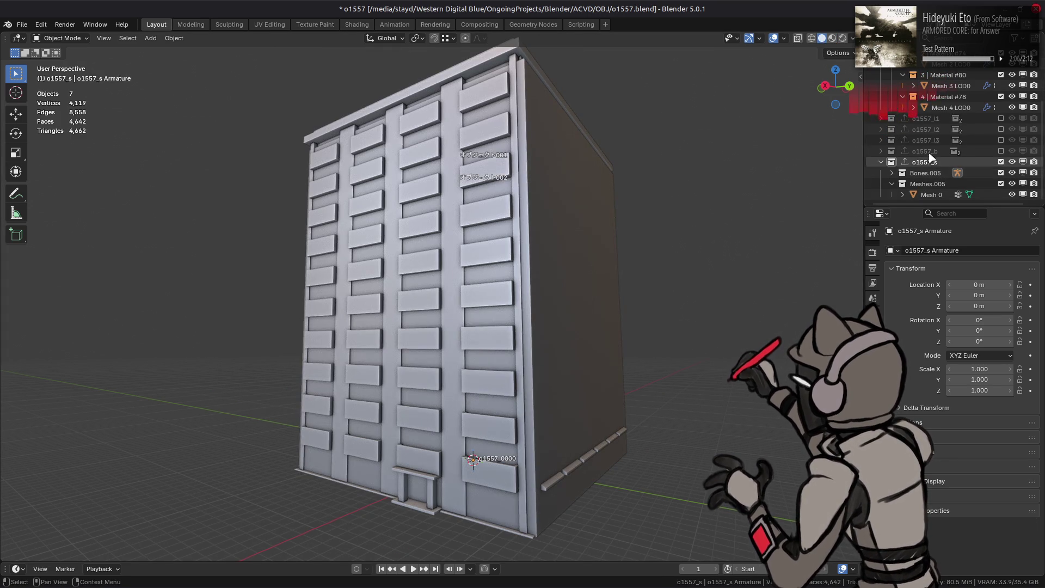
click(933, 194)
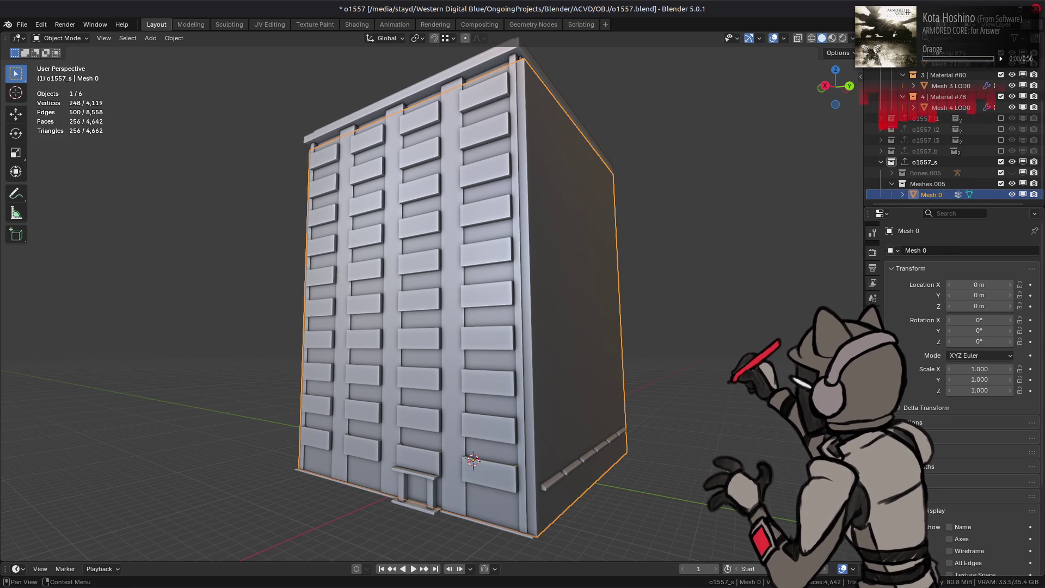
- Set the shadow mesh to display In Front with a red viewport colour, saturation 0.8
scroll(959, 516, down, 5)
click(968, 483)
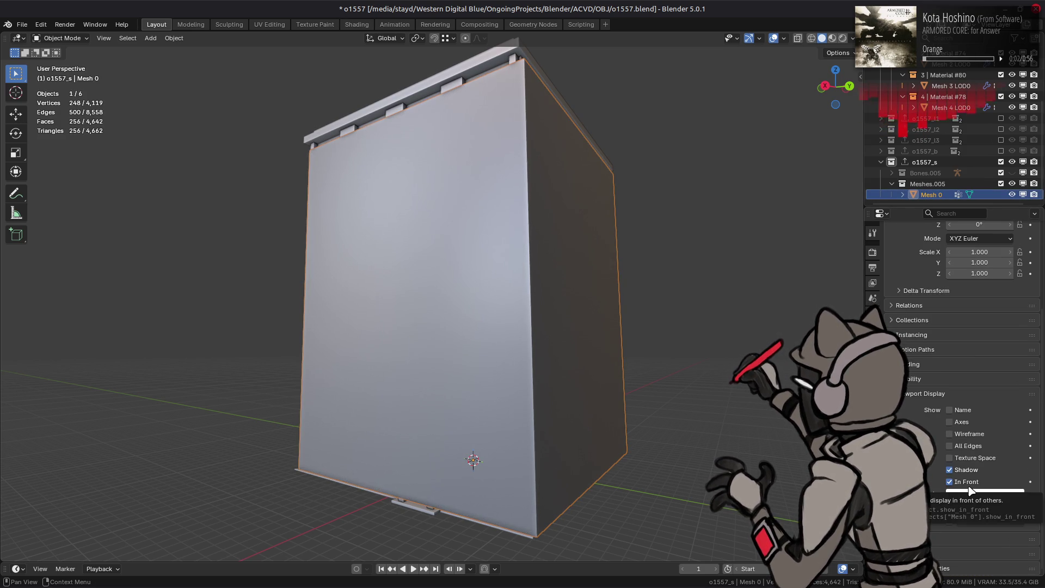
click(971, 493)
click(981, 439)
text(0.8)
key(Return)
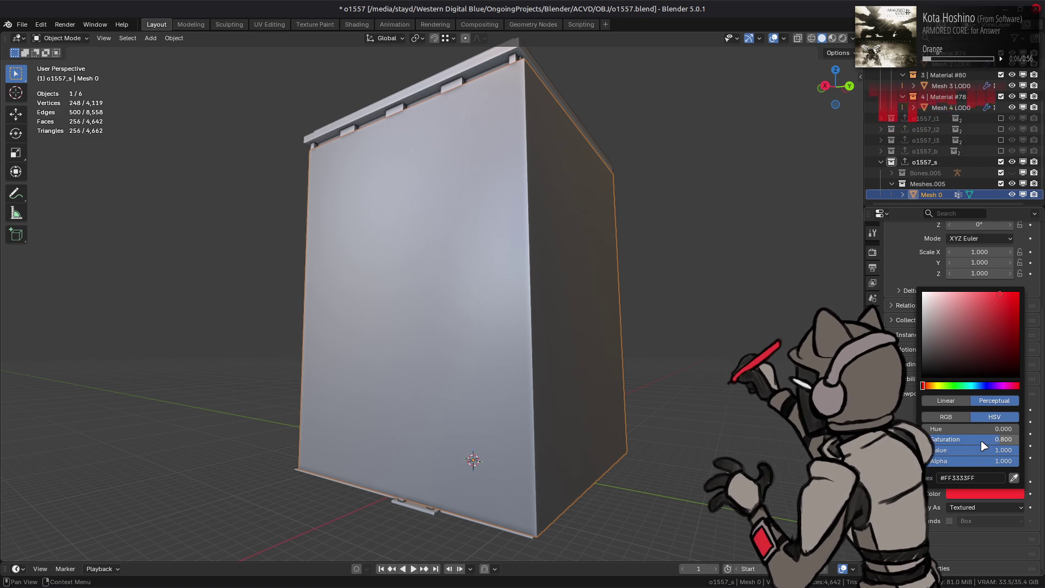
- Shade the viewport by Object colour so the shadow mesh shows red, and save o1557.blend
click(852, 39)
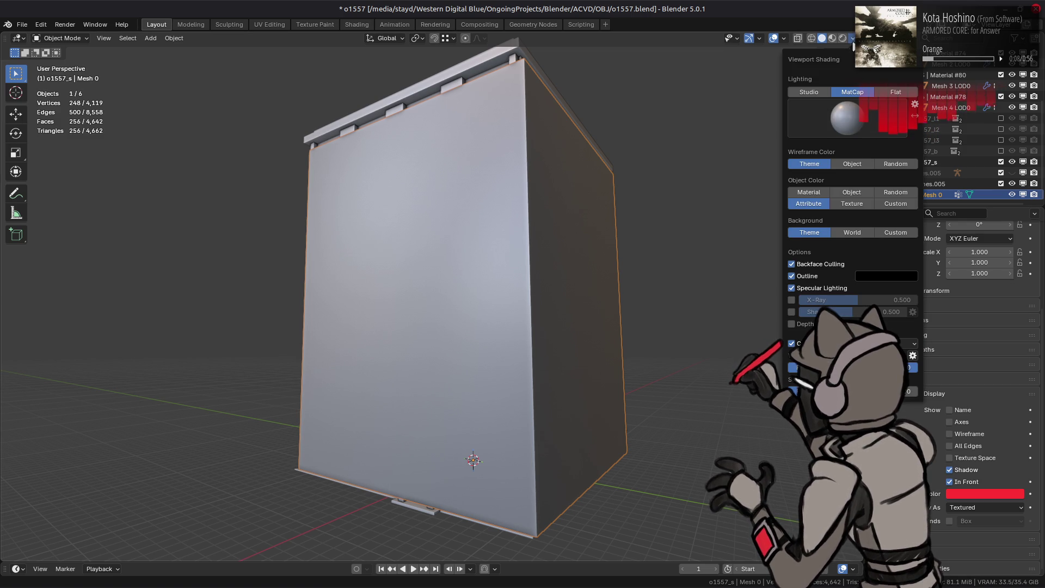
click(851, 191)
mouse_move(616, 205)
middle_down()
mouse_move(576, 201)
mouse_move(614, 209)
mouse_move(684, 258)
middle_up()
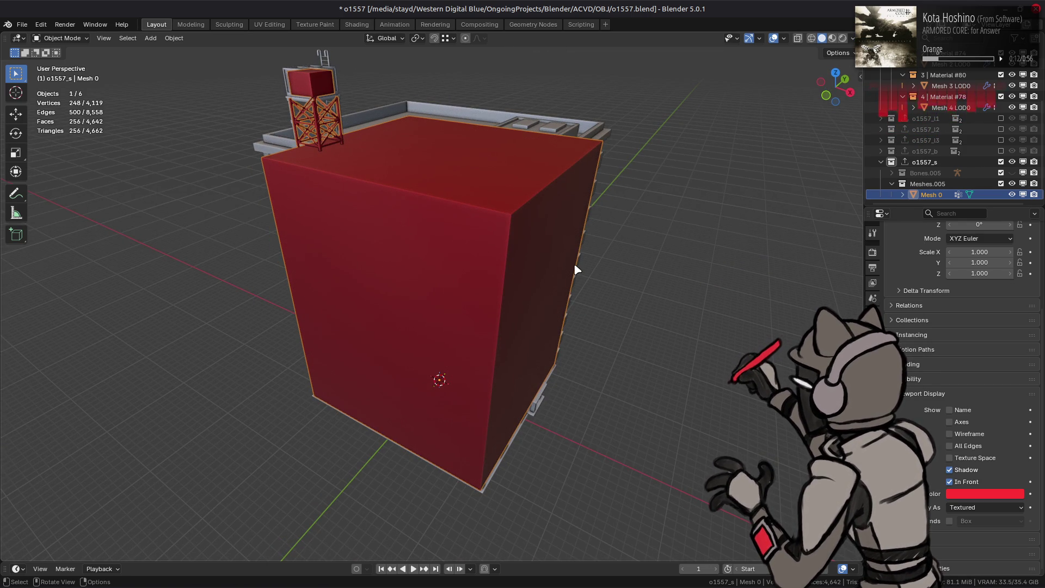
mouse_move(578, 265)
middle_down()
mouse_move(432, 245)
mouse_move(442, 250)
middle_up()
key(ctrl+s)
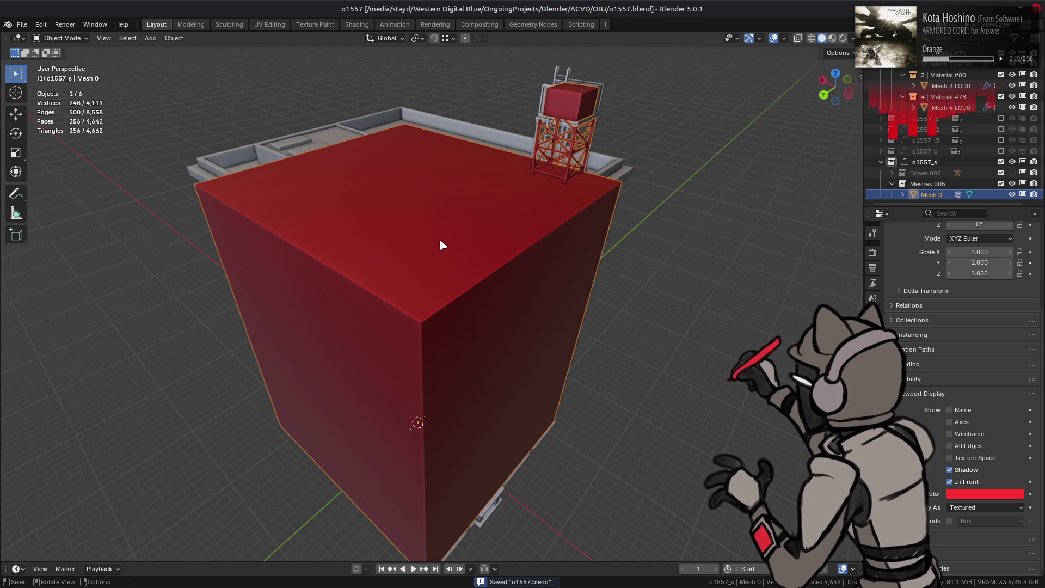
middle_drag(431, 223, 515, 178)
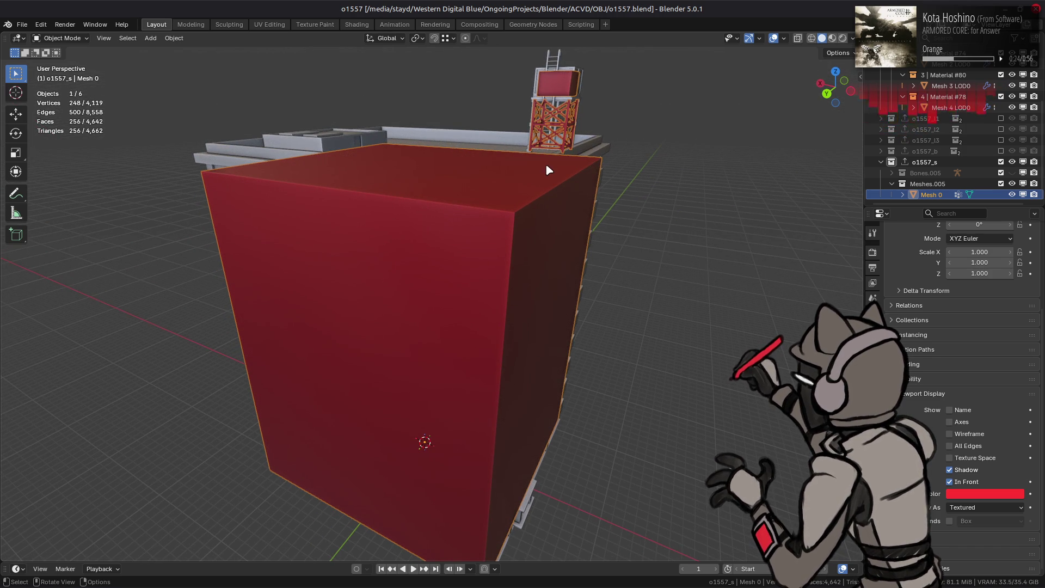
click(22, 25)
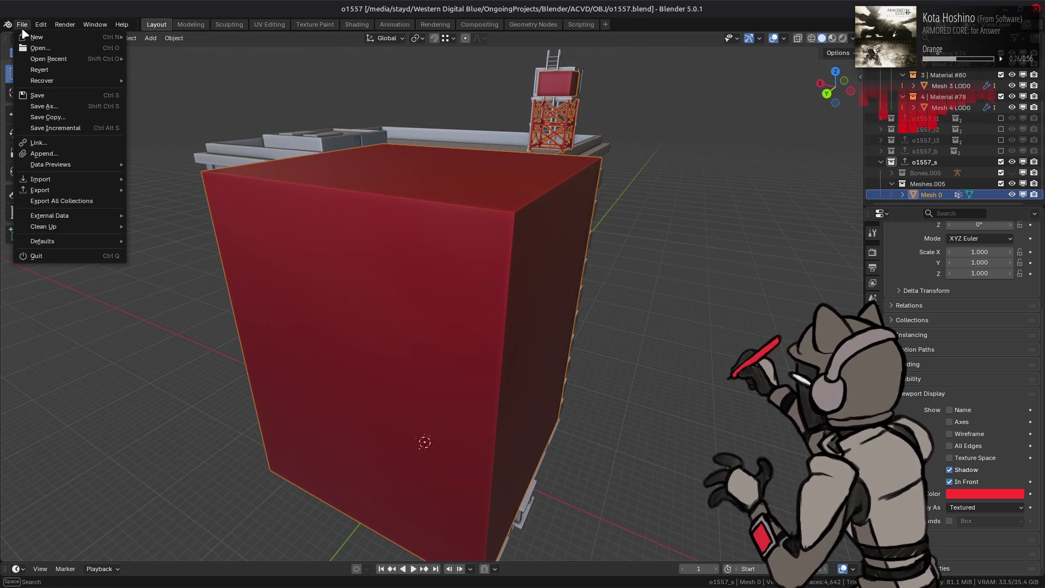
- Open the o1507.blend building file from the file browser
mouse_move(45, 58)
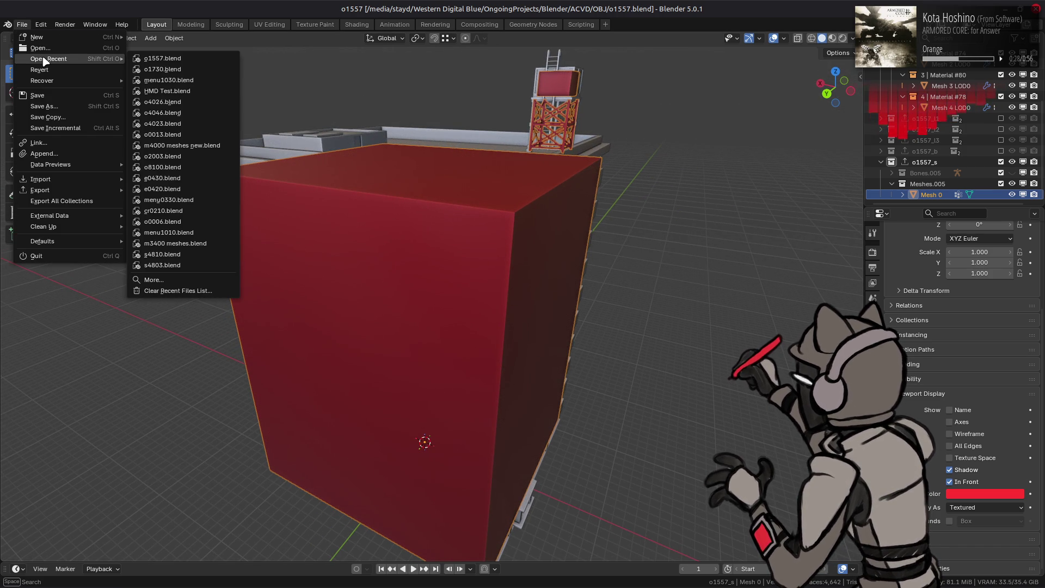
click(40, 48)
scroll(534, 265, down, 10)
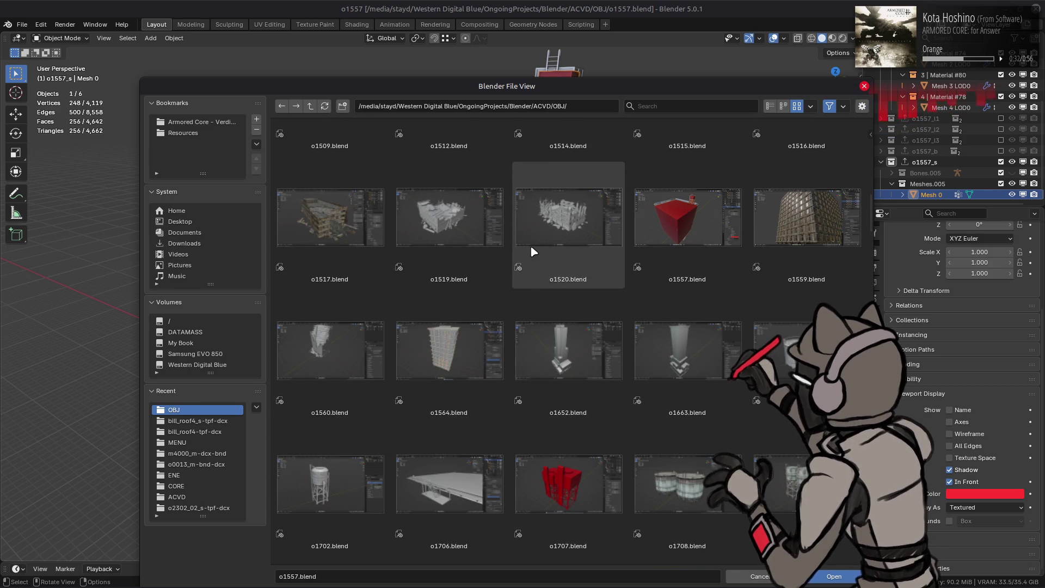
scroll(533, 251, up, 5)
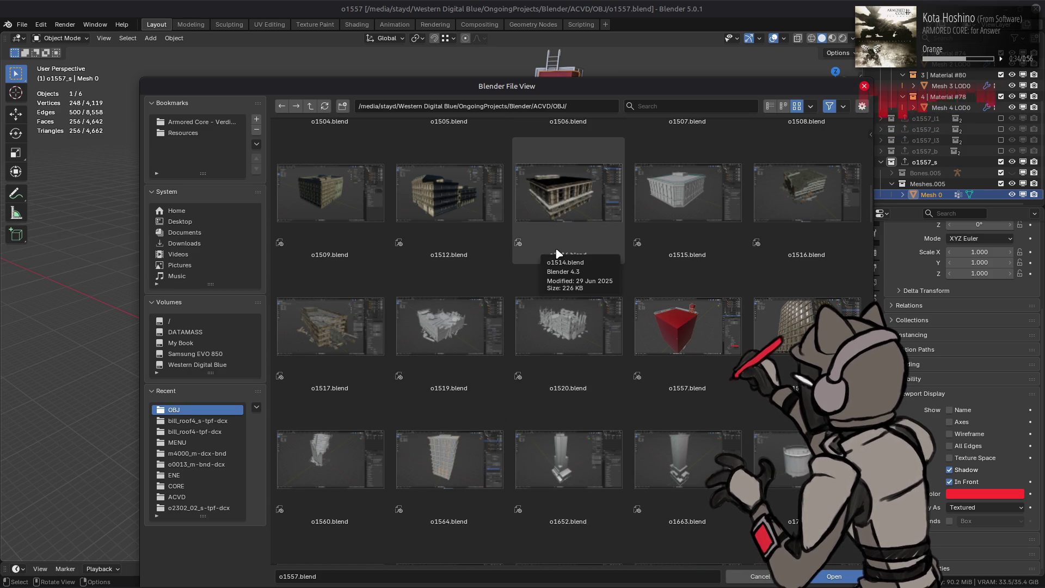
scroll(556, 254, up, 5)
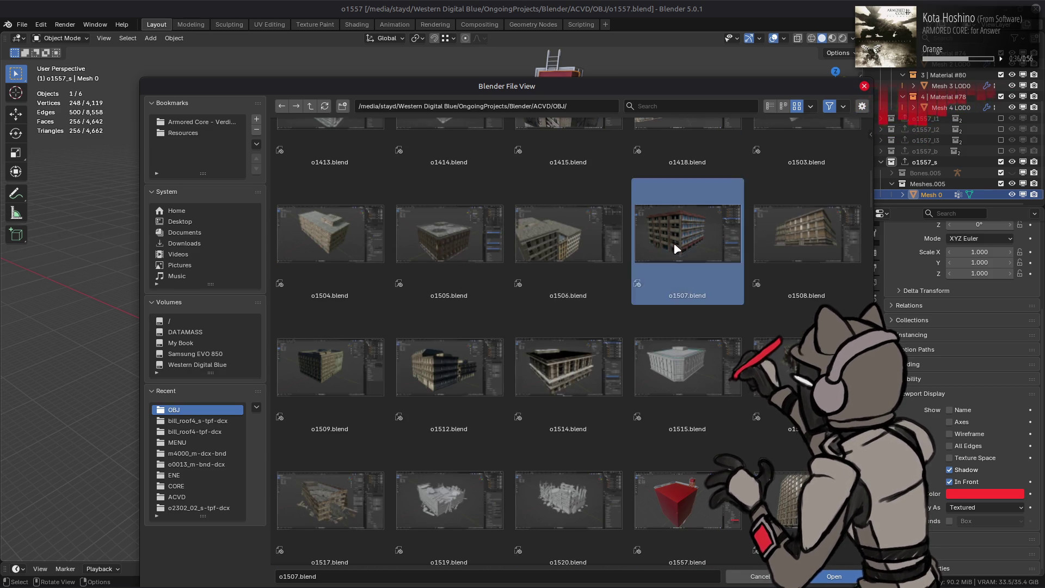
double_click(674, 243)
- Copy o1507's shadow mesh Mesh 0 from the Outliner
scroll(950, 174, down, 1)
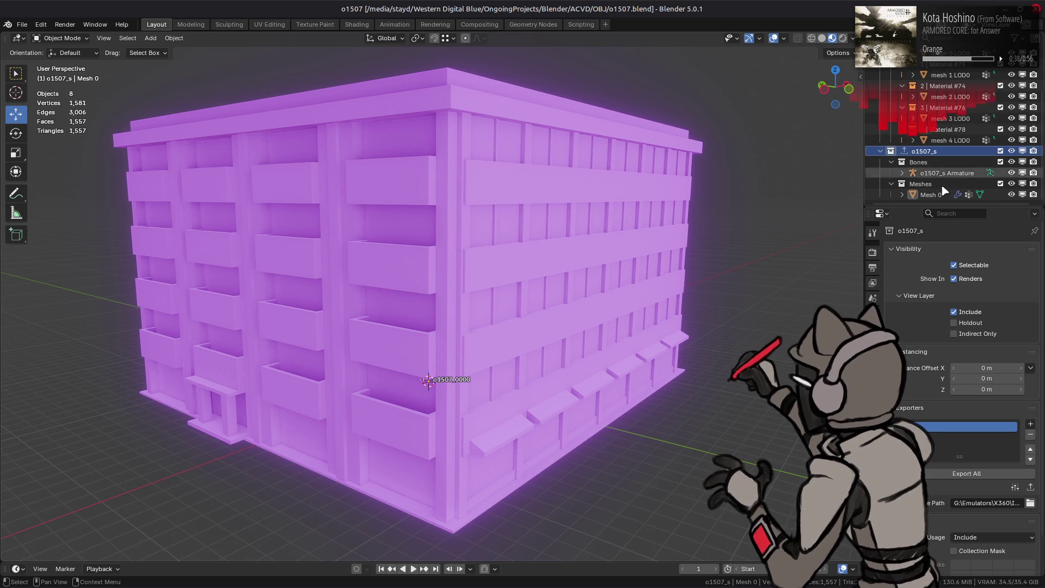
click(937, 194)
mouse_move(662, 247)
middle_down()
mouse_move(666, 205)
mouse_move(700, 158)
mouse_move(707, 229)
middle_up()
right_click(927, 196)
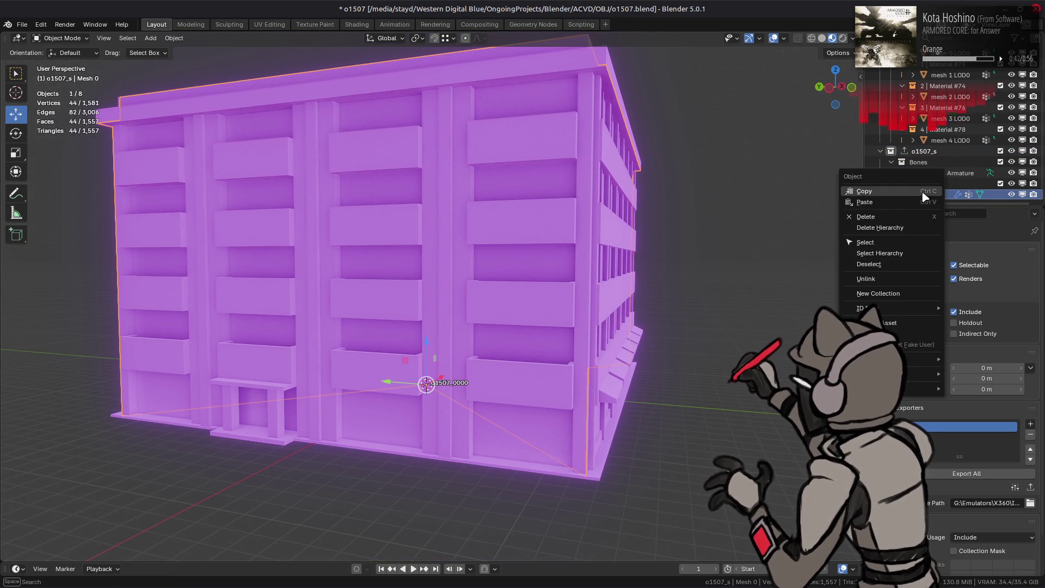
click(925, 183)
- Reopen o1557.blend from Open Recent without saving o1507
click(22, 25)
mouse_move(31, 37)
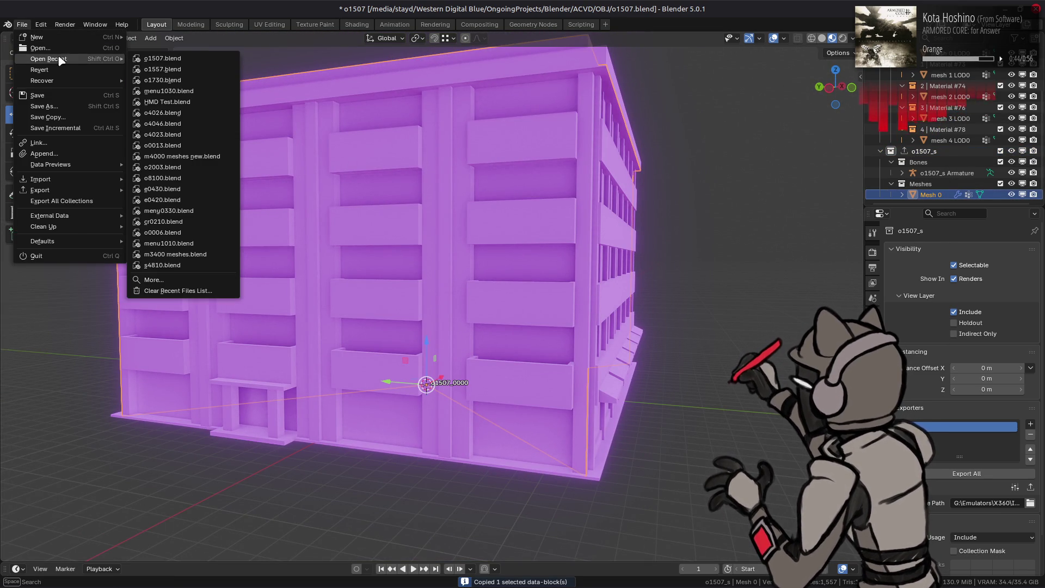
click(170, 69)
click(468, 317)
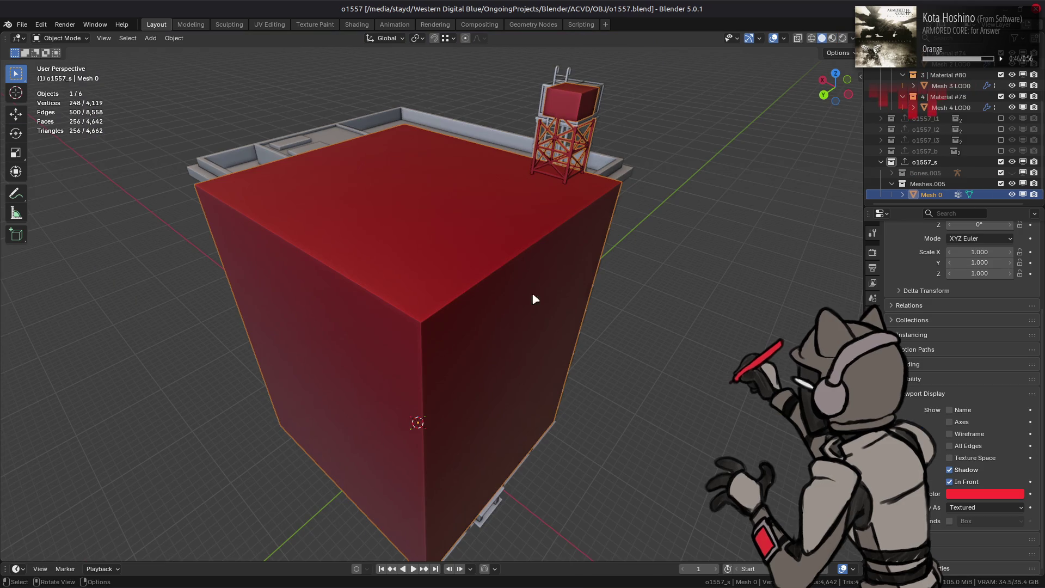
- Paste the copied shadow mesh into the Meshes.005 collection and hide the old red Mesh 0
right_click(937, 185)
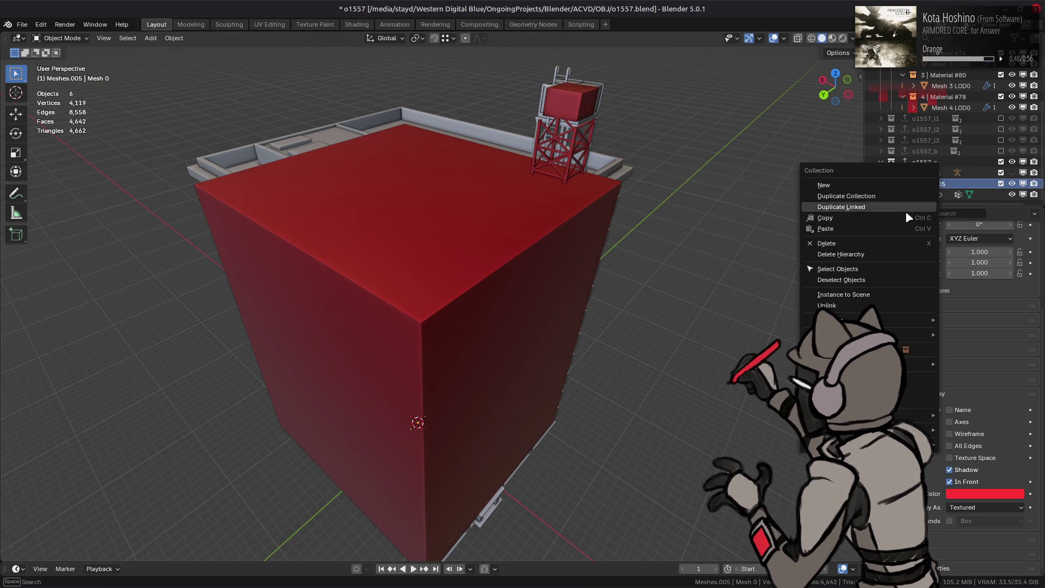
click(899, 233)
click(1012, 194)
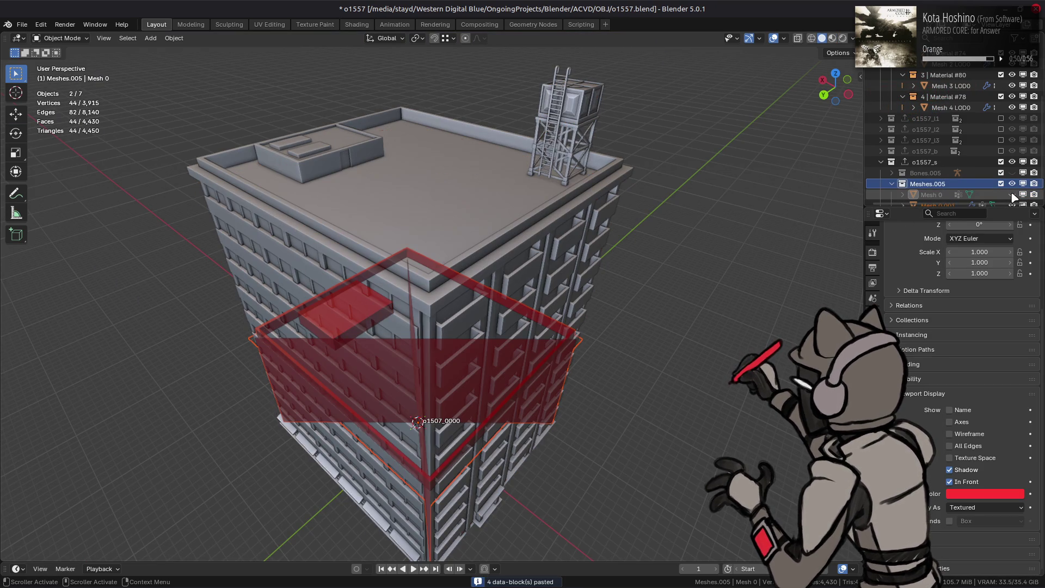
mouse_move(680, 305)
middle_down()
mouse_move(660, 231)
mouse_move(658, 241)
middle_up()
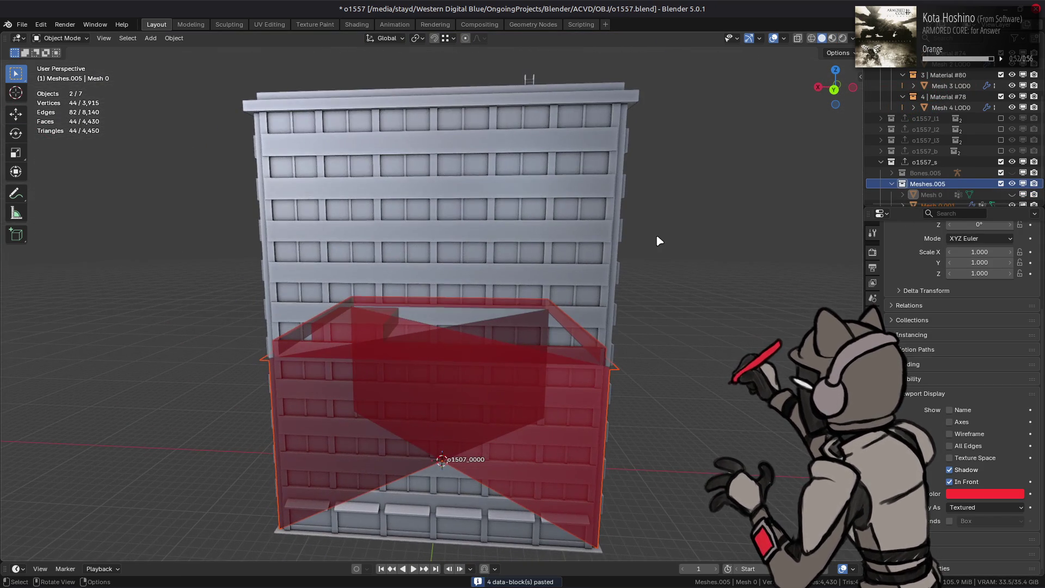
middle_drag(588, 303, 564, 308)
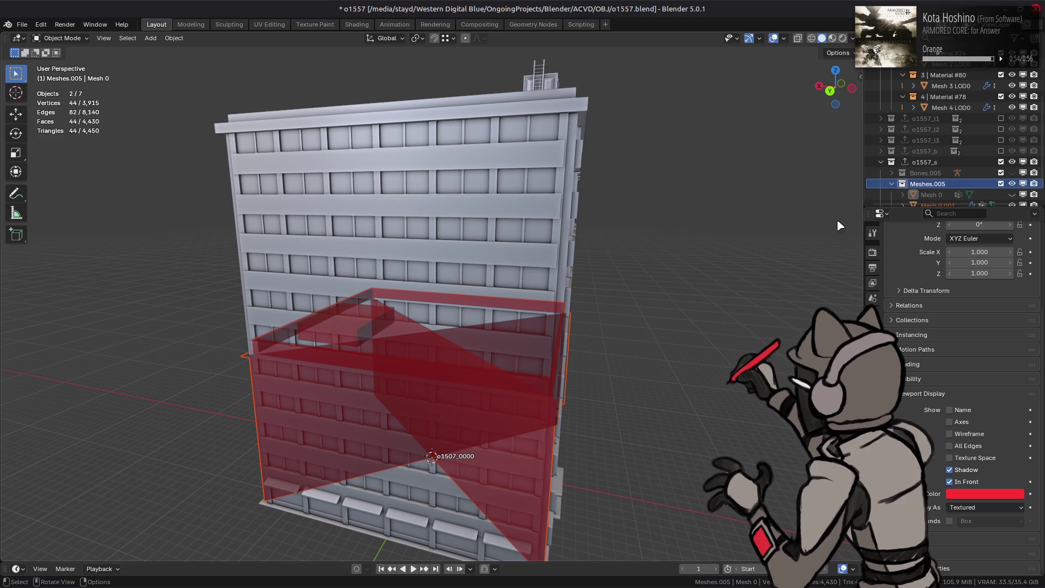
- Delete the Rig modifier from the pasted Mesh 0.001 and save o1557.blend
key(alt+a)
scroll(877, 160, down, 2)
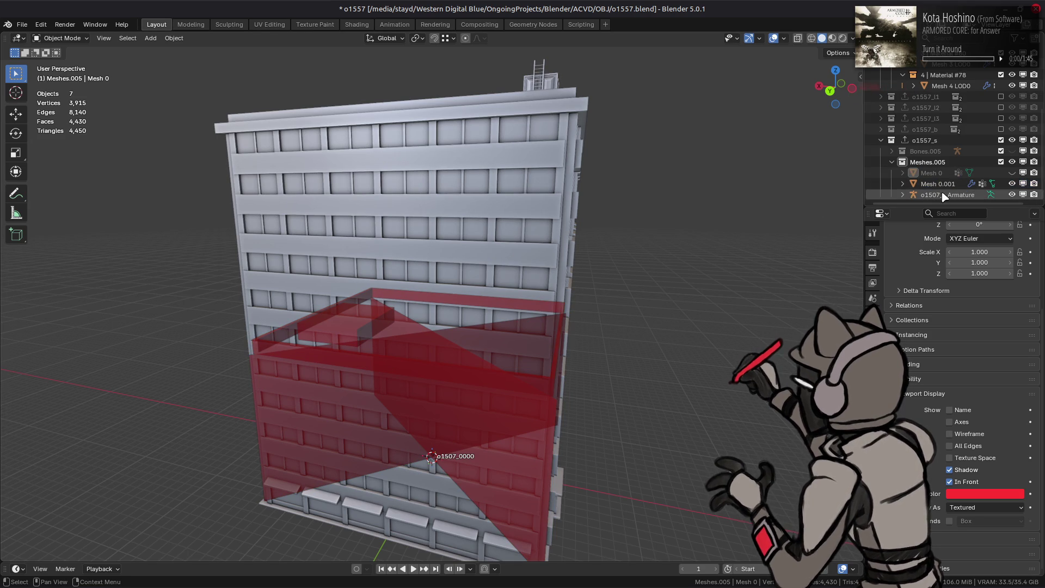
click(944, 196)
scroll(944, 196, up, 1)
click(944, 194)
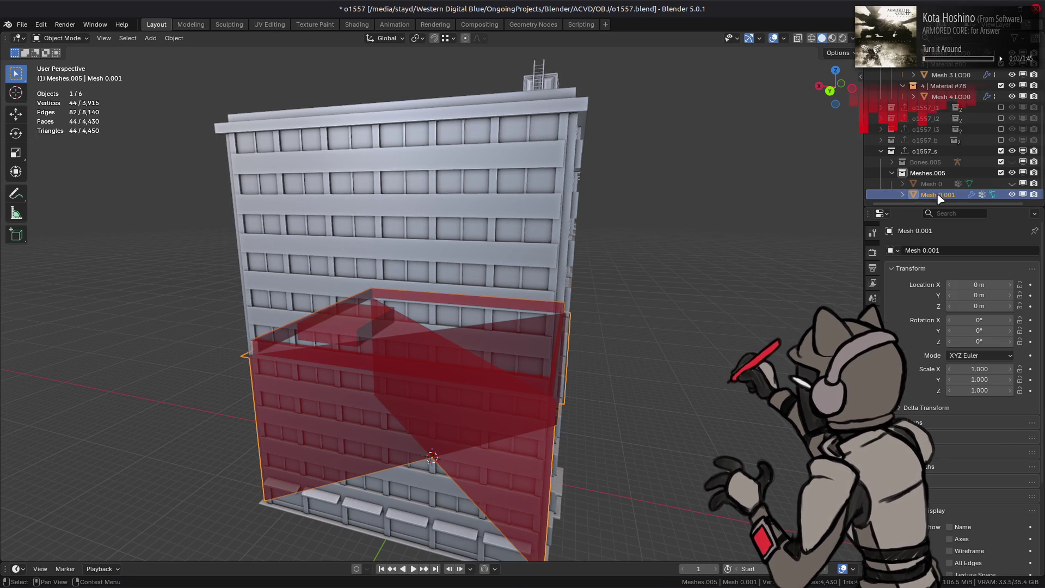
click(872, 359)
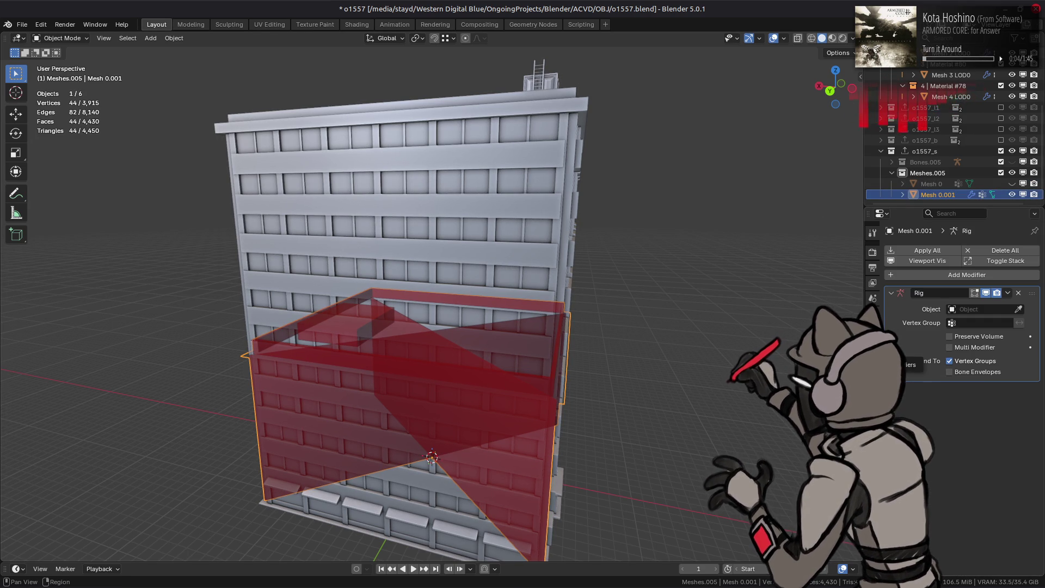
click(1017, 292)
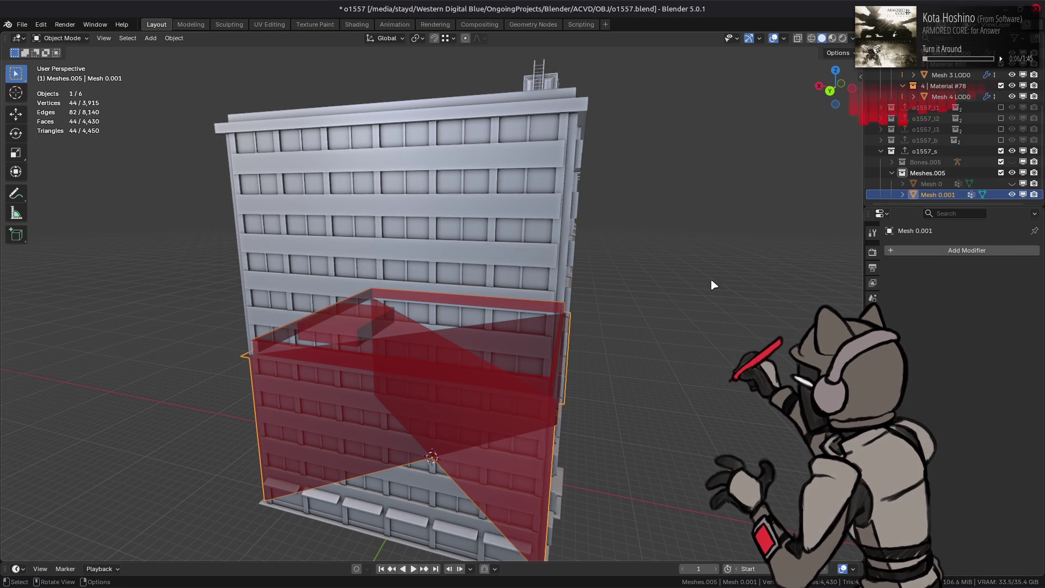
middle_drag(742, 271, 676, 250)
key(ctrl+s)
- Enter Edit Mode on Mesh 0.001 and orbit toward a frontal view
key(Tab)
scroll(492, 310, up, 3)
mouse_move(493, 310)
middle_down()
mouse_move(507, 280)
mouse_move(514, 316)
middle_up()
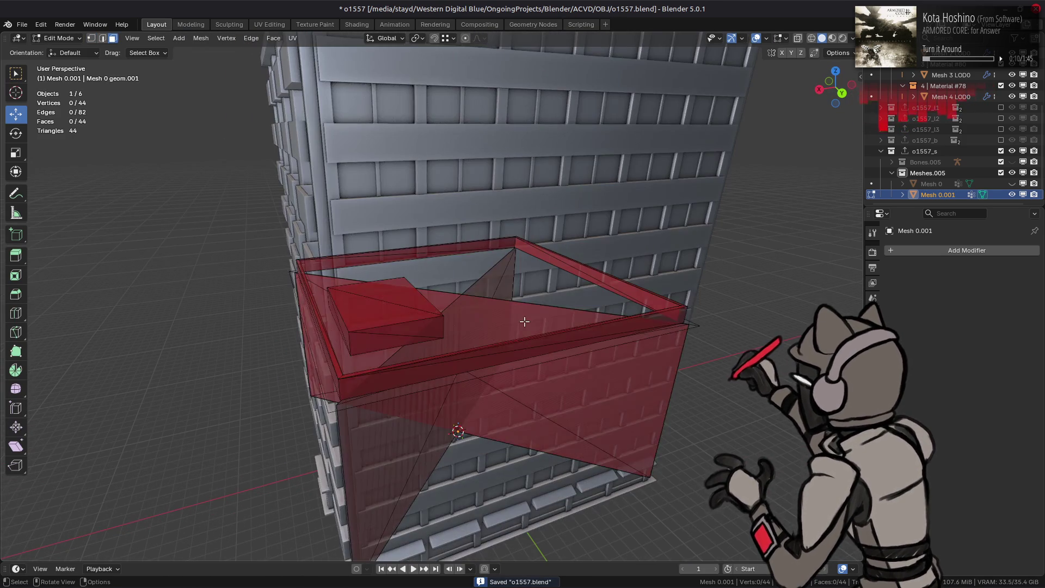
- Convert all of the shadow mesh's faces from triangles to quads with an 89° max shape angle
key(3)
key(a)
key(q)
click(476, 421)
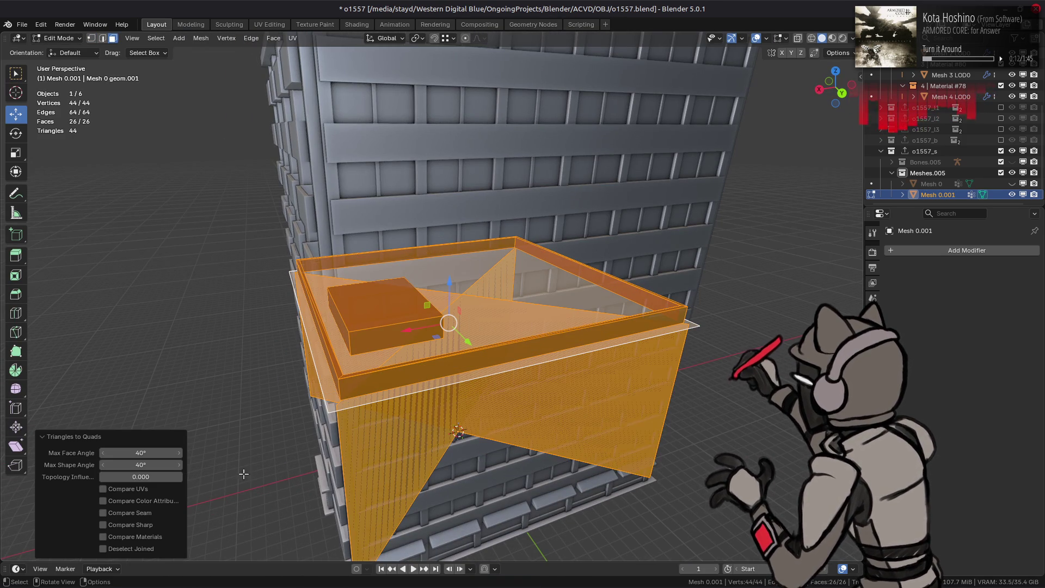
click(147, 465)
text(89)
key(Return)
click(144, 476)
key(Escape)
- From the back view, box-select the shadow mesh's top strip of vertices, then turn off X-ray
middle_drag(414, 310, 425, 327)
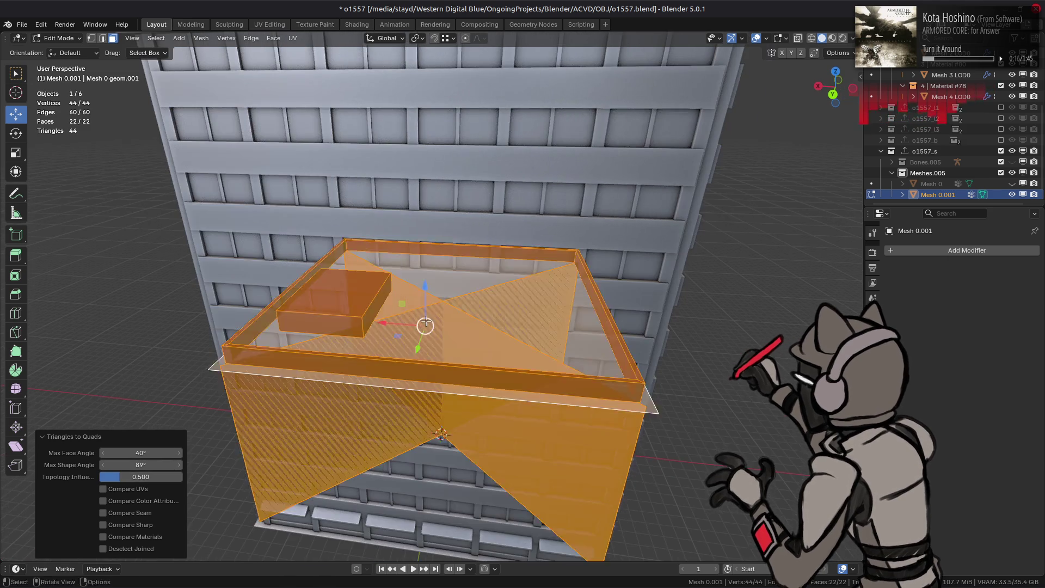
key(alt+a)
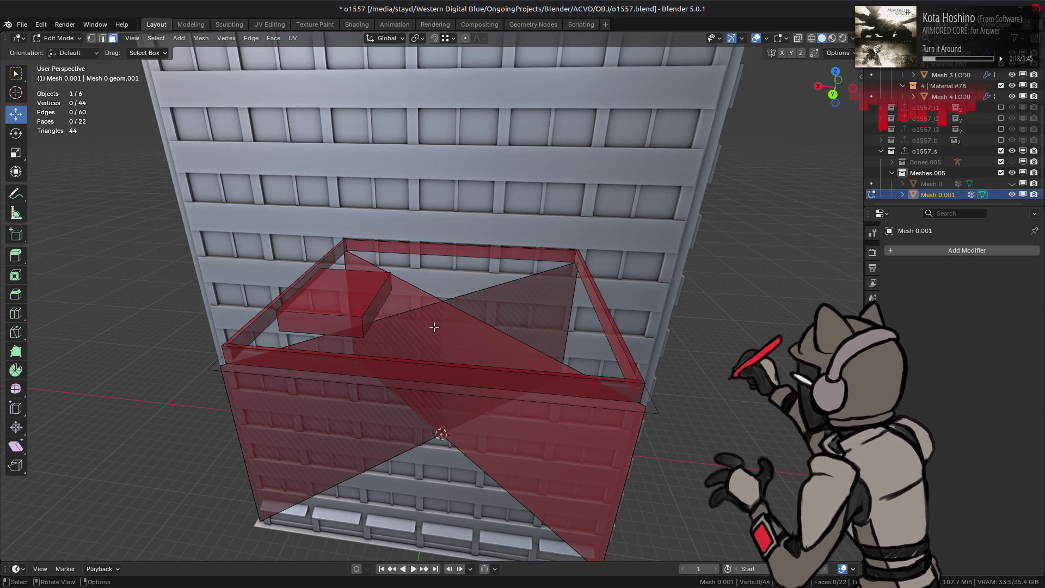
scroll(433, 327, up, 3)
mouse_move(434, 327)
middle_down()
mouse_move(401, 294)
mouse_move(424, 315)
mouse_move(415, 269)
mouse_move(445, 294)
middle_up()
scroll(446, 294, down, 6)
key(ctrl+KP_1)
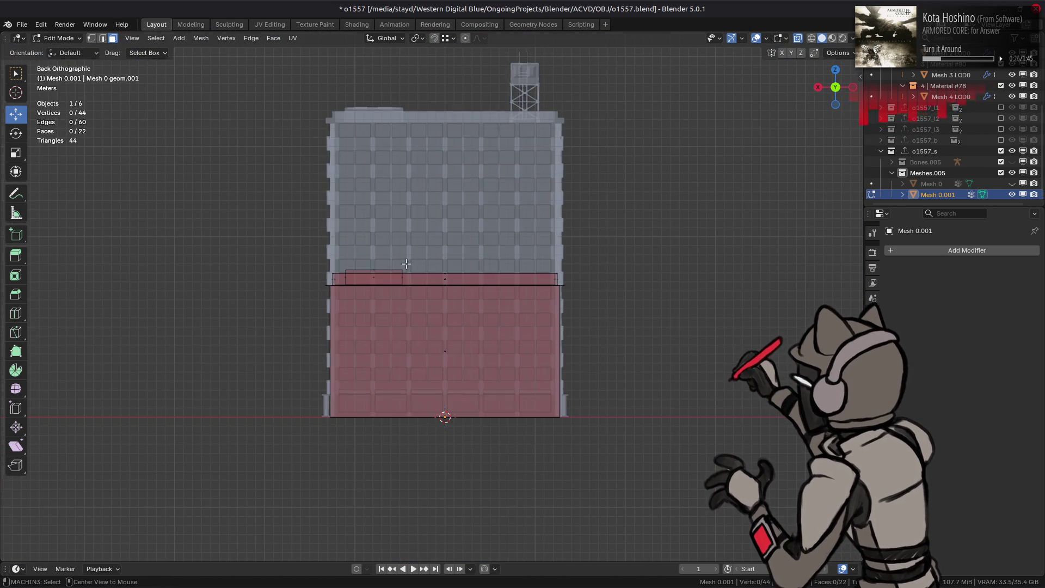
key(1)
drag(292, 232, 576, 320)
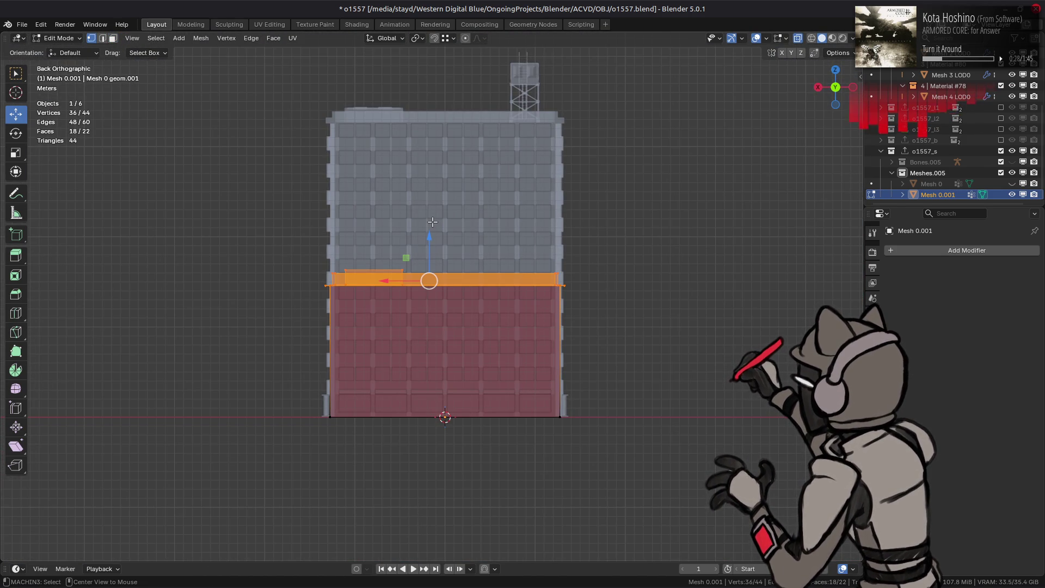
key(alt+z)
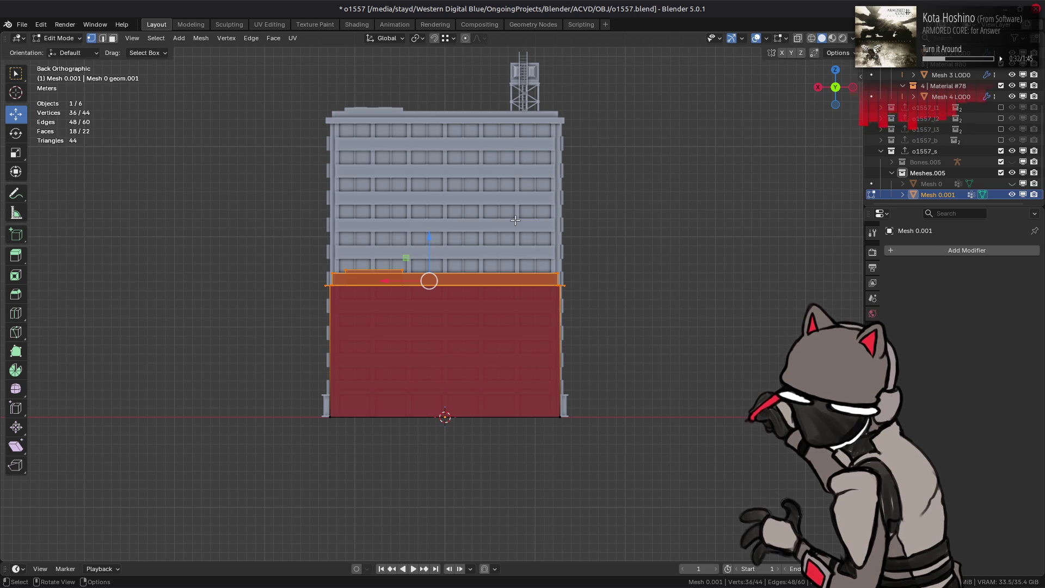
- Move the top vertices along Z to meet the o1557 roof, then exit Edit Mode
mouse_move(515, 220)
middle_down()
mouse_move(443, 336)
mouse_move(440, 326)
middle_up()
key(g)
key(z)
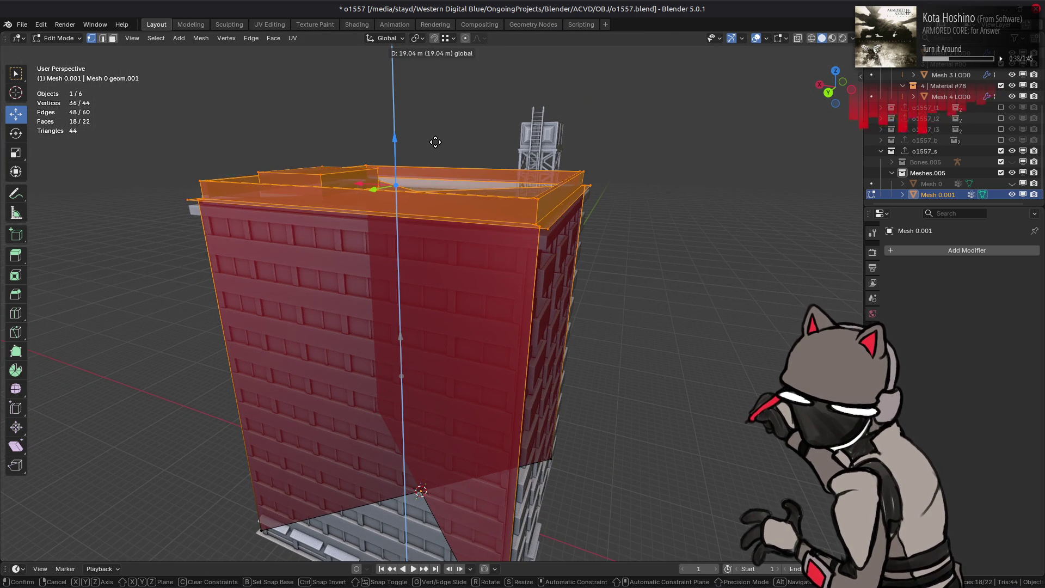
click(436, 143)
mouse_move(436, 142)
middle_down()
mouse_move(388, 197)
mouse_move(450, 191)
mouse_move(419, 250)
mouse_move(415, 242)
middle_up()
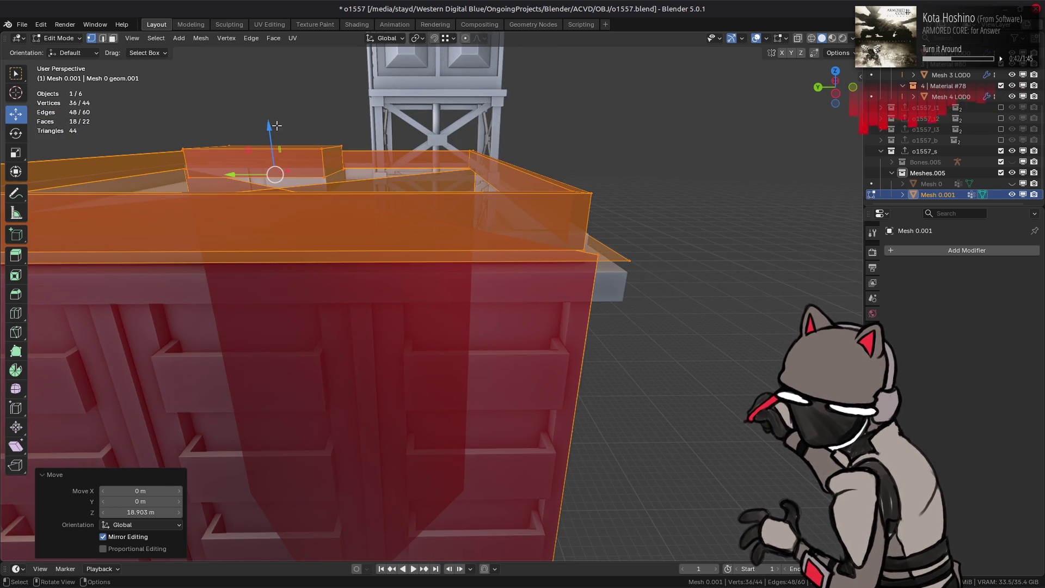
key(g)
key(z)
click(628, 270)
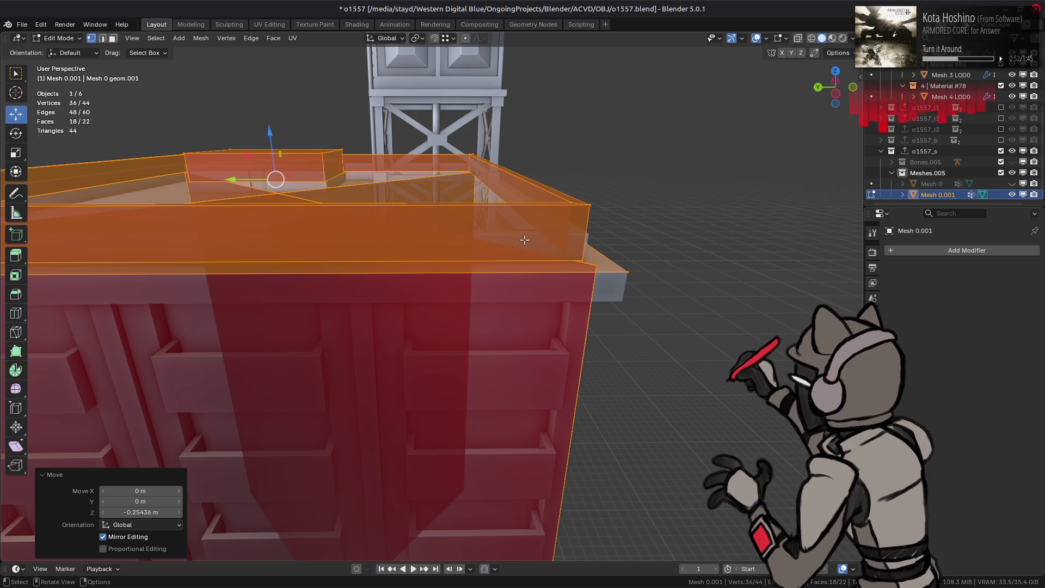
mouse_move(526, 244)
middle_down()
mouse_move(423, 340)
mouse_move(524, 263)
mouse_move(586, 283)
middle_up()
key(Tab)
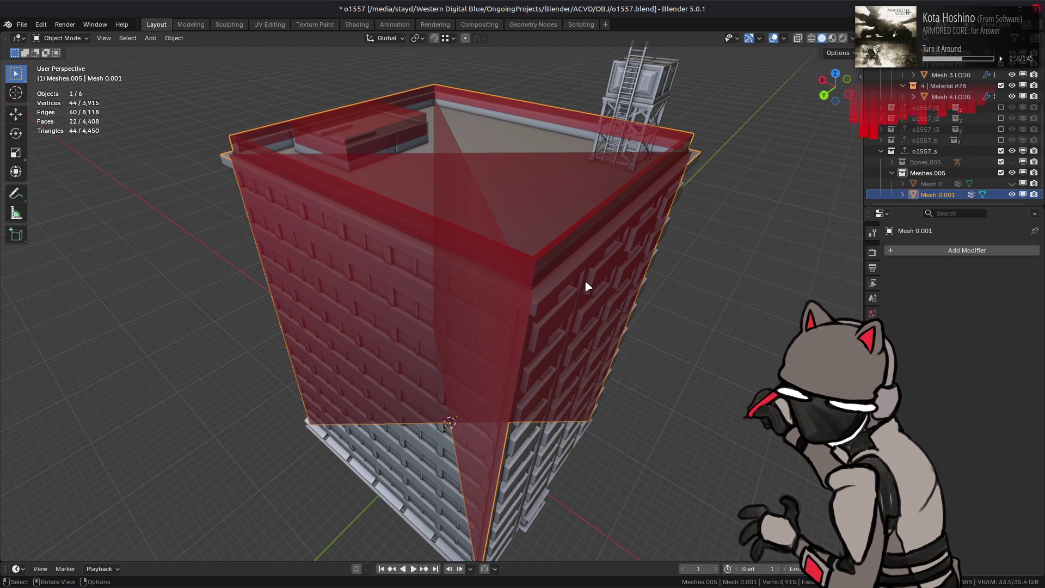
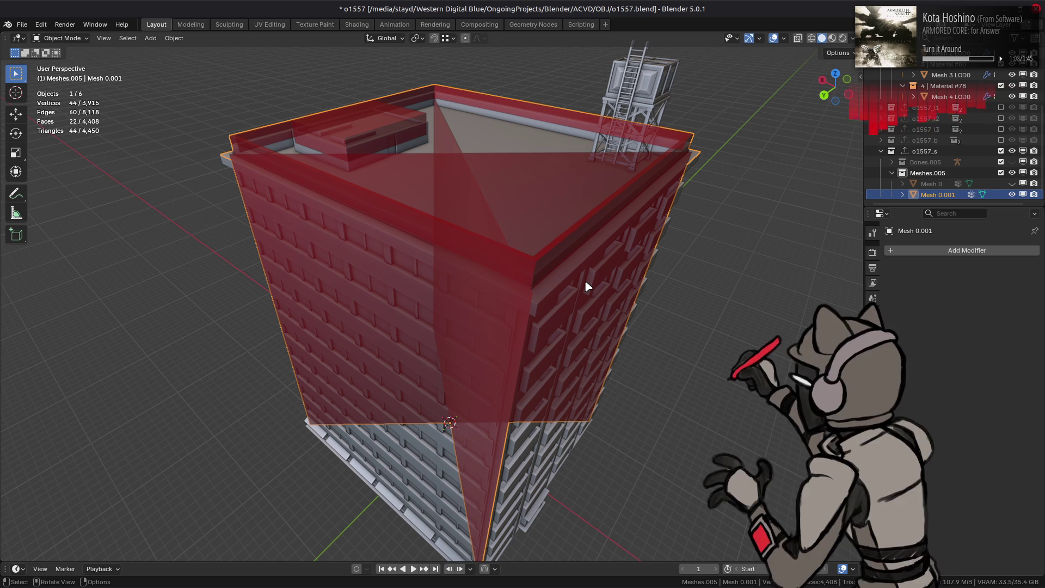
- Orbit and zoom around the building to inspect the roof proxy and red facade
mouse_move(584, 279)
middle_down()
mouse_move(554, 243)
mouse_move(536, 256)
mouse_move(570, 226)
mouse_move(491, 320)
middle_up()
key(Tab)
scroll(570, 226, down, 5)
key(Tab)
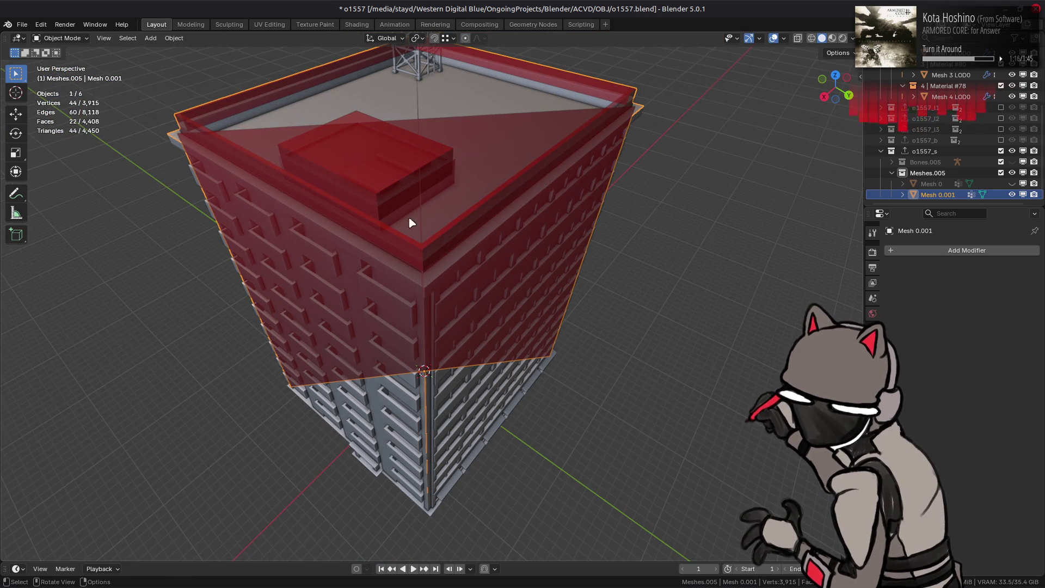
scroll(553, 331, up, 6)
mouse_move(431, 205)
middle_down()
mouse_move(472, 224)
mouse_move(408, 301)
mouse_move(662, 295)
middle_up()
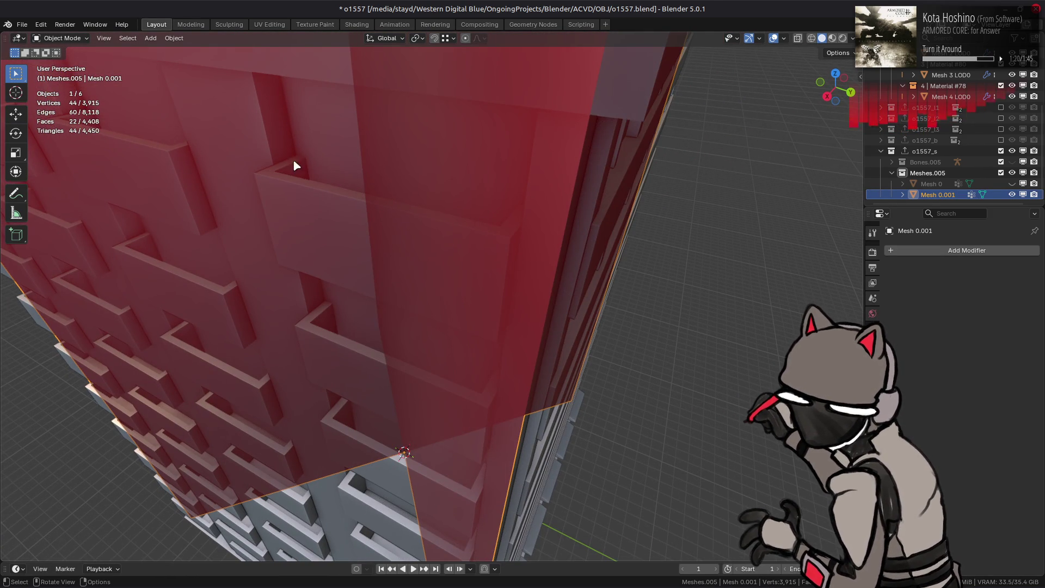
middle_drag(259, 172, 278, 143)
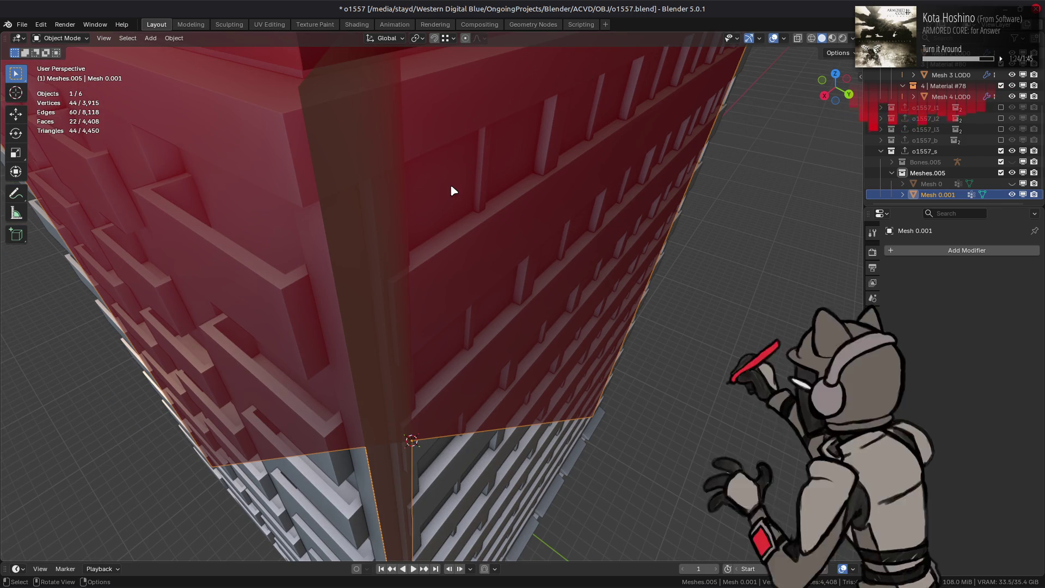
scroll(451, 190, down, 1)
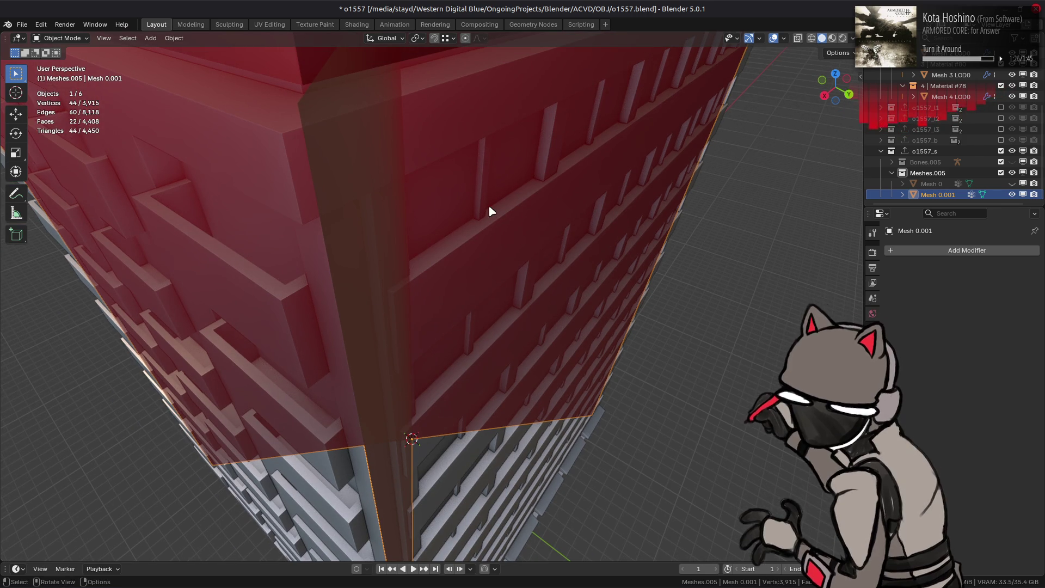
scroll(489, 206, down, 8)
scroll(552, 392, up, 8)
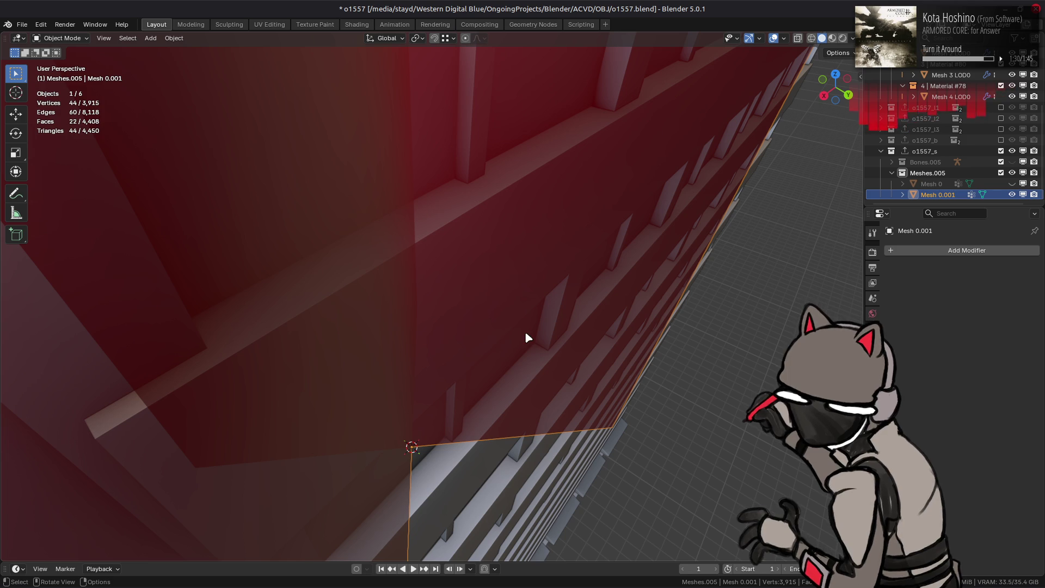
scroll(618, 285, down, 8)
mouse_move(560, 284)
middle_down()
mouse_move(625, 293)
mouse_move(340, 129)
middle_up()
mouse_move(432, 160)
middle_down()
mouse_move(479, 350)
mouse_move(463, 365)
middle_up()
mouse_move(445, 288)
middle_down()
mouse_move(397, 154)
mouse_move(487, 235)
mouse_move(338, 336)
mouse_move(368, 296)
middle_up()
mouse_move(557, 250)
middle_down()
mouse_move(569, 133)
mouse_move(563, 210)
mouse_move(347, 228)
middle_up()
key(Tab)
key(Tab)
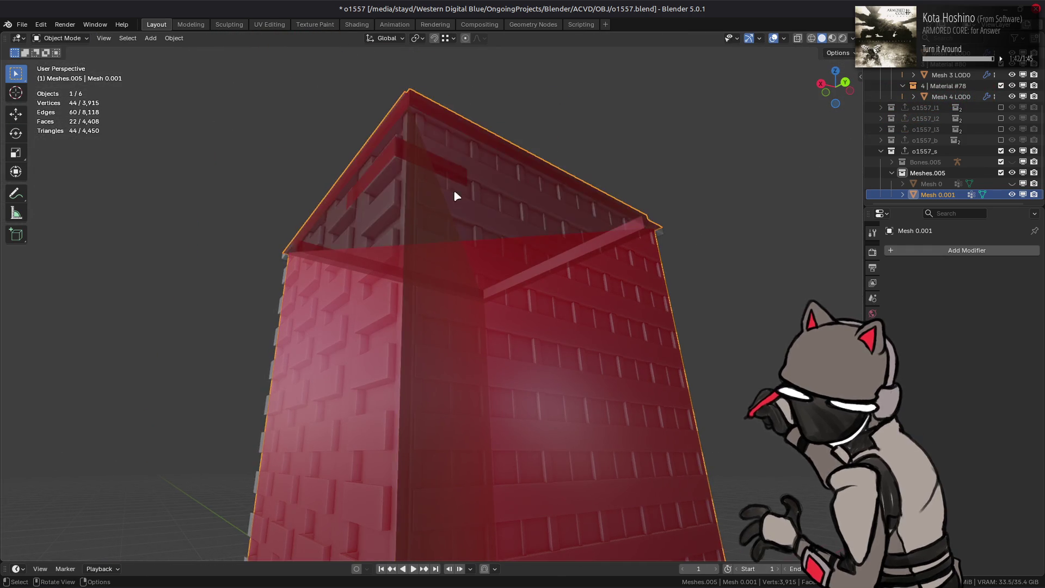
middle_drag(453, 185, 194, 311)
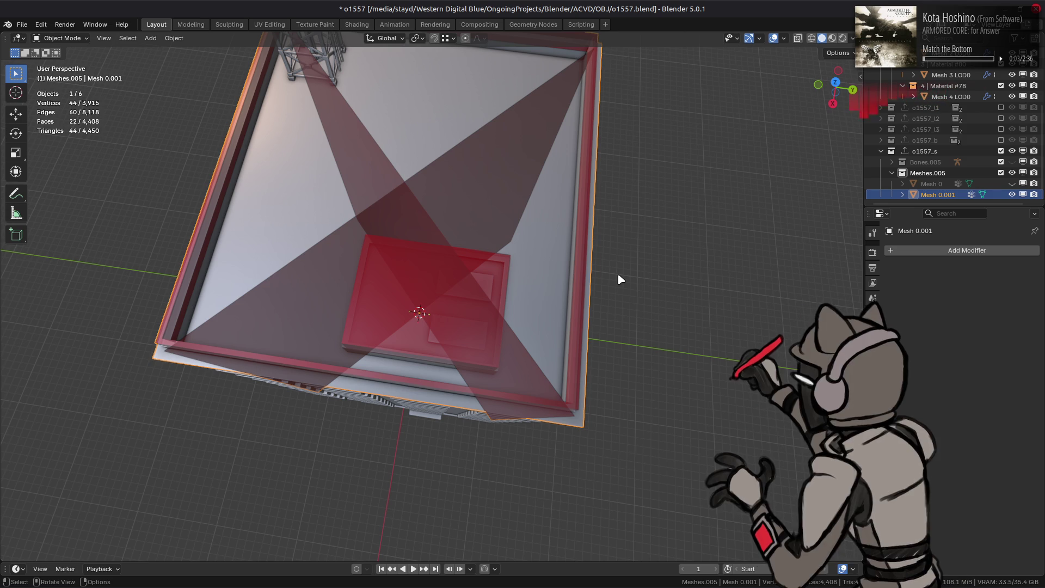
mouse_move(609, 282)
middle_down()
mouse_move(548, 240)
mouse_move(401, 259)
mouse_move(361, 276)
mouse_move(497, 257)
mouse_move(379, 223)
middle_up()
scroll(380, 227, up, 3)
- In Edit Mode, move the selected roof faces down about 0.648 m along Z
key(Tab)
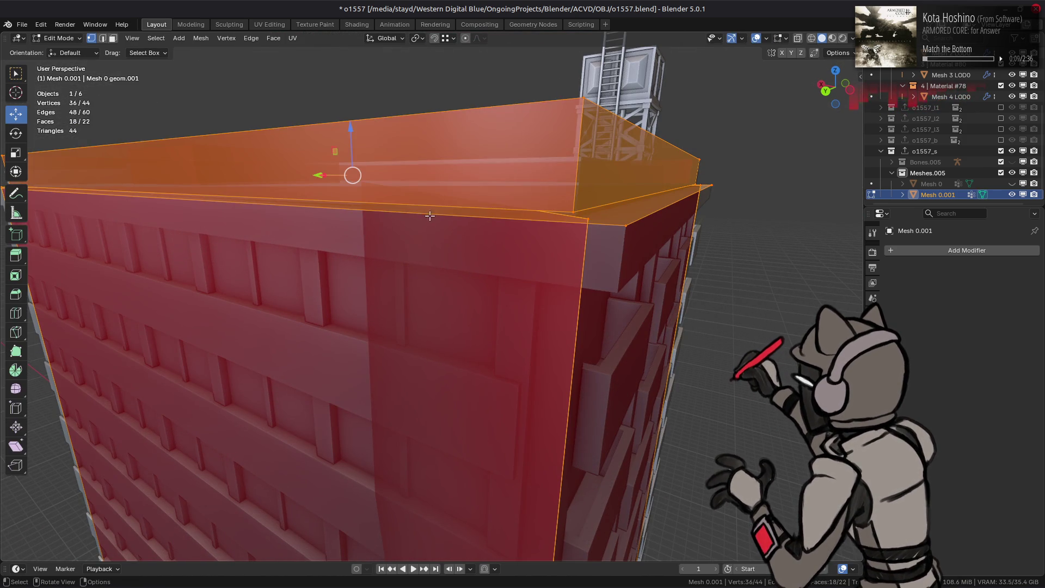
key(g)
key(z)
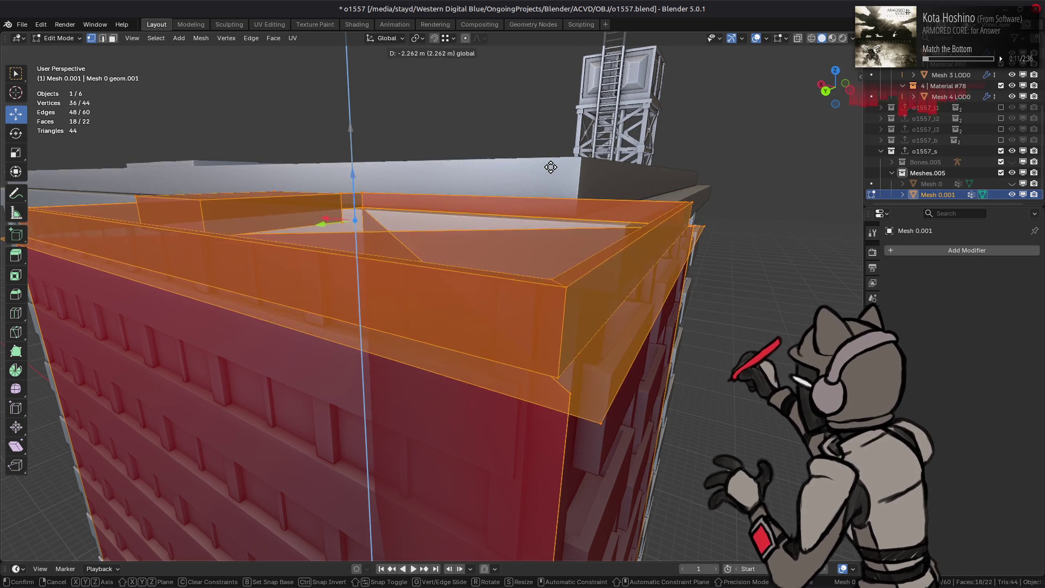
click(569, 163)
mouse_move(569, 164)
middle_down()
mouse_move(590, 179)
mouse_move(596, 169)
middle_up()
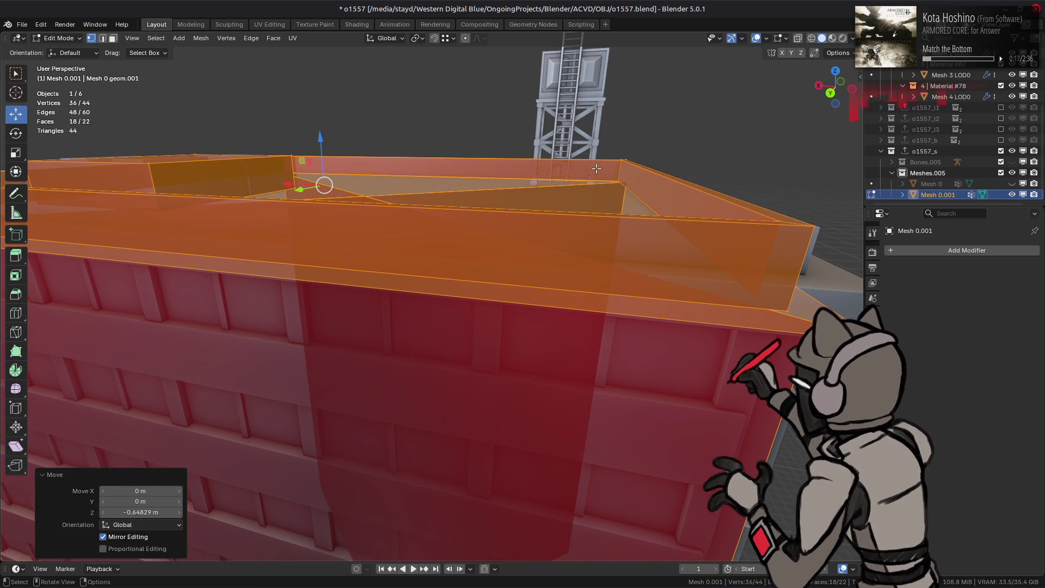
scroll(601, 184, up, 6)
mouse_move(550, 234)
middle_down()
mouse_move(534, 254)
mouse_move(588, 299)
middle_up()
scroll(544, 263, down, 5)
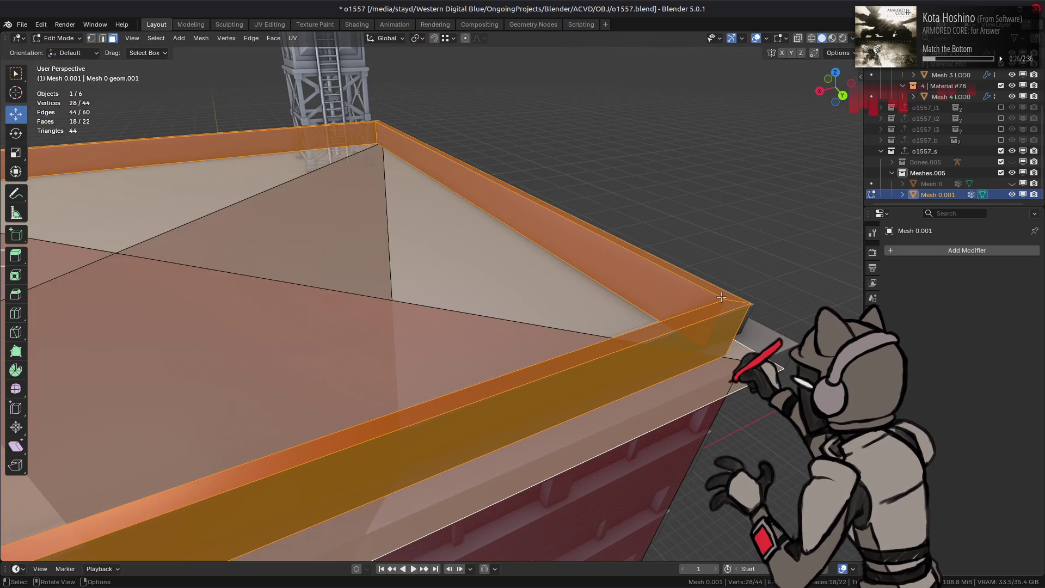
- Switch to face select and pick the four outer rim faces
key(3)
alt+click(702, 327)
middle_drag(702, 326, 655, 251)
click(253, 167)
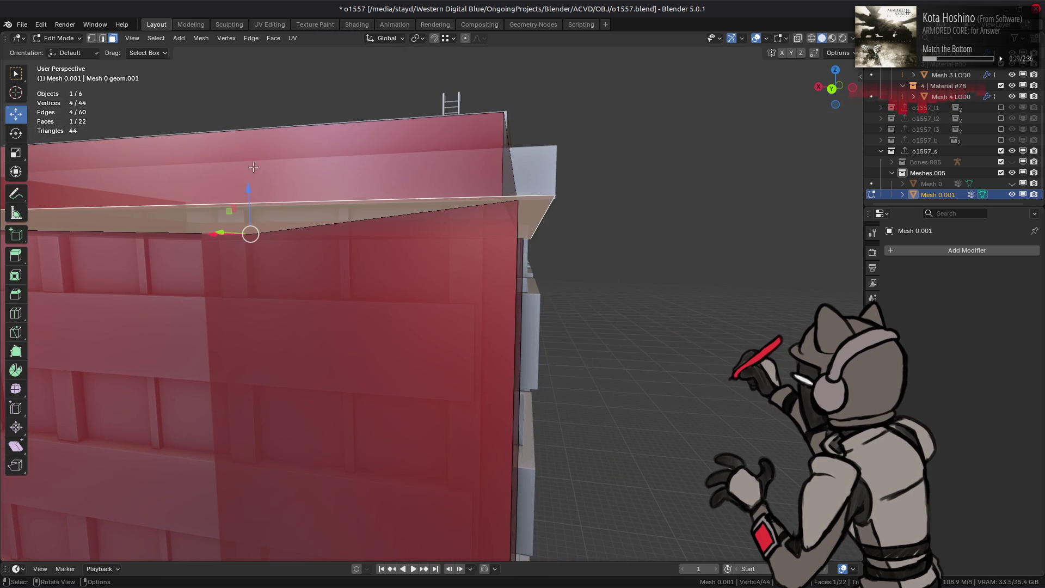
click(278, 187)
key(g)
key(z)
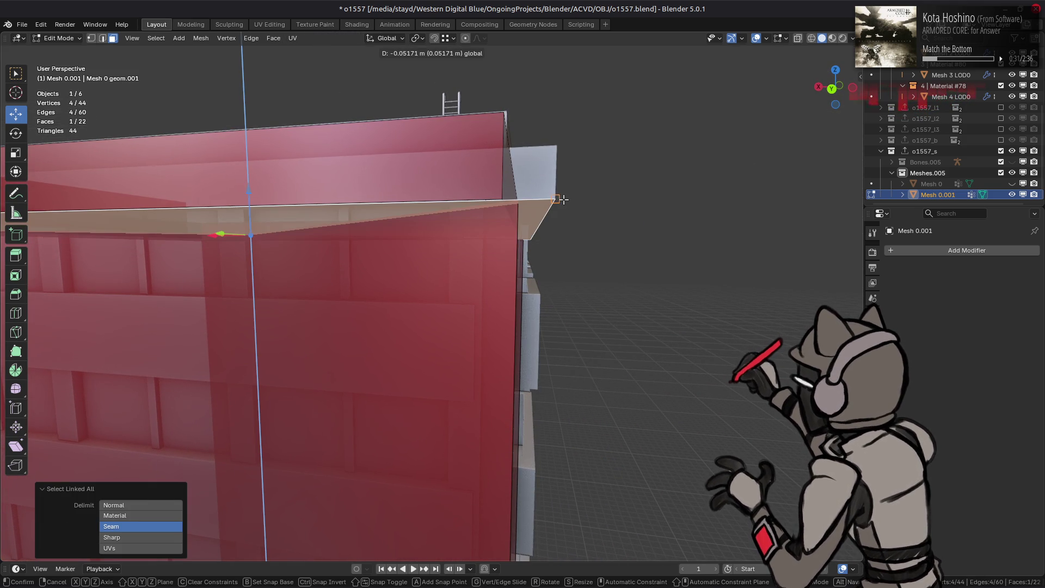
click(562, 199)
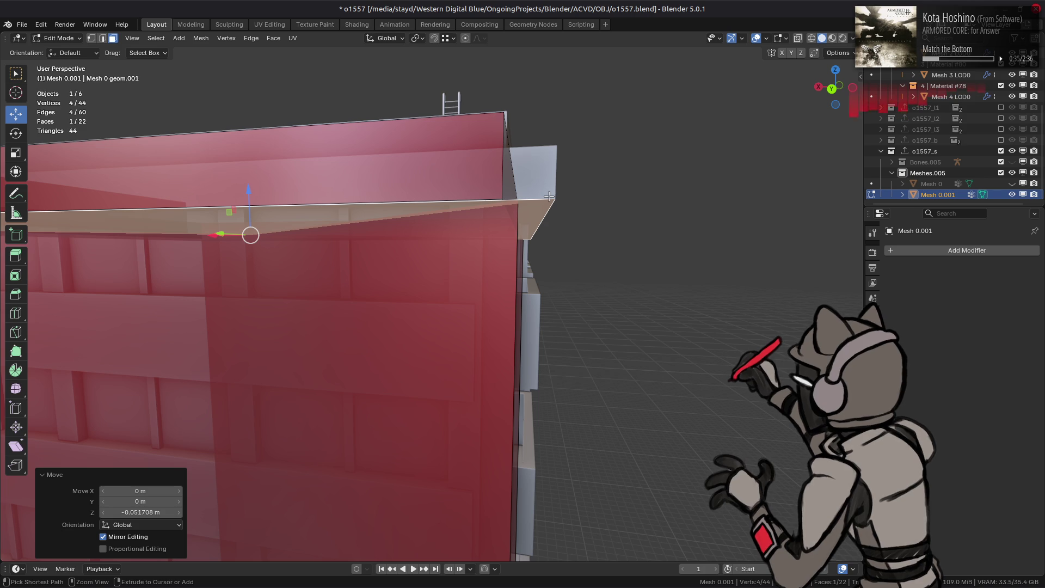
key(ctrl+z)
mouse_move(544, 200)
middle_down()
mouse_move(524, 216)
mouse_move(544, 134)
middle_up()
key(1)
click(501, 191)
mouse_move(550, 77)
mouse_down()
mouse_move(623, 97)
mouse_move(620, 109)
mouse_up()
key(ctrl+z)
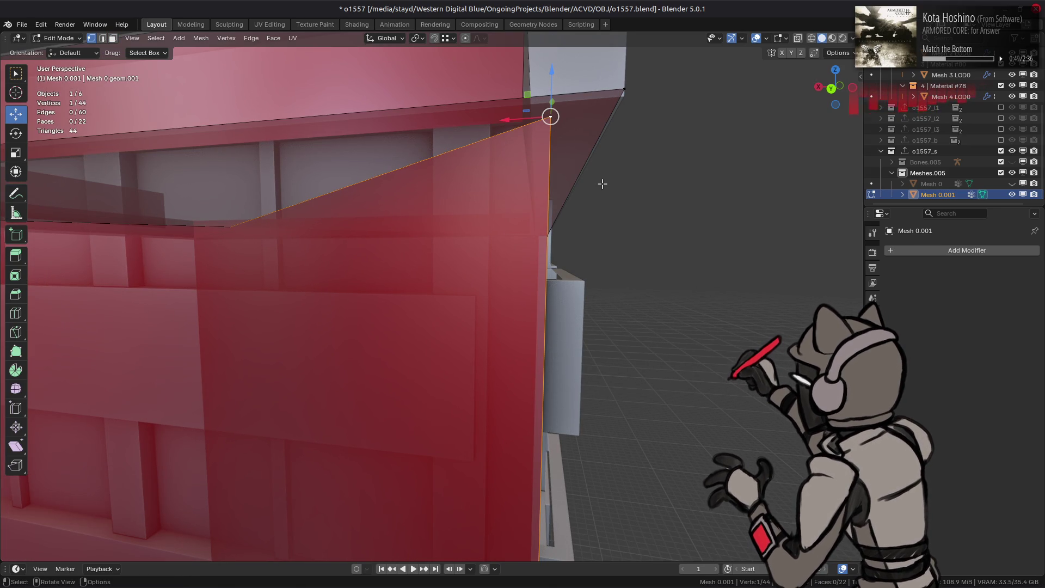
middle_drag(590, 190, 531, 257)
click(566, 177)
key(g)
key(z)
click(579, 206)
mouse_move(578, 207)
middle_down()
mouse_move(550, 223)
mouse_move(577, 272)
mouse_move(560, 237)
middle_up()
mouse_move(486, 248)
middle_down()
mouse_move(248, 154)
mouse_move(261, 164)
mouse_move(253, 174)
middle_up()
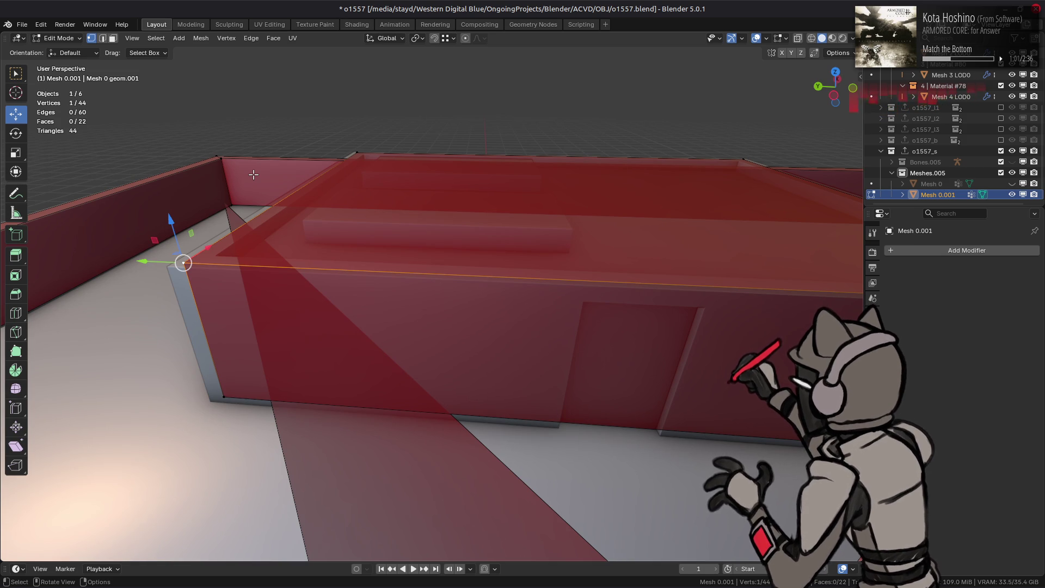
scroll(349, 207, down, 3)
mouse_move(379, 214)
middle_down()
mouse_move(373, 283)
mouse_move(389, 280)
mouse_move(370, 256)
mouse_move(370, 275)
mouse_move(415, 294)
mouse_move(436, 270)
mouse_move(422, 264)
mouse_move(440, 294)
middle_up()
key(3)
click(350, 259)
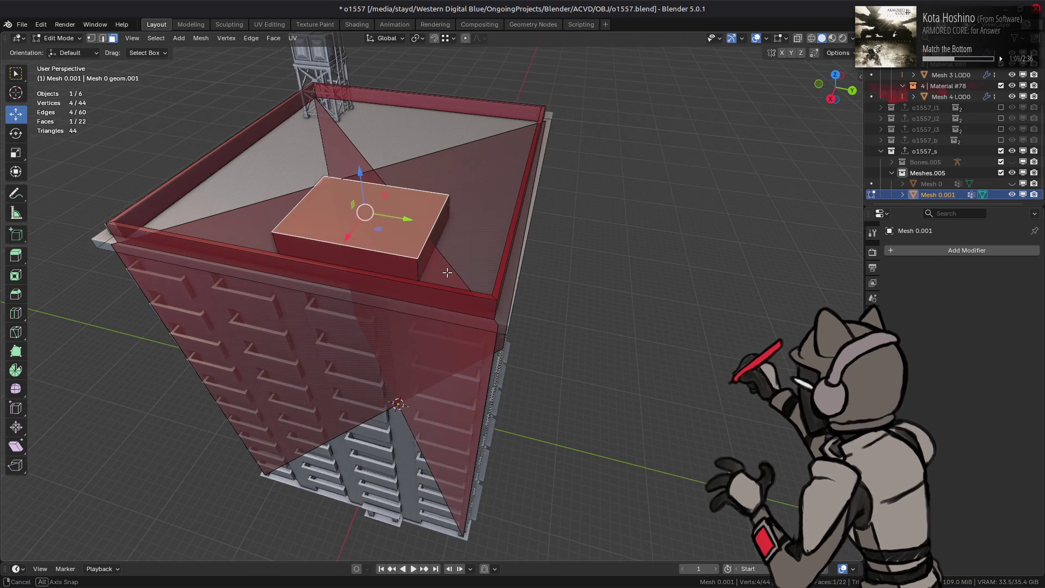
- Isolate the rooftop box by selecting it linked and hiding everything else
scroll(440, 294, up, 2)
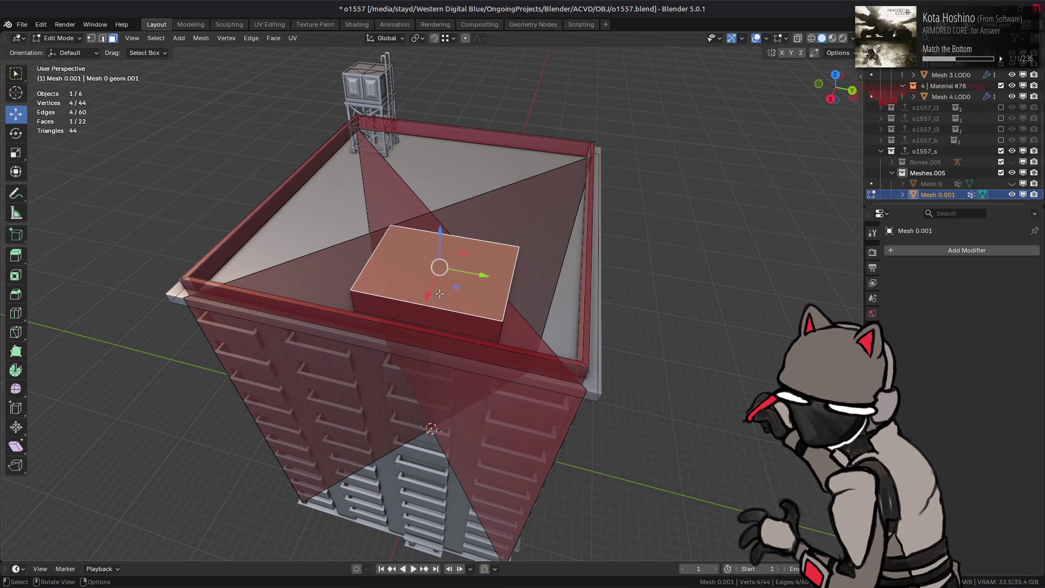
key(ctrl+l)
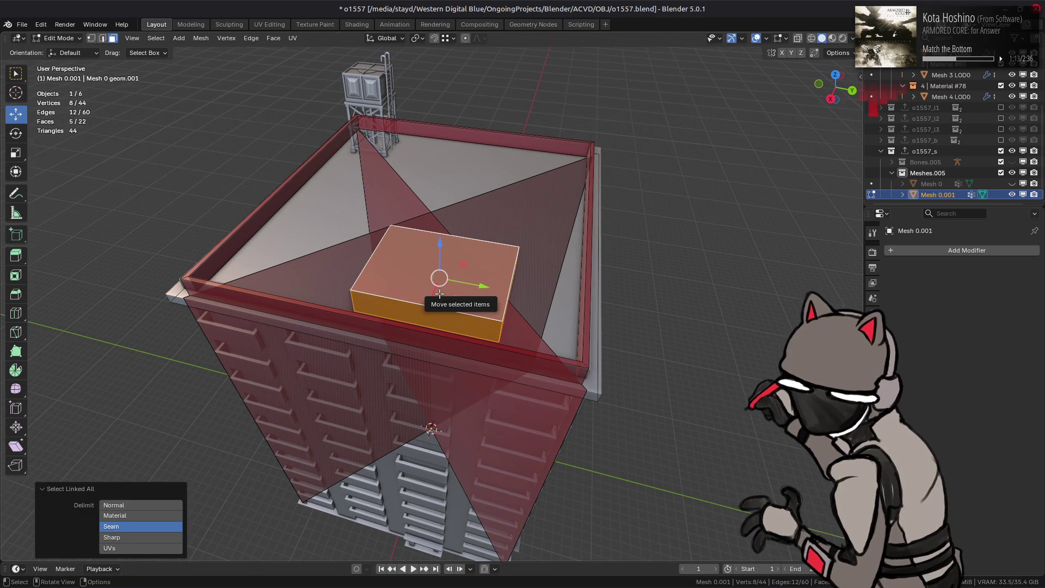
scroll(440, 294, up, 2)
click(477, 285)
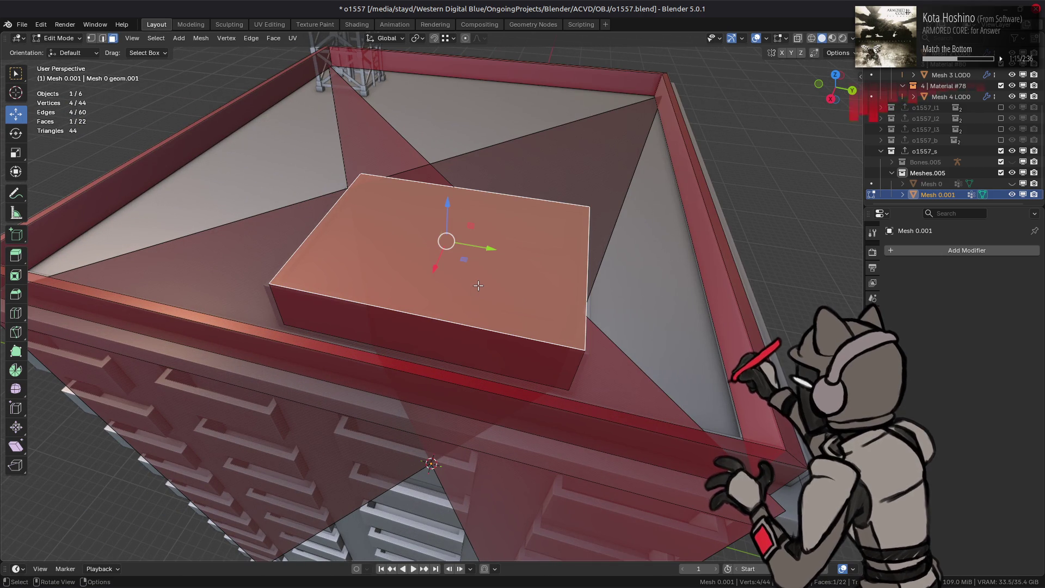
key(ctrl+l)
key(shift+h)
scroll(478, 285, up, 3)
middle_drag(479, 286, 432, 275)
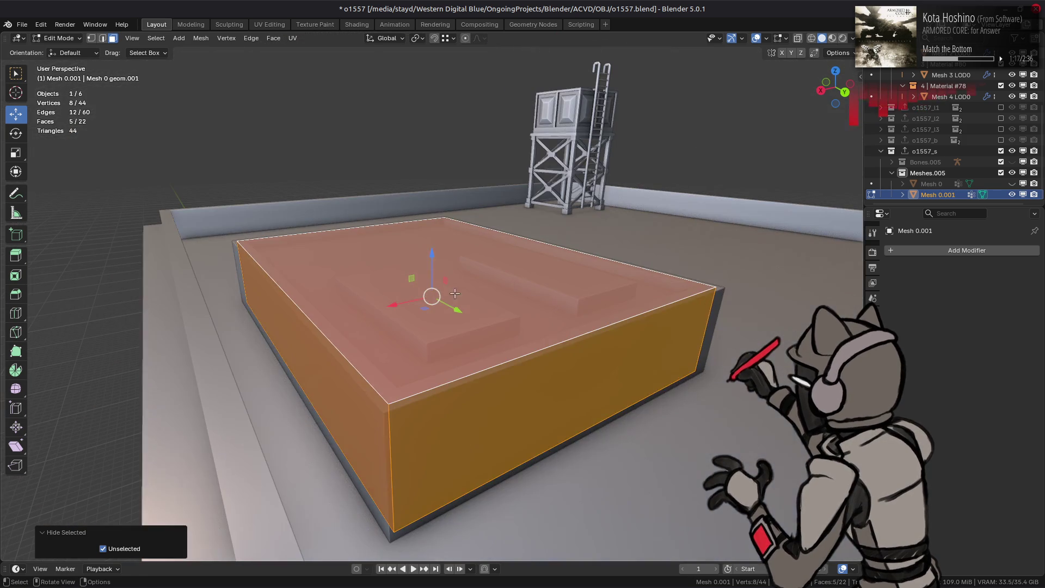
- Split the box's top face off from the rest of the box
click(460, 295)
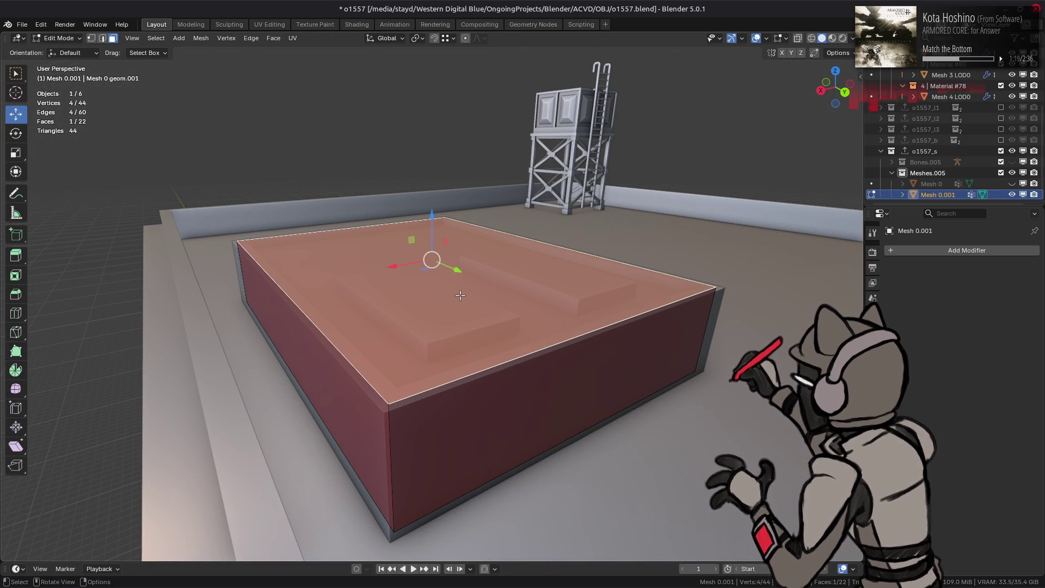
right_click(460, 294)
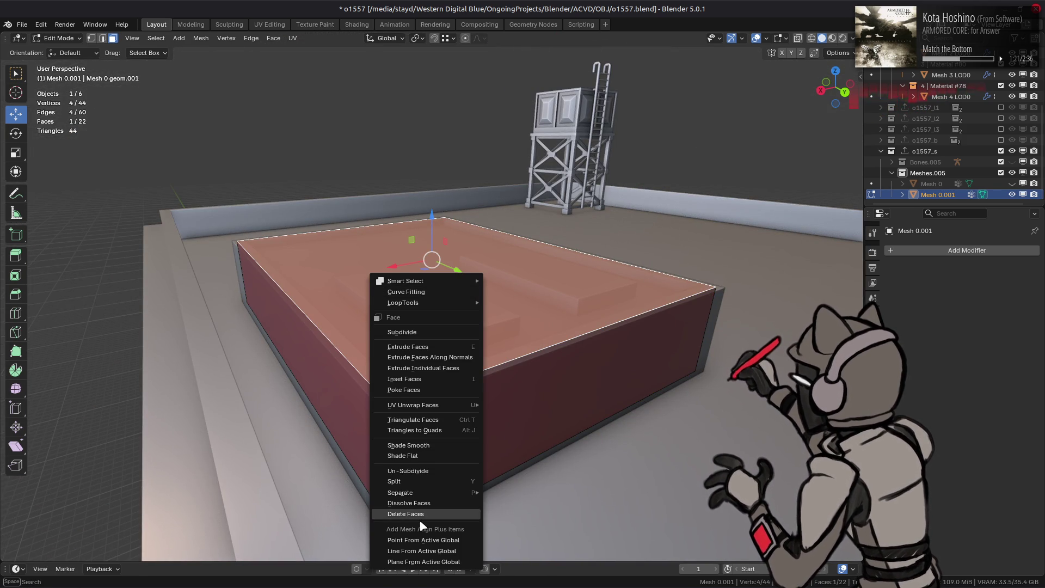
click(419, 481)
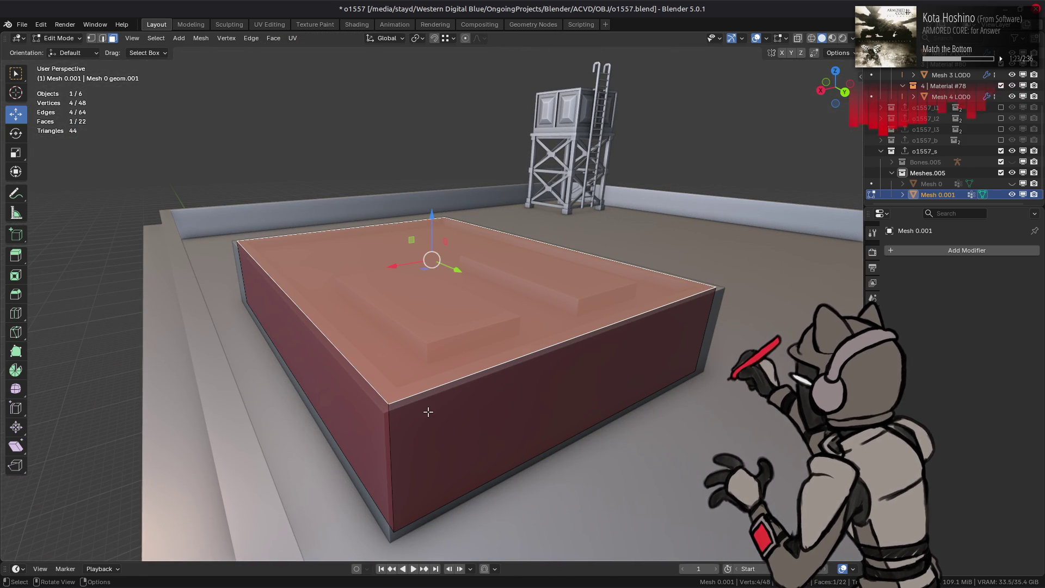
- Delete three of the box's side faces
key(alt+a)
alt+click(389, 427)
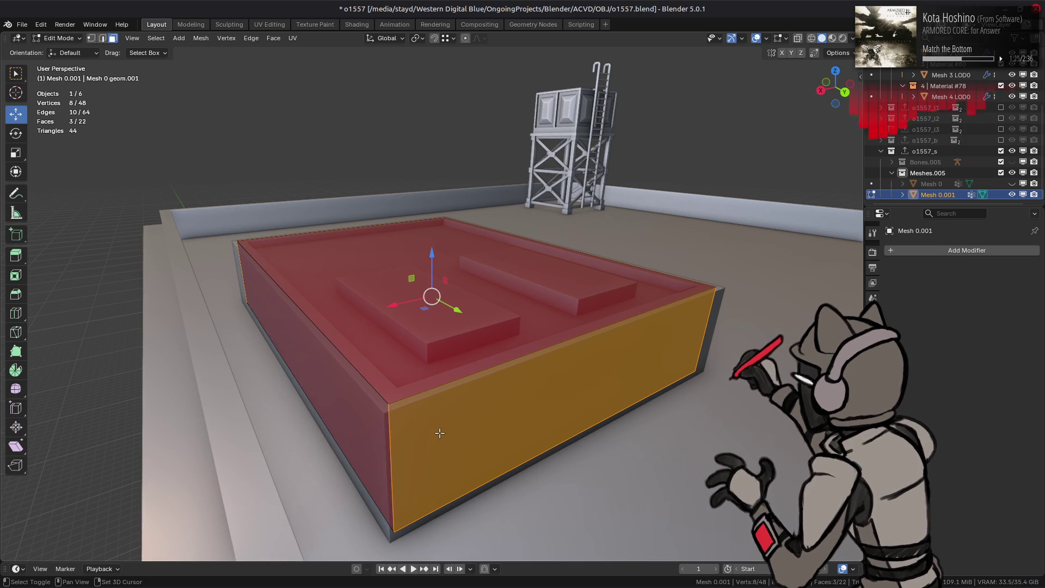
right_click(443, 438)
key(alt+a)
alt+click(386, 434)
right_click(298, 431)
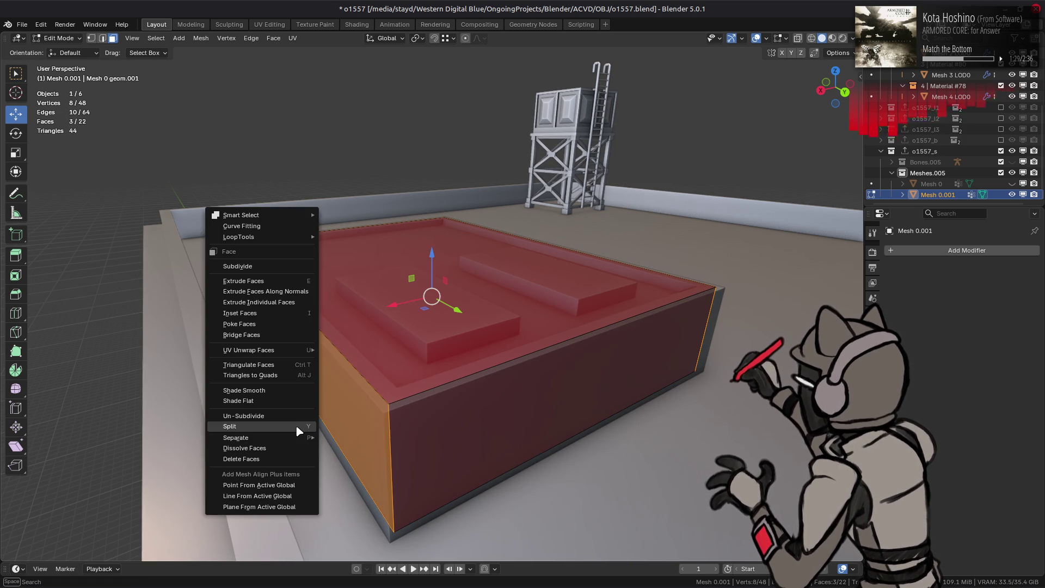
click(282, 461)
mouse_move(406, 436)
middle_down()
mouse_move(454, 299)
mouse_move(443, 253)
mouse_move(422, 312)
middle_up()
- Slide the box's corner edges across the ground plane, including one along Y
click(445, 38)
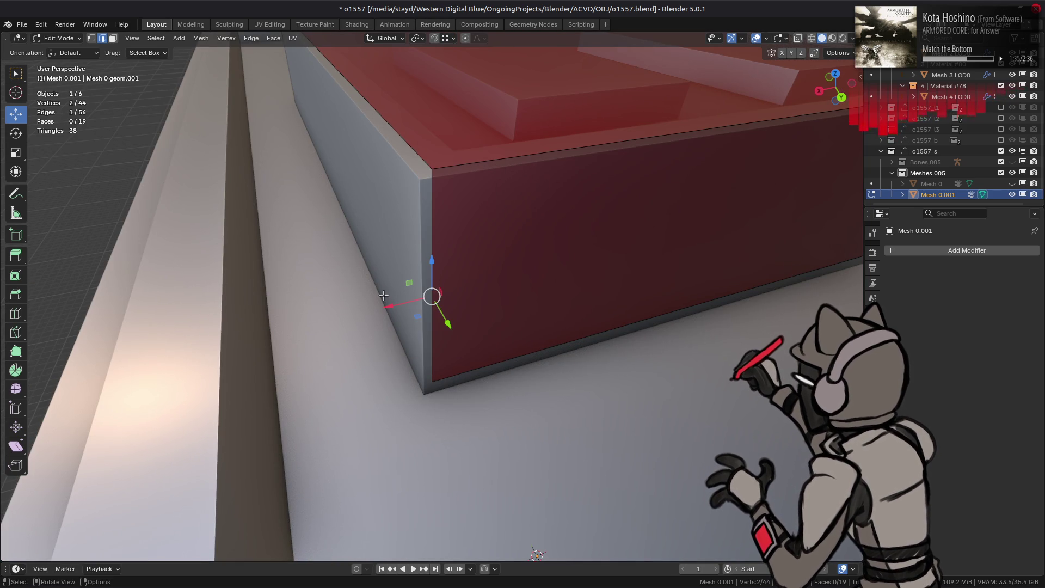
drag(416, 316, 450, 205)
mouse_move(450, 205)
middle_down()
mouse_move(508, 235)
mouse_move(527, 350)
mouse_move(357, 331)
mouse_move(370, 310)
mouse_move(345, 287)
mouse_move(163, 245)
middle_up()
click(389, 333)
mouse_move(163, 245)
mouse_down()
mouse_move(463, 326)
mouse_move(593, 348)
mouse_up()
mouse_move(593, 348)
middle_down()
mouse_move(491, 338)
mouse_move(446, 376)
middle_up()
scroll(433, 385, up, 5)
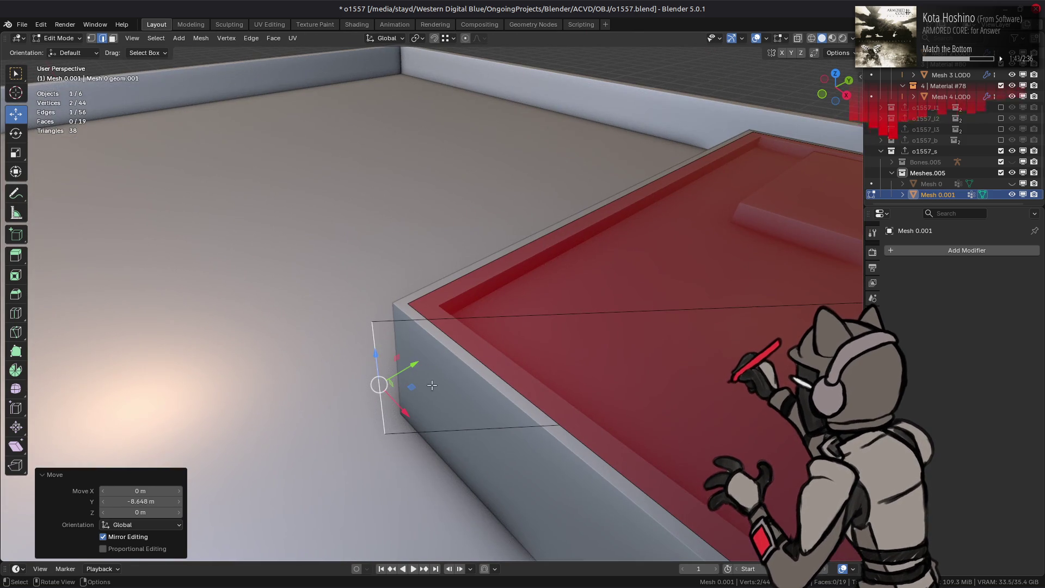
drag(415, 382, 432, 359)
scroll(433, 359, down, 3)
mouse_move(433, 359)
middle_down()
mouse_move(434, 284)
mouse_move(366, 305)
middle_up()
scroll(413, 284, down, 3)
- Snap the selection vertically to the top corner vertex, then lower the vertices by 0.2 m
key(3)
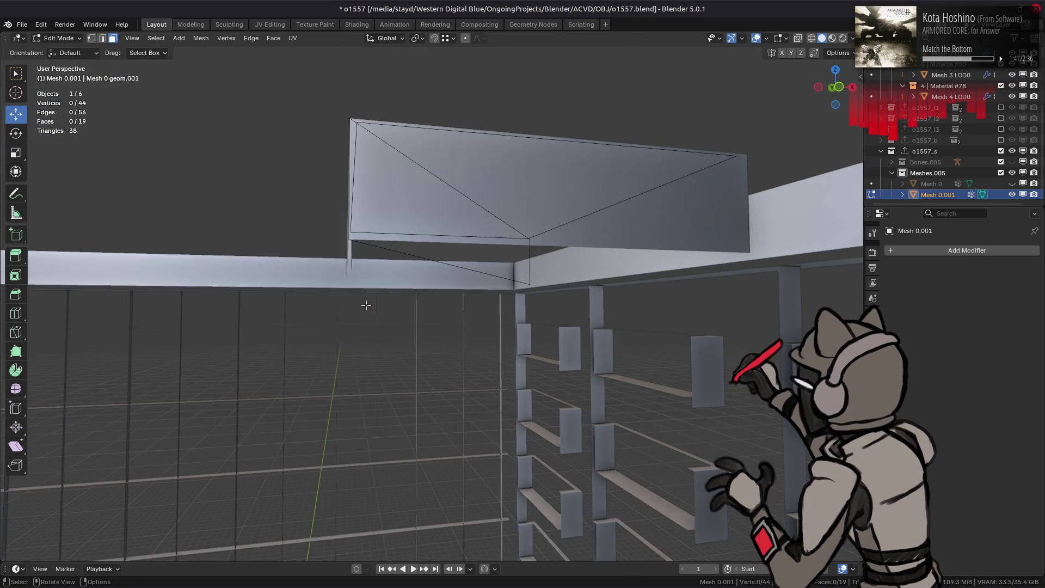
click(418, 255)
middle_drag(418, 256, 439, 277)
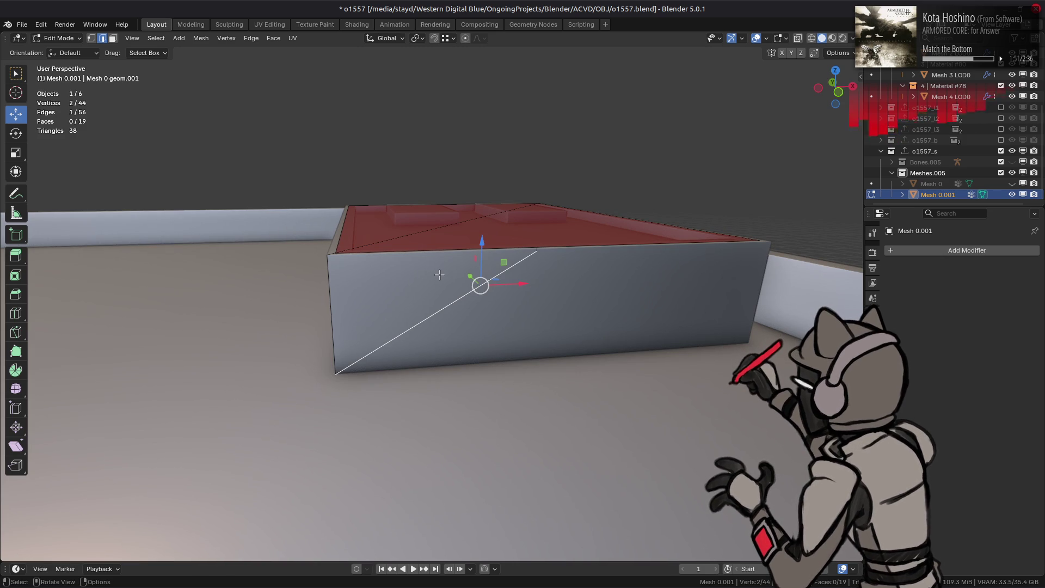
mouse_move(462, 234)
middle_down()
mouse_move(468, 253)
mouse_move(435, 218)
middle_up()
scroll(435, 218, up, 4)
key(g)
key(z)
key(ctrl)
click(488, 151)
scroll(488, 151, down, 5)
mouse_move(488, 151)
middle_down()
mouse_move(545, 211)
mouse_move(324, 243)
mouse_move(416, 237)
mouse_move(397, 238)
middle_up()
drag(70, 192, 70, 224)
mouse_move(70, 224)
middle_down()
mouse_move(454, 256)
mouse_move(473, 228)
middle_up()
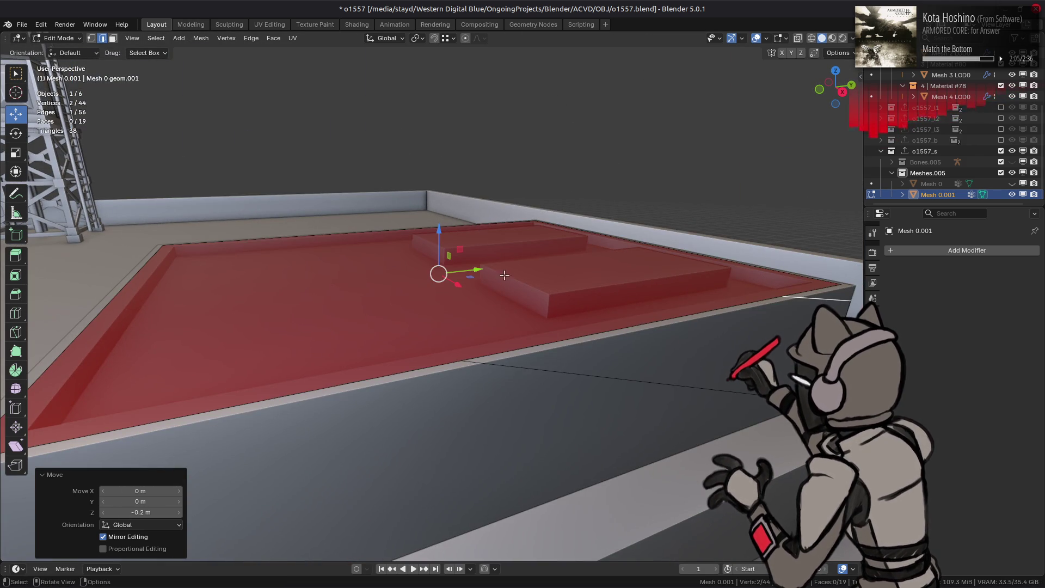
- Duplicate the red top face in place and flip the duplicate's normal
key(3)
click(576, 314)
mouse_move(287, 272)
middle_down()
mouse_move(399, 304)
mouse_move(463, 288)
mouse_move(477, 307)
middle_up()
key(shift+d)
key(Escape)
key(q)
click(387, 242)
- Lower the selected edge 0.5 m and then raise it back up
key(alt+a)
drag(469, 261, 471, 254)
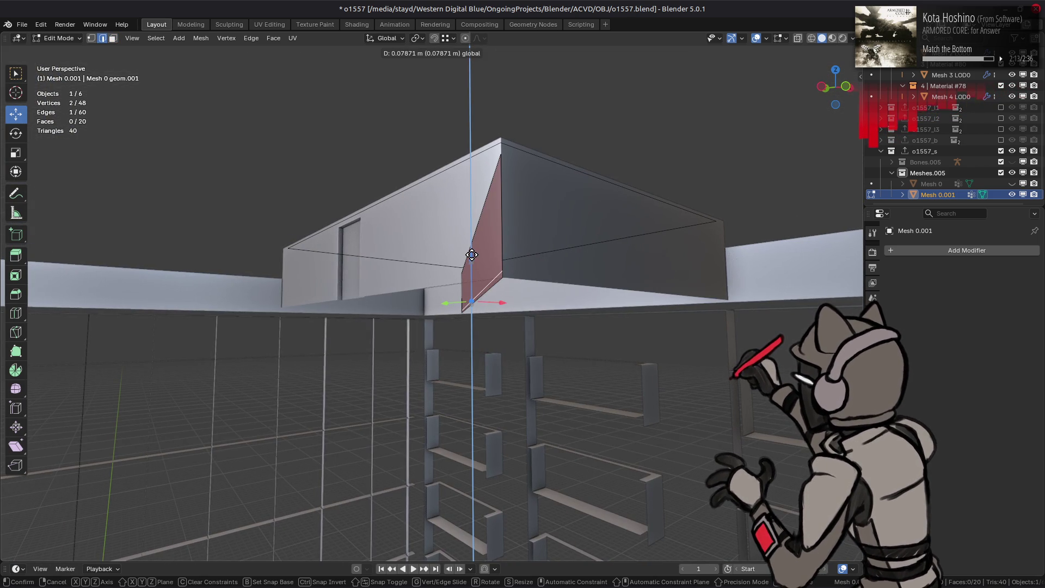
key(Return)
drag(471, 282, 475, 262)
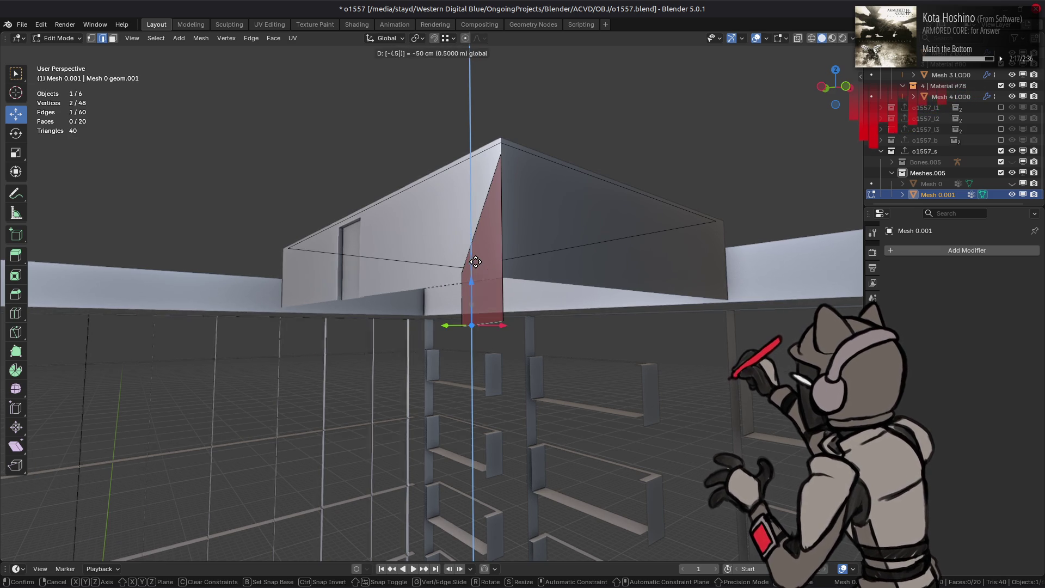
key(Return)
middle_drag(469, 325, 466, 319)
- Duplicate the side face in place, cancelling an attempted Y-axis scale
key(3)
click(466, 279)
key(shift+d)
right_click(418, 274)
mouse_move(418, 275)
middle_down()
mouse_move(450, 263)
mouse_move(431, 250)
mouse_move(345, 285)
mouse_move(392, 305)
middle_up()
key(s)
key(y)
right_click(407, 249)
- Fit the corner edge to the building corner with an X move and a horizontal move, then select the side face
key(2)
click(427, 485)
mouse_move(427, 490)
middle_down()
mouse_move(537, 473)
mouse_move(431, 333)
mouse_move(373, 411)
mouse_move(489, 426)
middle_up()
key(g)
key(x)
key(Return)
shift+right_click(373, 411)
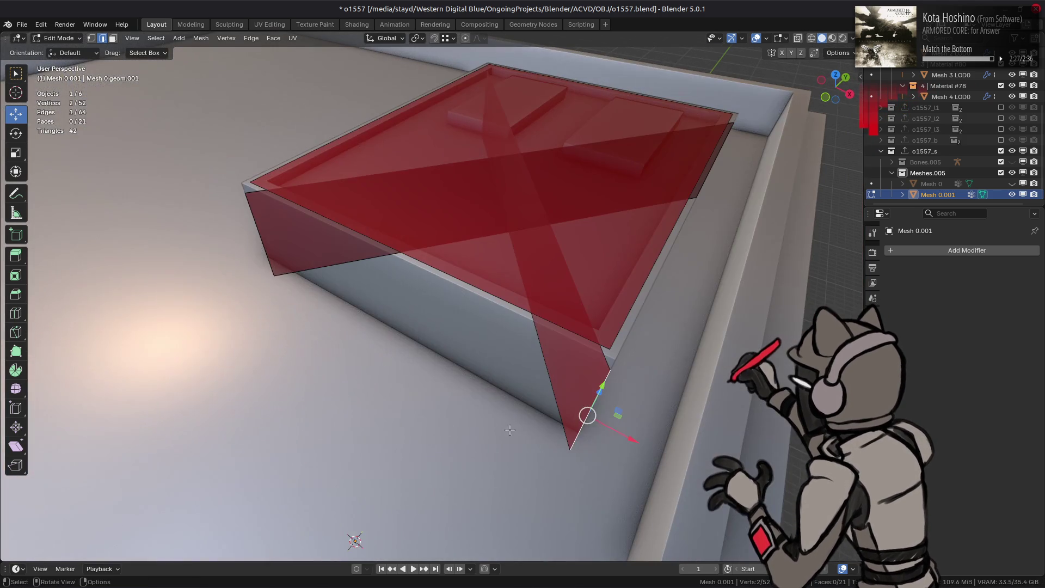
middle_drag(612, 417, 289, 419)
key(g)
key(shift+z)
click(255, 365)
key(3)
click(338, 381)
- Duplicate the selected face in place and flip the copy's normal
key(shift+d)
right_click(364, 352)
right_click(375, 351)
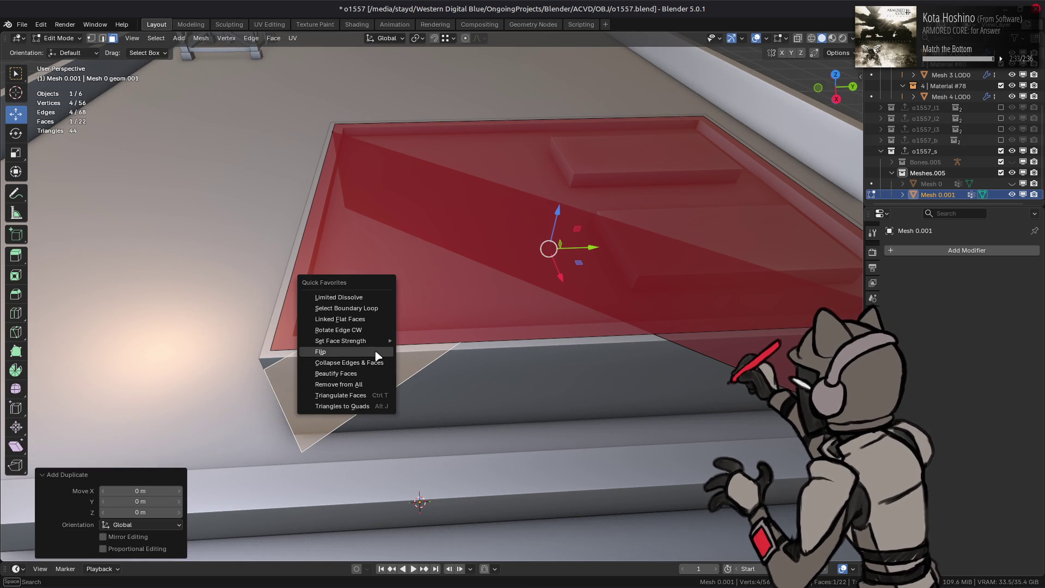
click(384, 353)
middle_drag(384, 353, 450, 326)
- Shift the new panel's two side edges 0.1 m along Y in opposite directions
key(alt+a)
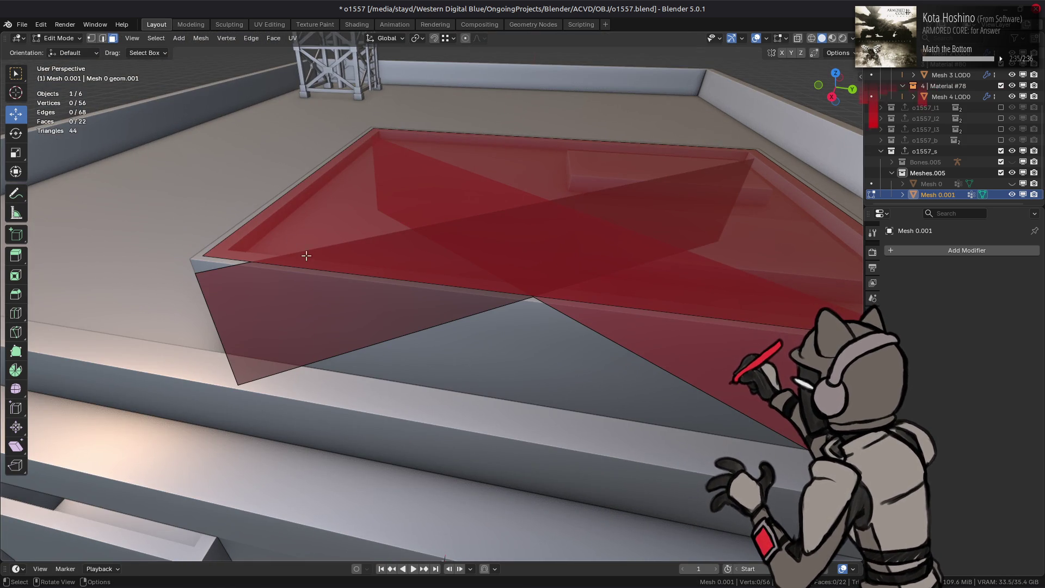
key(2)
key(g)
key(y)
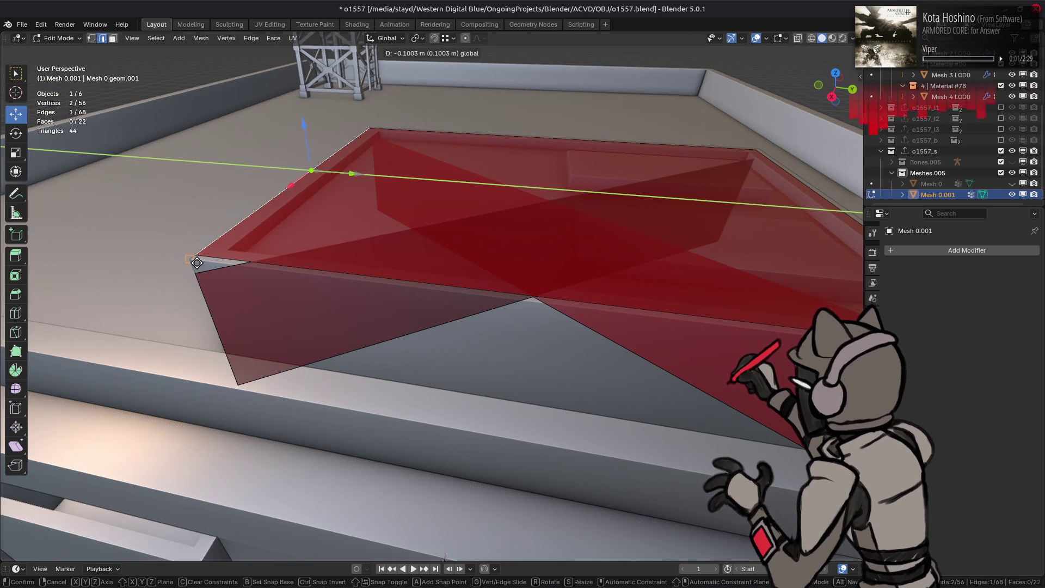
click(198, 261)
middle_drag(504, 282, 690, 270)
click(691, 251)
key(g)
key(y)
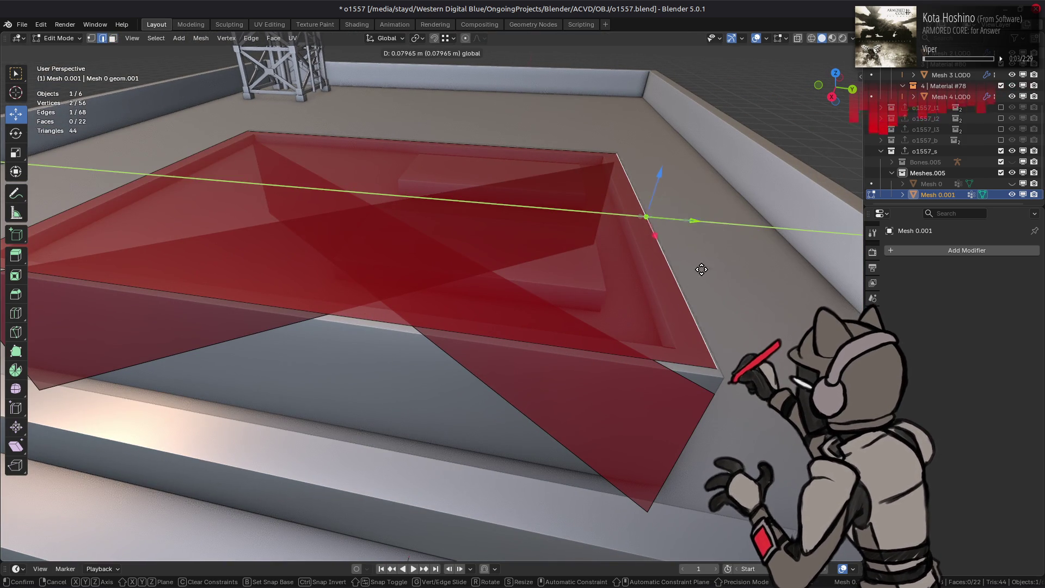
click(647, 338)
- Undo the last edge move and instead shift that edge -0.1 m along X
middle_drag(647, 338, 548, 265)
key(ctrl+z)
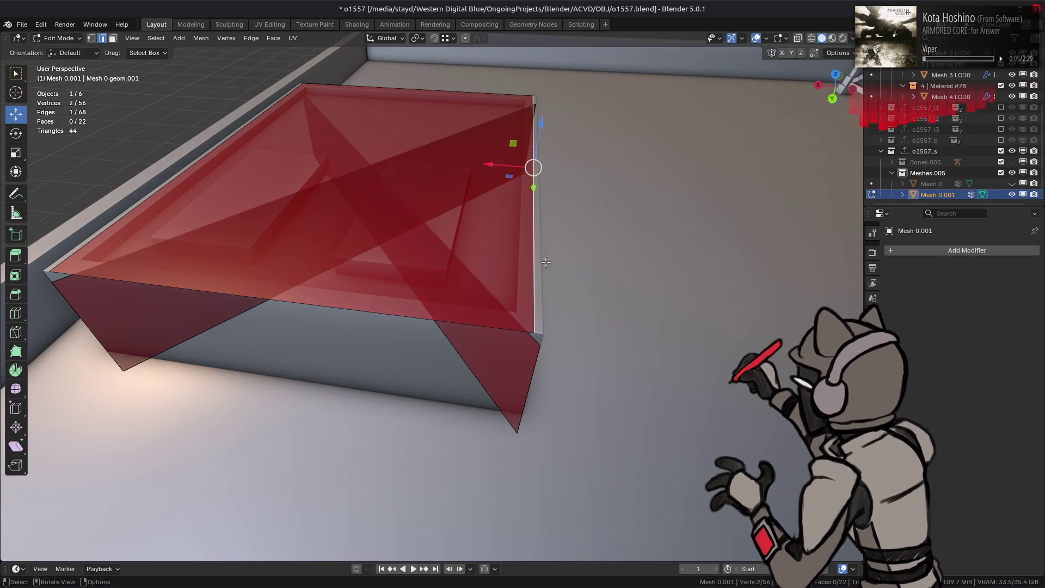
text(gx-0.1)
key(Return)
mouse_move(483, 163)
middle_down()
mouse_move(561, 313)
mouse_move(518, 262)
middle_up()
- Select the linked top face, flip its normal, and lower it 0.2 m
key(3)
click(383, 240)
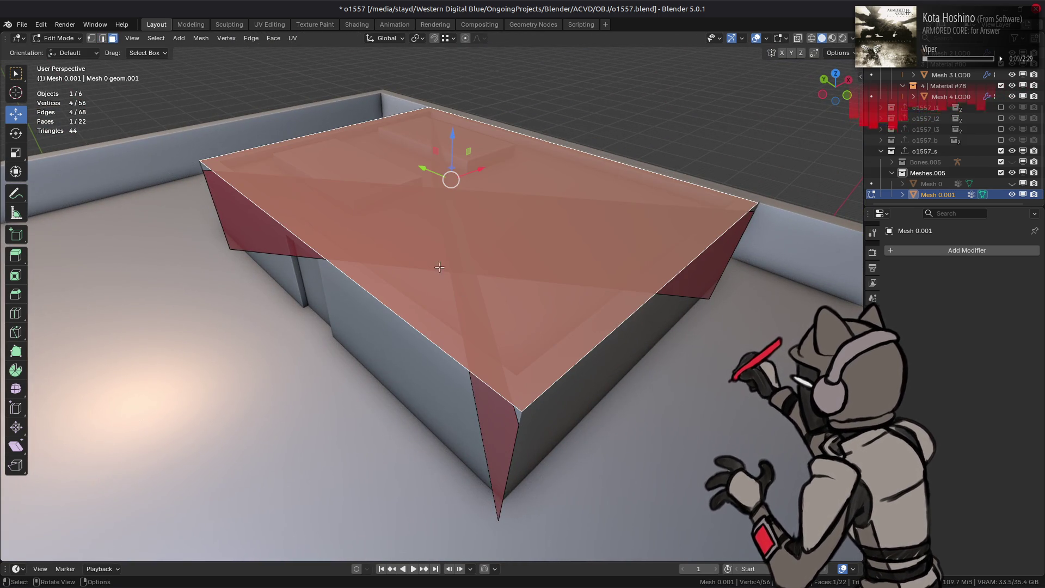
key(ctrl+l)
mouse_move(383, 240)
middle_down()
mouse_move(435, 337)
mouse_move(448, 260)
mouse_move(386, 240)
mouse_move(140, 110)
middle_up()
key(alt+n)
click(436, 338)
mouse_move(98, 101)
mouse_down()
mouse_move(759, 200)
mouse_move(752, 183)
mouse_move(753, 193)
mouse_up()
- Move the edge at the box corner 0.1 m along X
middle_drag(752, 193, 487, 235)
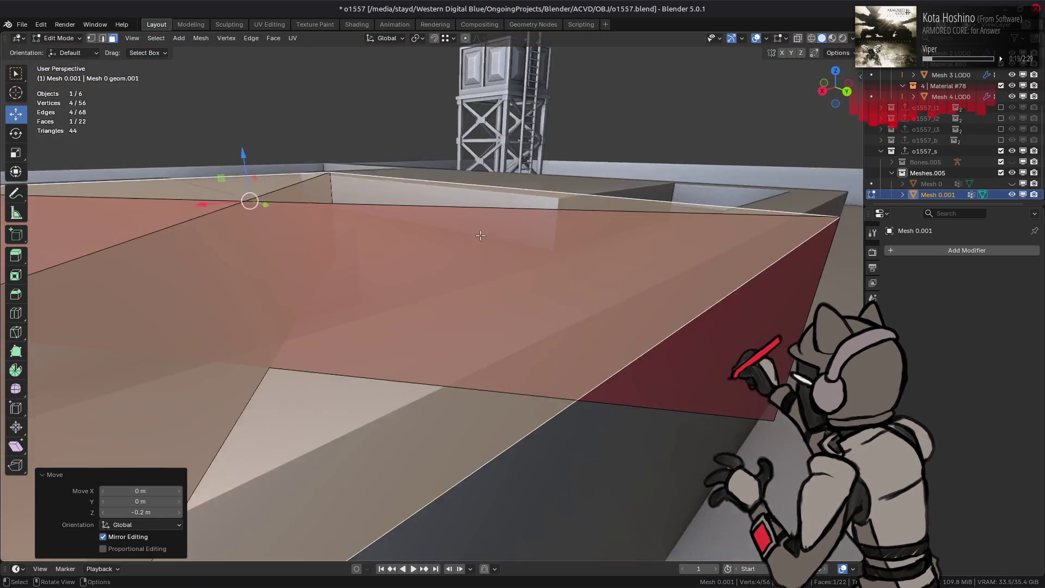
scroll(487, 235, down, 3)
scroll(319, 194, up, 6)
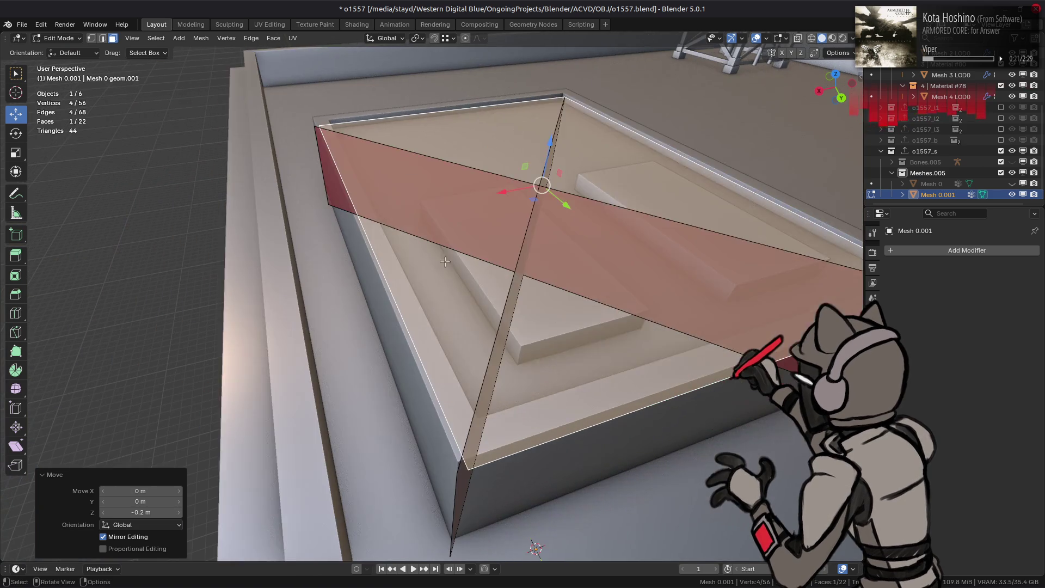
key(2)
click(409, 334)
text(gx)
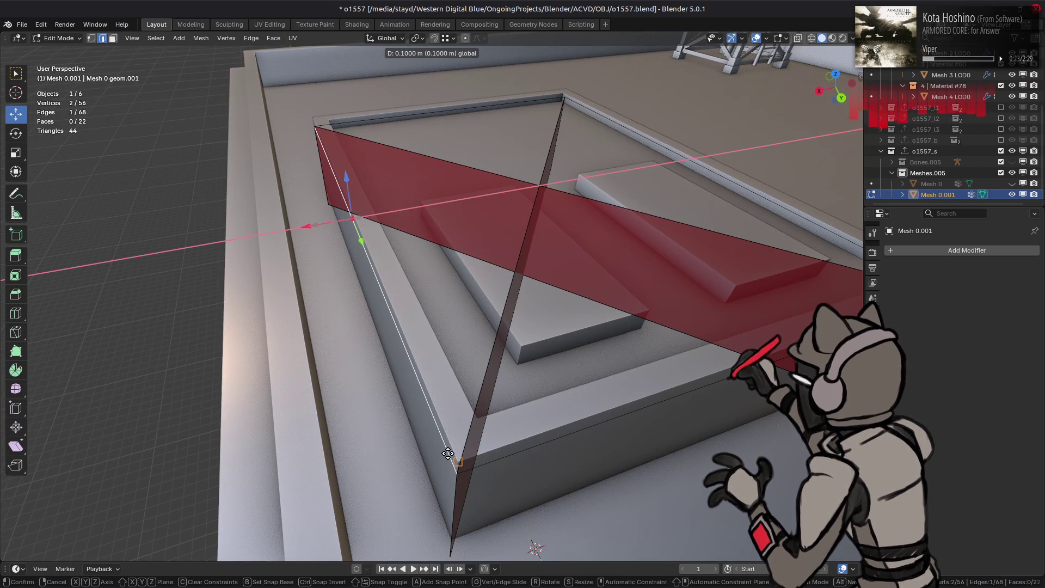
text(0.1)
key(Return)
middle_drag(447, 453, 556, 356)
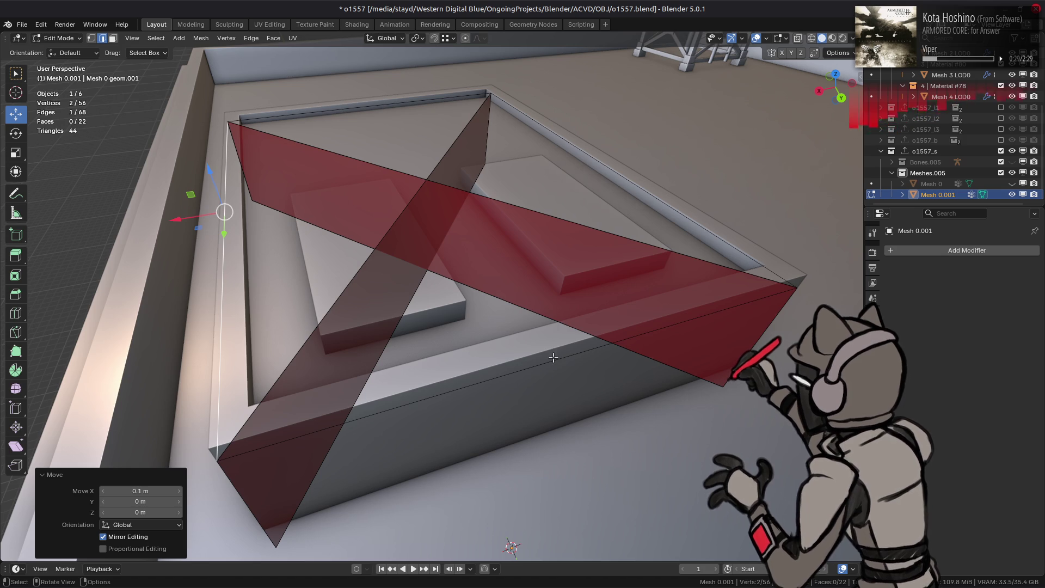
click(554, 356)
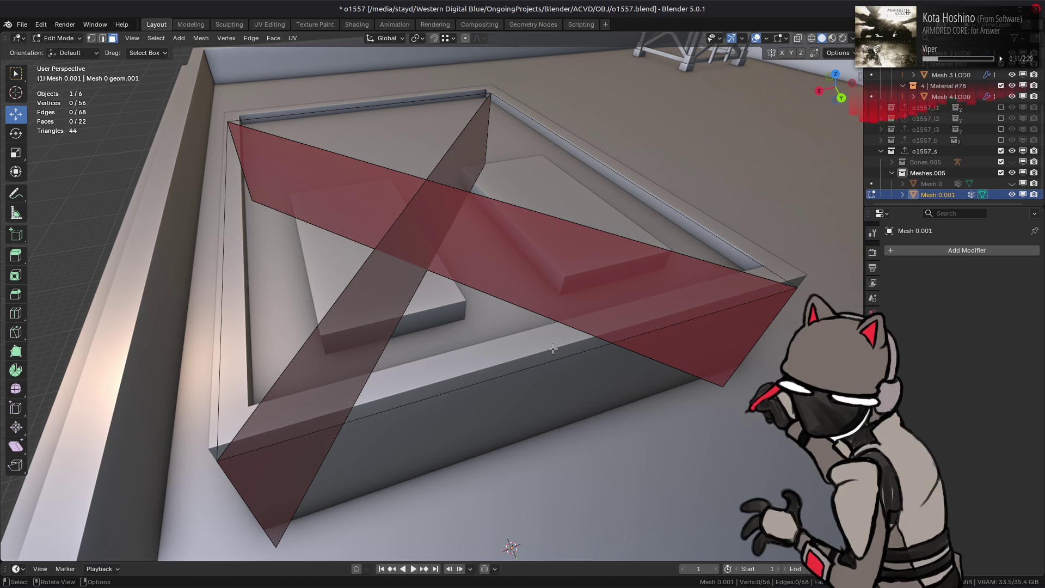
- Reselect the top face and lower it 0.05 m along Z
click(493, 337)
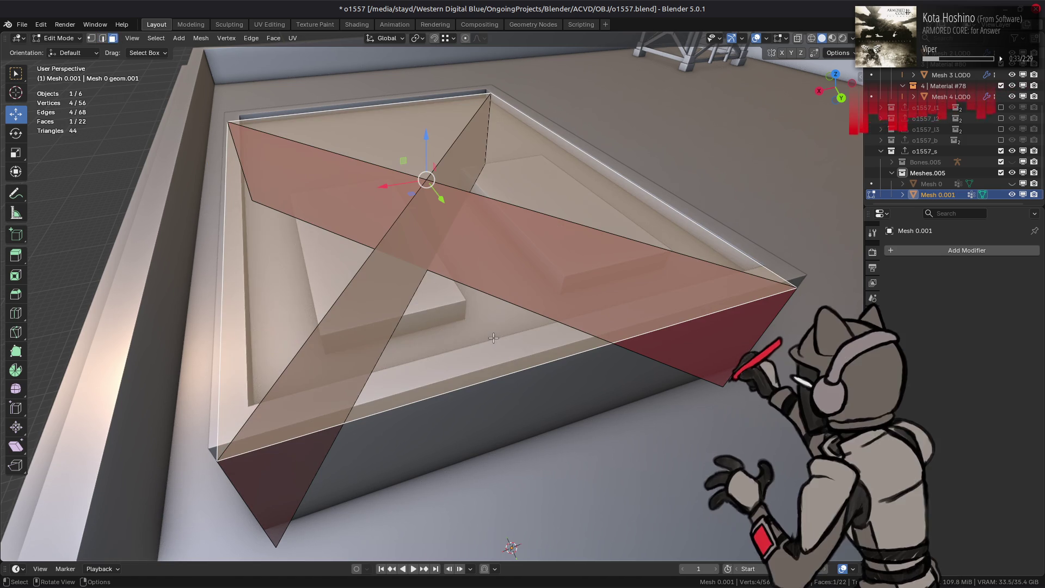
middle_drag(474, 332, 544, 260)
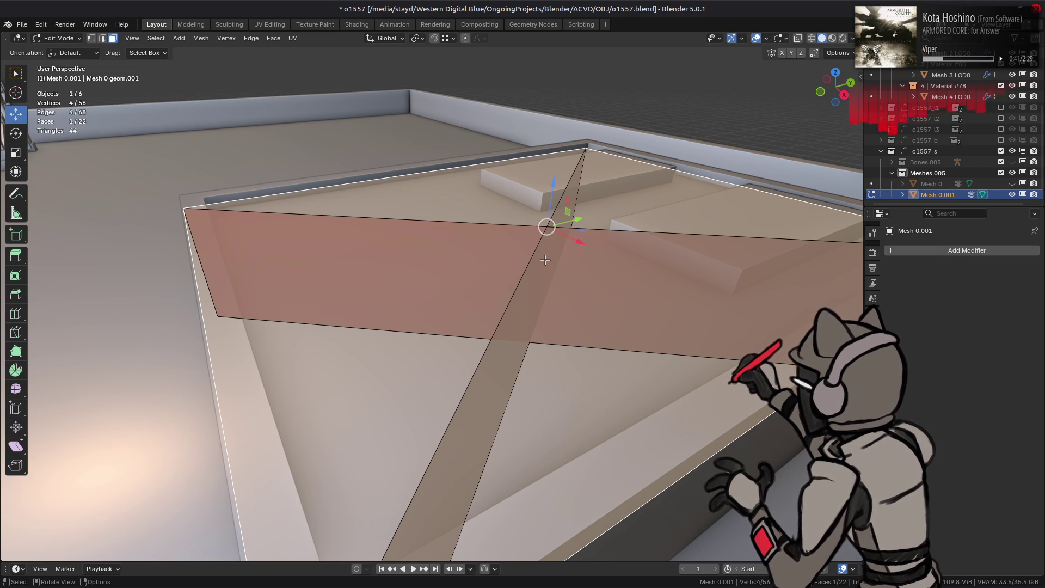
mouse_move(545, 259)
middle_down()
mouse_move(403, 266)
mouse_move(445, 253)
middle_up()
drag(349, 179, 378, 238)
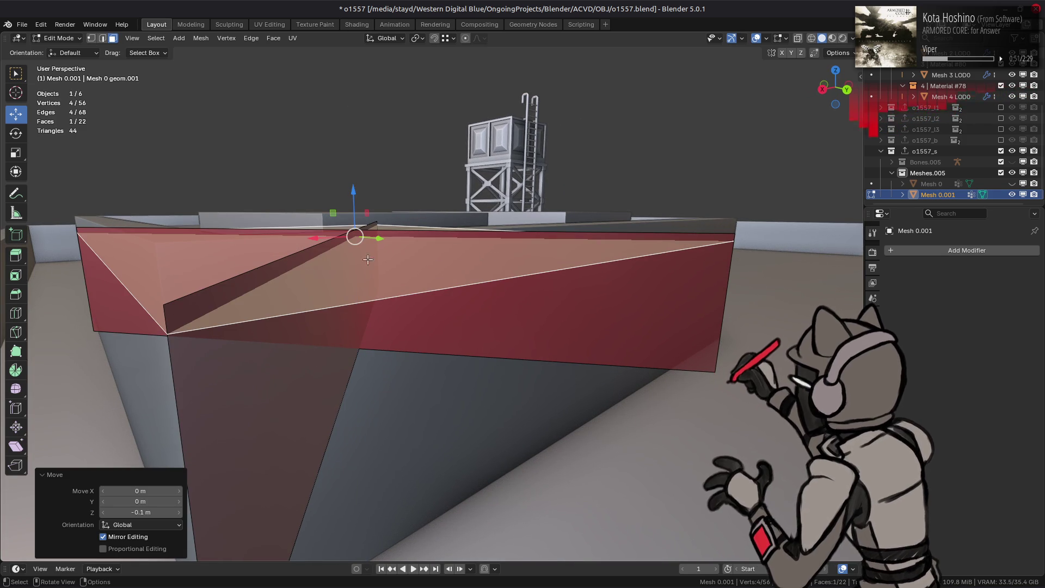
mouse_move(328, 355)
middle_down()
mouse_move(429, 304)
mouse_move(450, 272)
mouse_move(385, 292)
middle_up()
key(alt+a)
click(362, 289)
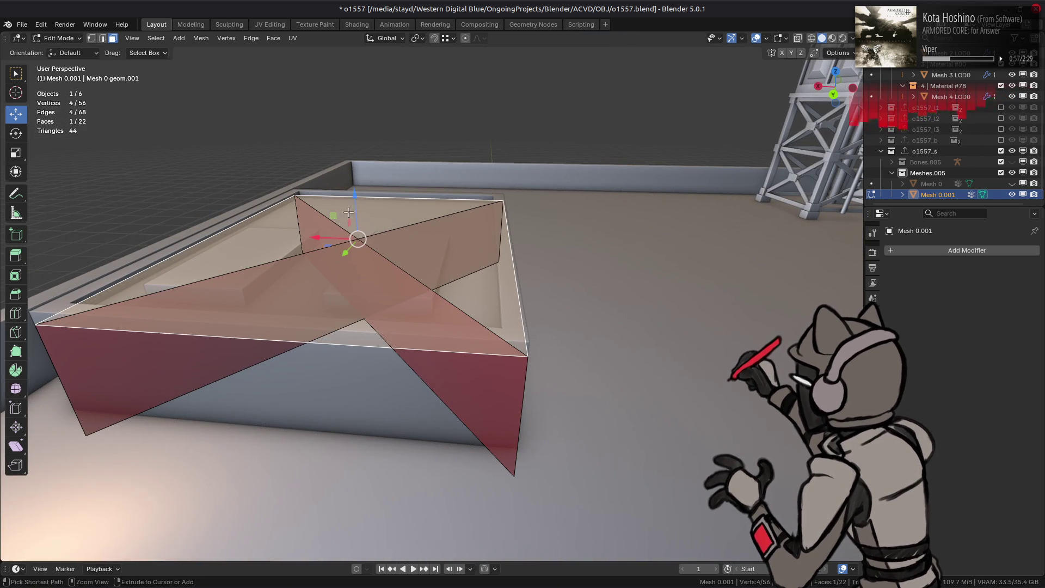
drag(354, 190, 357, 185)
text(.0)
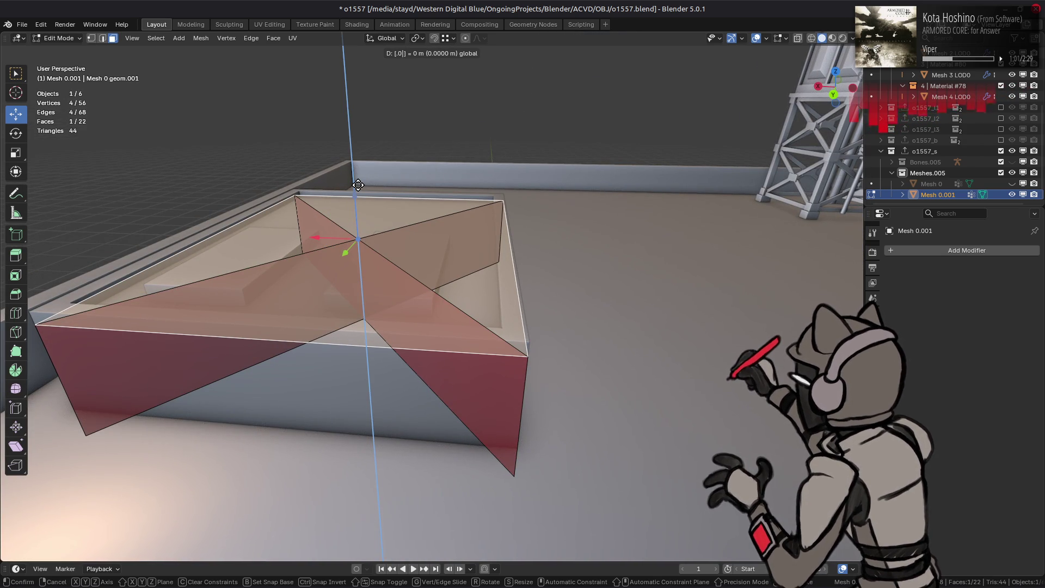
text(5-)
key(Return)
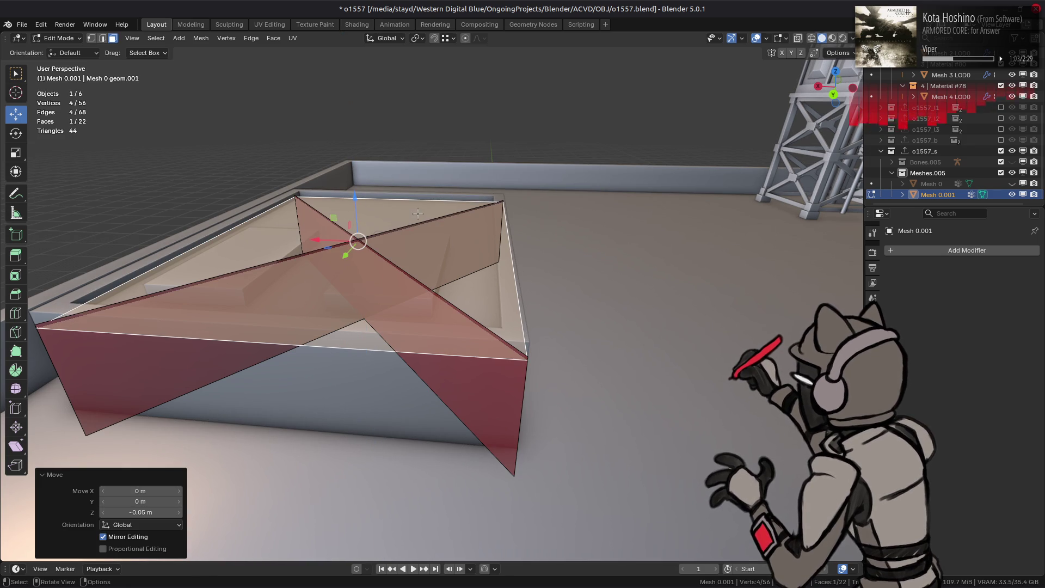
- Lower the top face a further 0.1 m, then toggle out of and back into Edit Mode
middle_drag(411, 207, 356, 239)
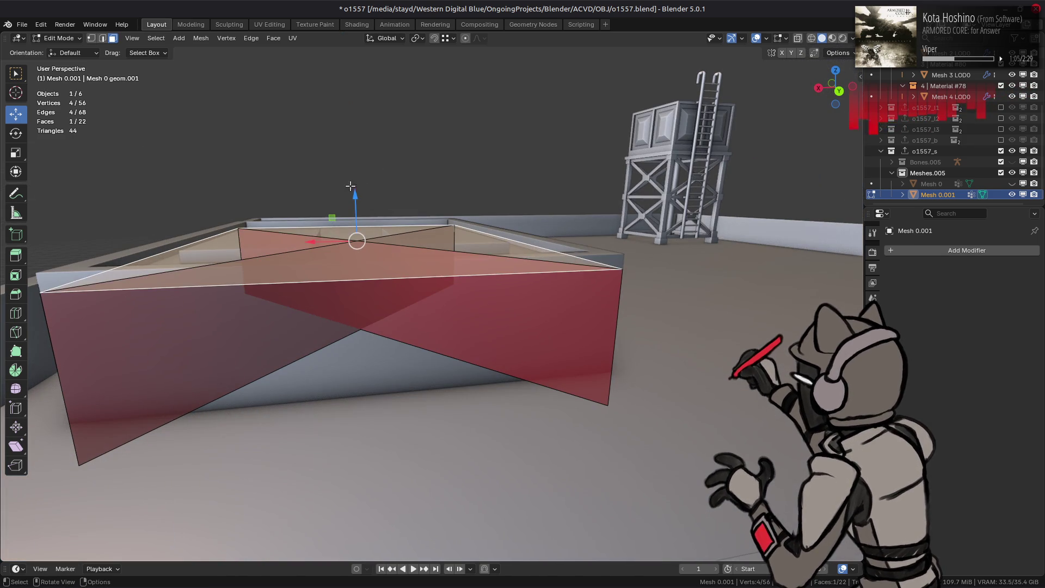
drag(355, 192, 365, 186)
text(.1-)
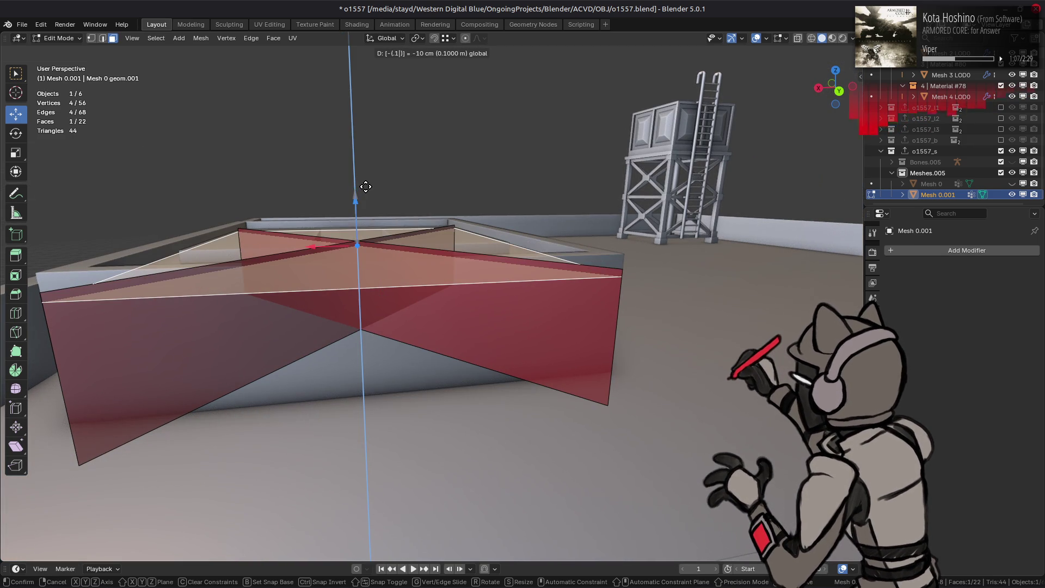
key(Return)
mouse_move(494, 205)
middle_down()
mouse_move(410, 284)
mouse_move(505, 237)
middle_up()
key(Tab)
scroll(446, 250, up, 4)
key(Tab)
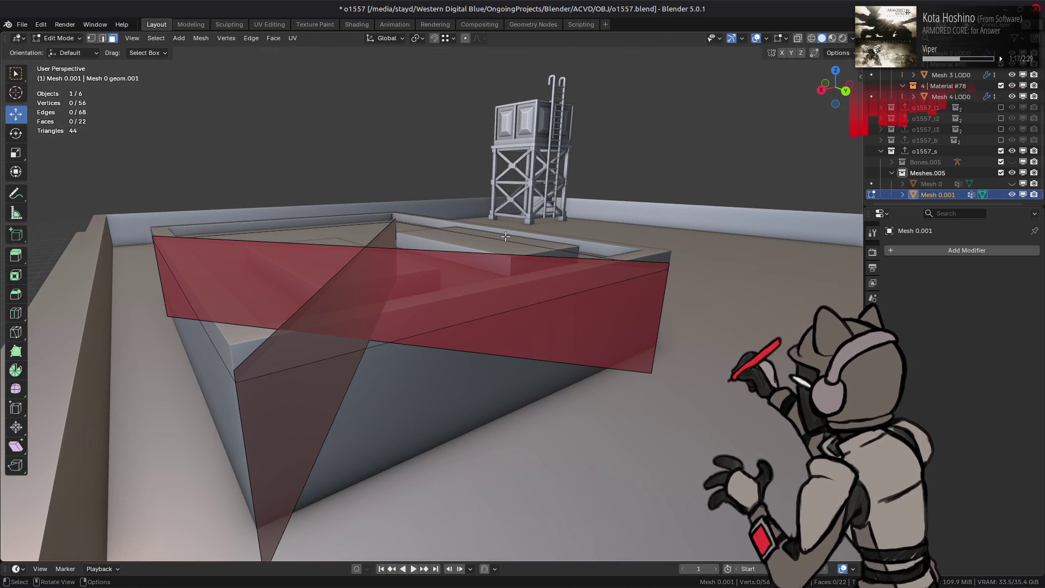
- Select and frame the long red side panel, then switch to edge selection
scroll(505, 237, down, 6)
mouse_move(475, 264)
middle_down()
mouse_move(549, 280)
mouse_move(489, 349)
mouse_move(544, 381)
mouse_move(598, 380)
mouse_move(359, 301)
mouse_move(429, 163)
mouse_move(472, 279)
mouse_move(483, 274)
mouse_move(510, 344)
middle_up()
click(583, 361)
key(KP_Decimal)
mouse_move(643, 329)
middle_down()
mouse_move(629, 327)
mouse_move(611, 349)
mouse_move(607, 391)
mouse_move(425, 322)
mouse_move(817, 287)
mouse_move(544, 327)
mouse_move(489, 304)
mouse_move(462, 359)
mouse_move(582, 318)
mouse_move(506, 327)
mouse_move(598, 294)
mouse_move(524, 303)
mouse_move(539, 308)
middle_up()
key(2)
- Lower the panel's top edge 0.1 m along Z and deselect it
middle_drag(663, 313, 683, 333)
key(g)
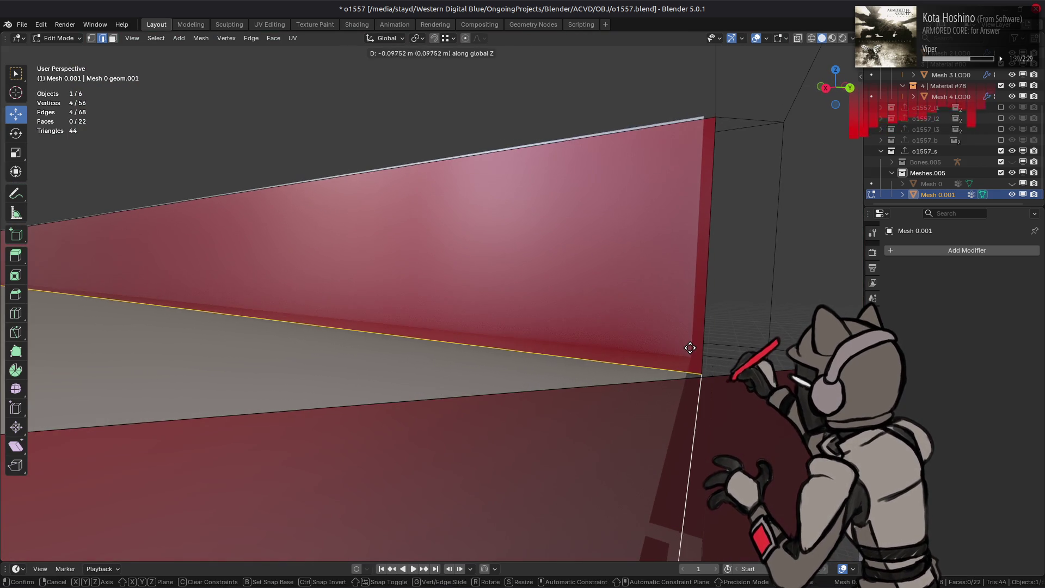
click(655, 352)
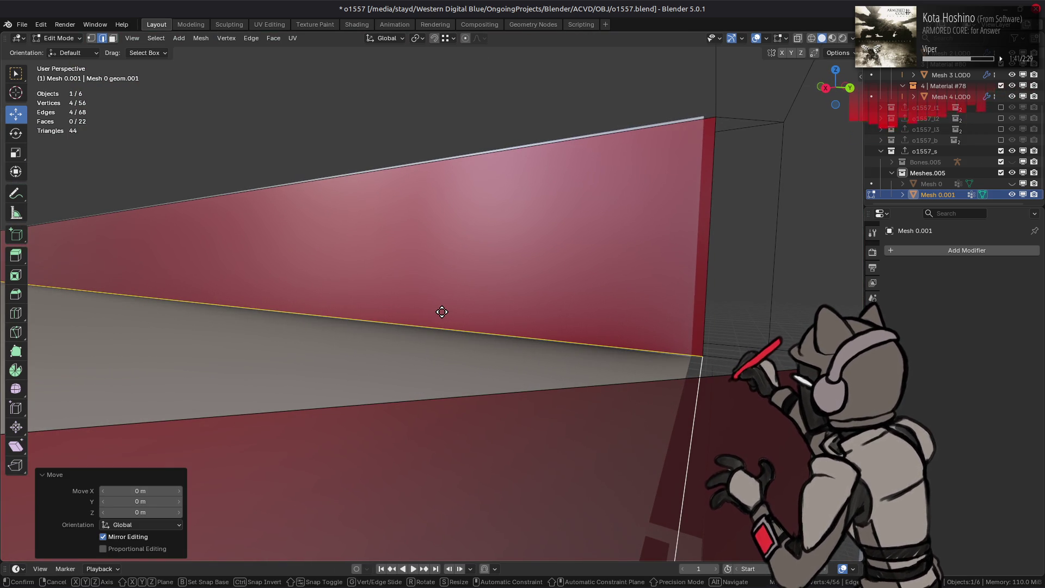
text(gz.5-)
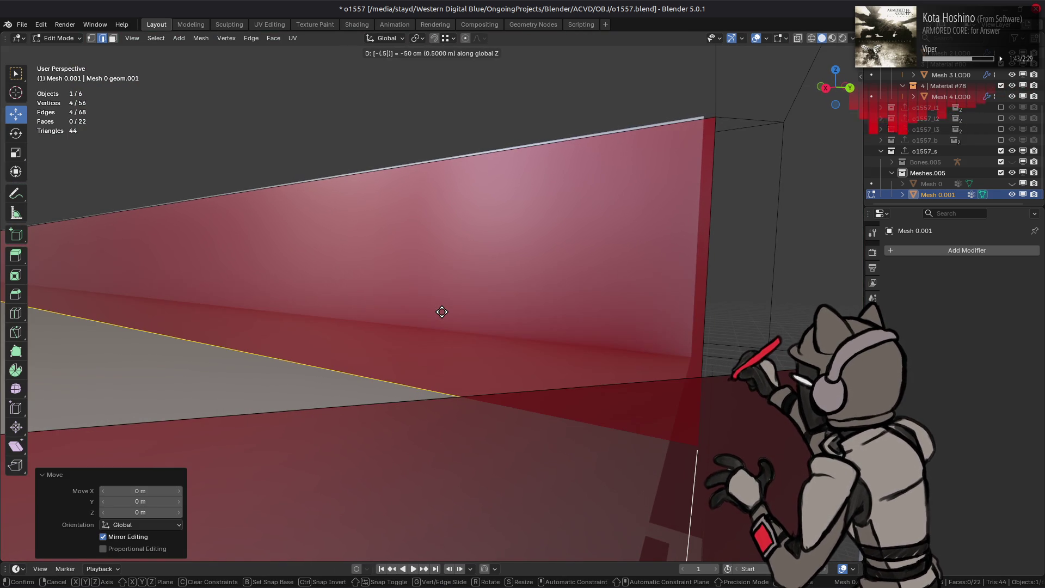
key(BackSpace)
text(1)
key(Return)
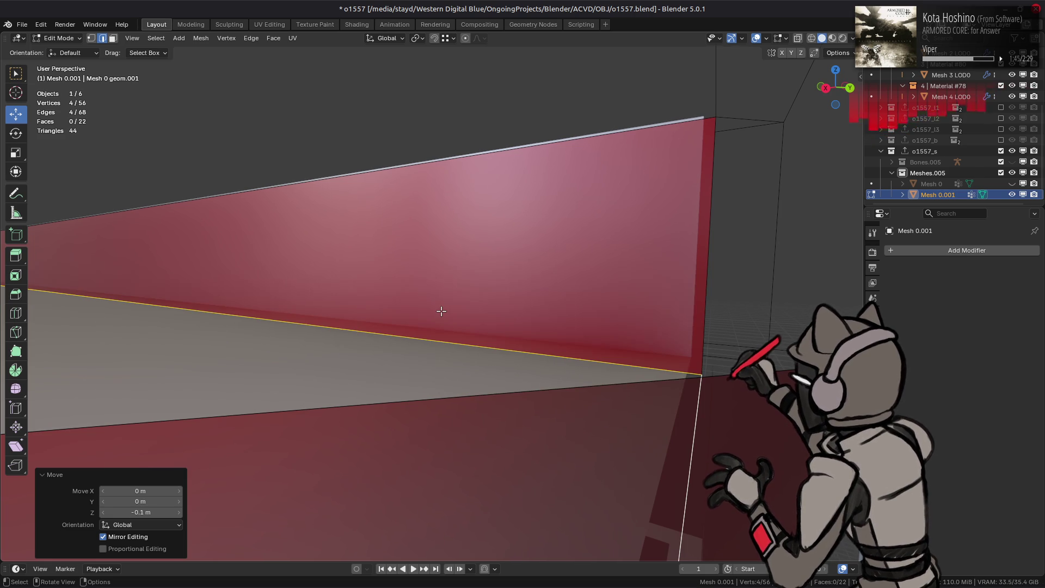
mouse_move(440, 310)
middle_down()
mouse_move(397, 326)
mouse_move(468, 305)
mouse_move(555, 240)
mouse_move(519, 267)
mouse_move(581, 275)
mouse_move(412, 308)
middle_up()
key(alt+a)
key(alt+a)
- Select the top rim faces and split them off from the mesh
key(3)
alt+click(371, 342)
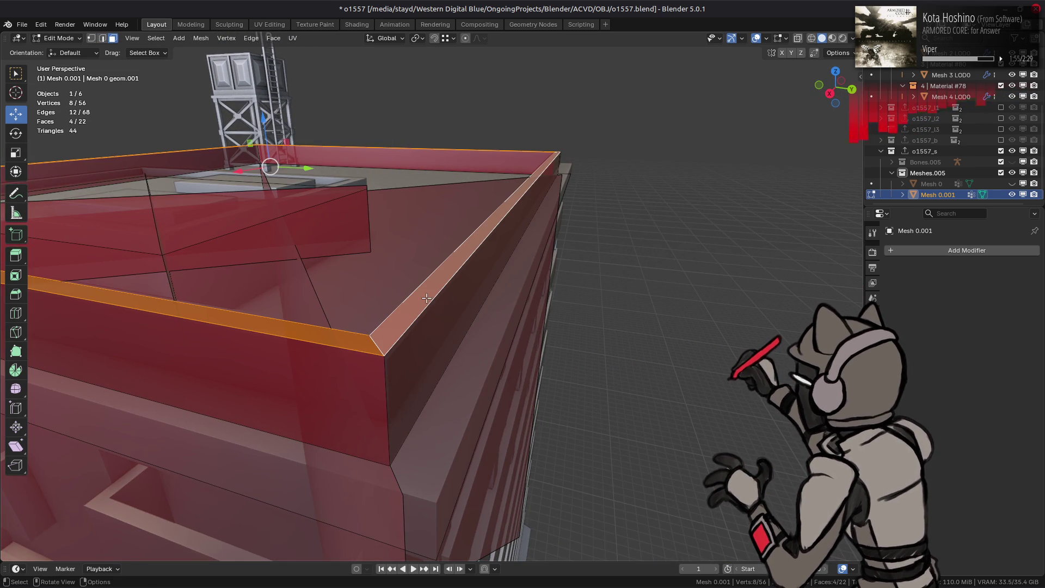
right_click(424, 296)
click(444, 267)
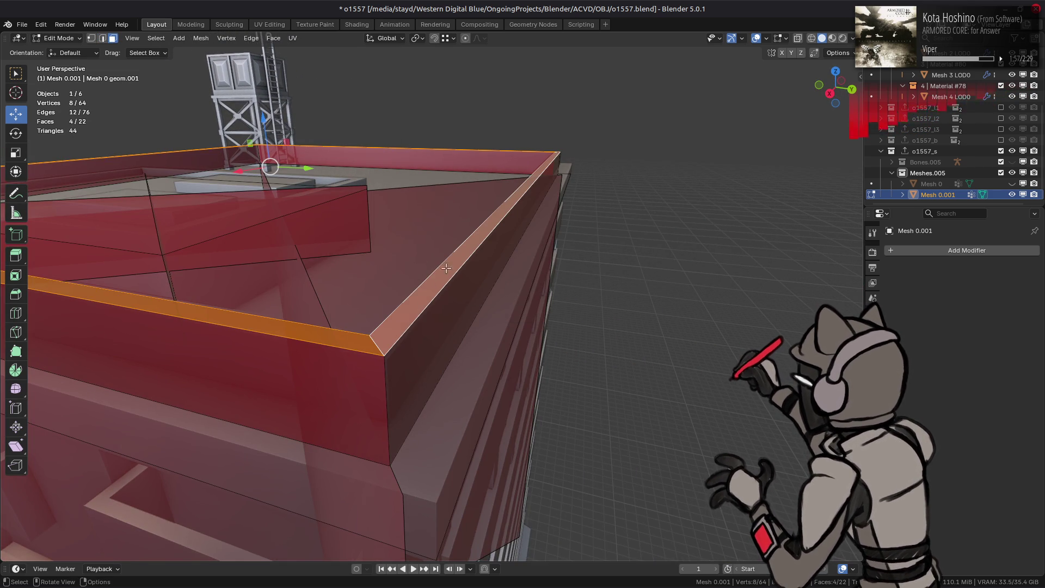
mouse_move(448, 274)
middle_down()
mouse_move(479, 329)
mouse_move(487, 271)
middle_up()
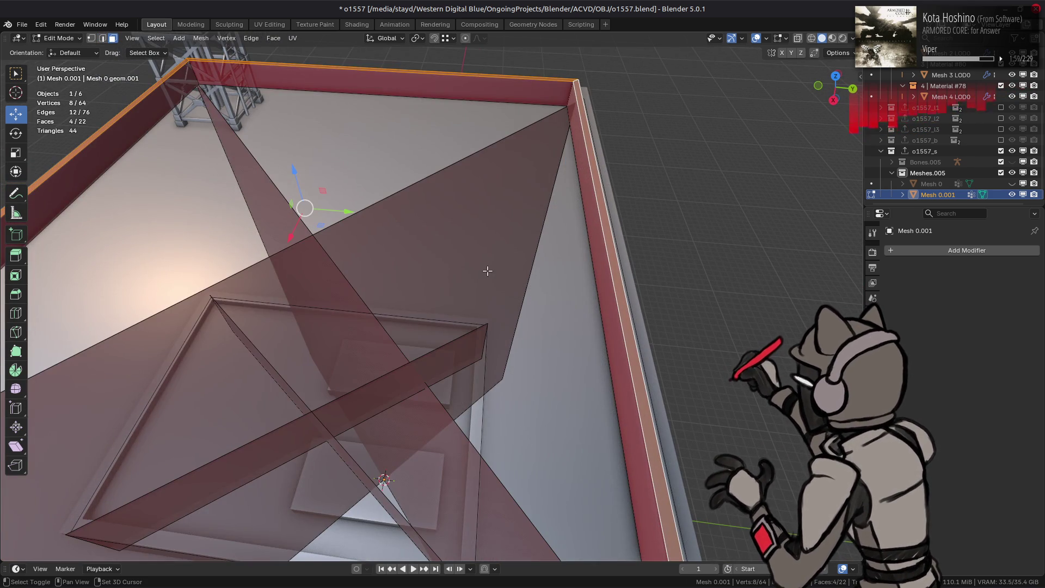
- Nudge the right wall's edge along Y to fit the parapet
key(2)
click(581, 292)
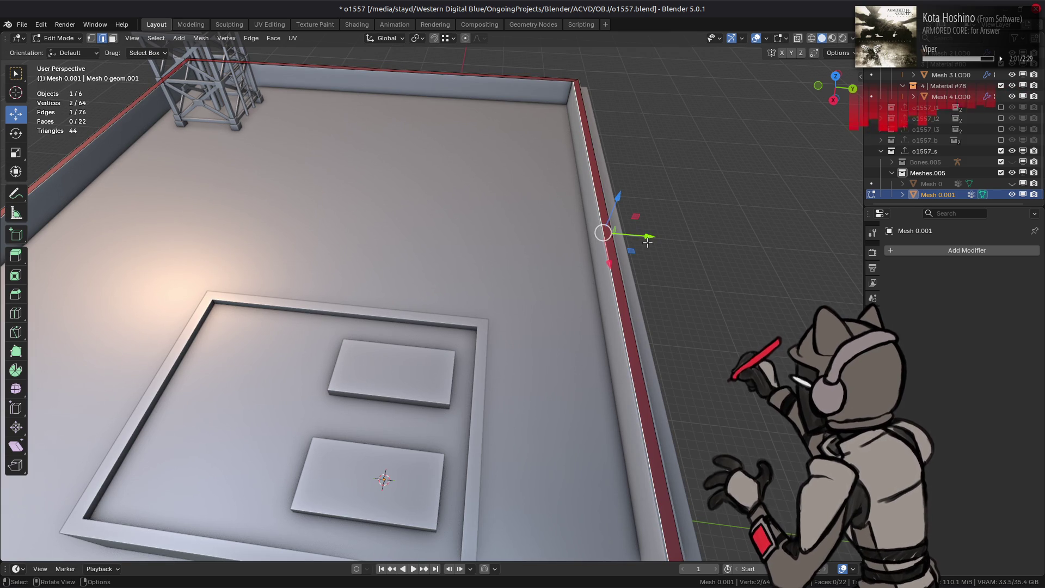
middle_drag(646, 246, 527, 441)
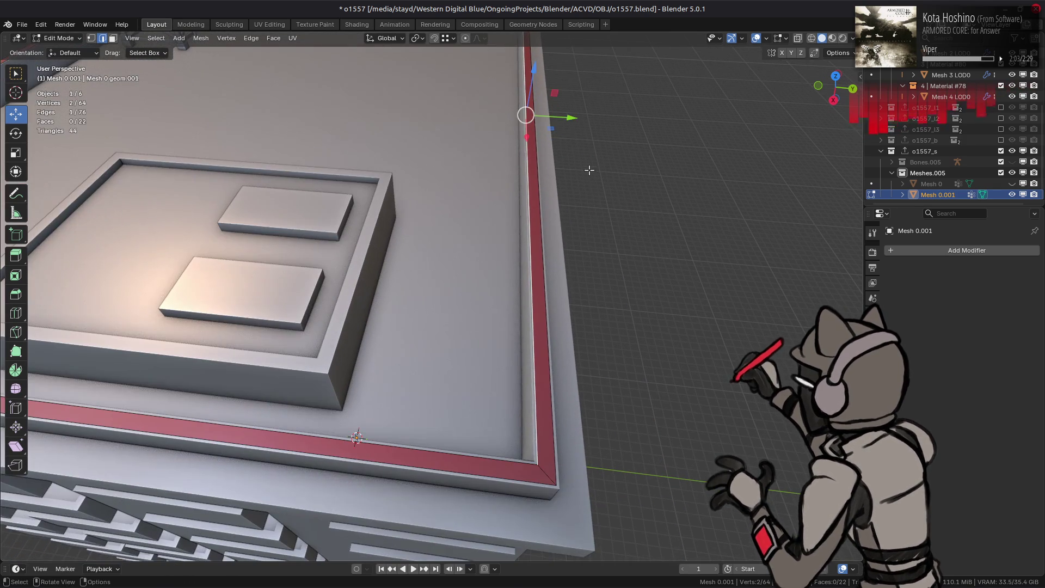
key(g)
key(y)
click(527, 112)
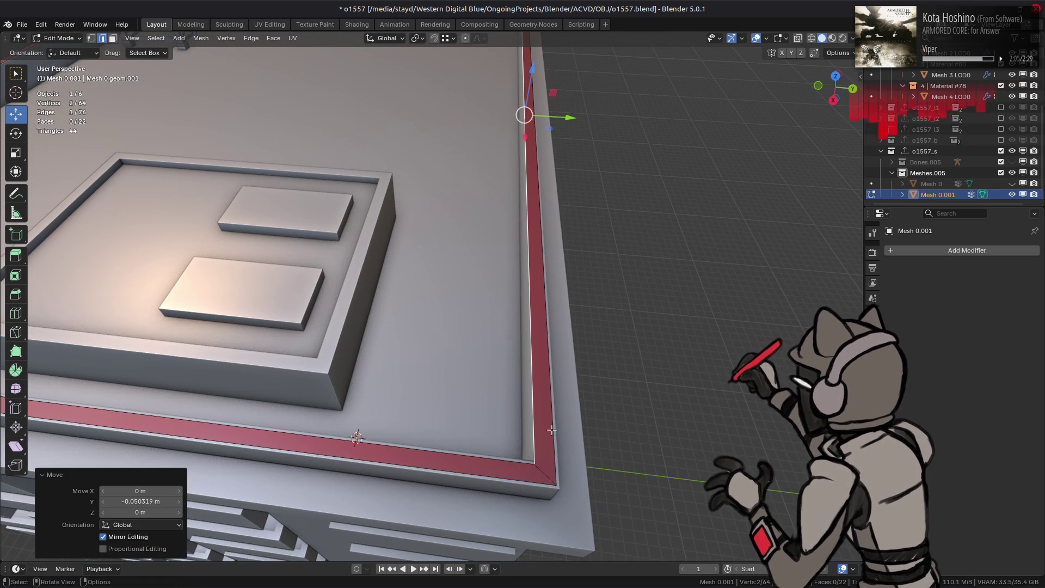
key(g)
click(523, 442)
key(g)
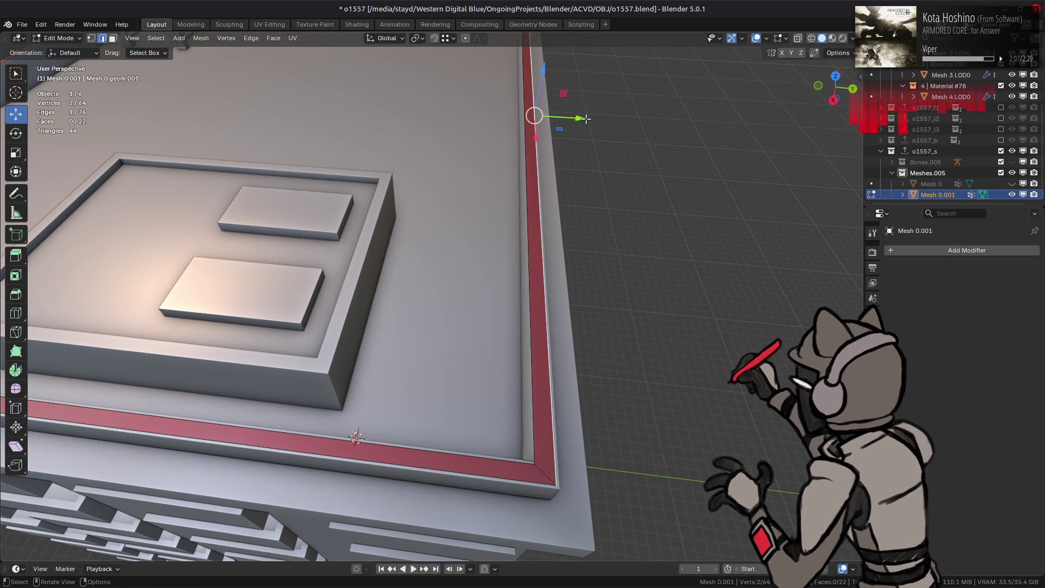
key(y)
click(562, 490)
- Move the red wall's left vertical edge 5 cm along X instead of along Y
mouse_move(531, 112)
middle_down()
mouse_move(478, 310)
mouse_move(498, 350)
middle_up()
click(499, 351)
drag(537, 154, 547, 151)
key(ctrl+z)
key(ctrl+z)
mouse_move(547, 151)
middle_down()
mouse_move(657, 384)
mouse_move(548, 303)
mouse_move(644, 394)
middle_up()
scroll(548, 303, up, 3)
key(g)
click(647, 389)
key(ctrl+z)
key(g)
click(658, 375)
mouse_move(658, 376)
middle_down()
mouse_move(681, 444)
mouse_move(674, 439)
middle_up()
- Shift the left red rim edge -5 cm along X, then select all linked rim faces
click(425, 373)
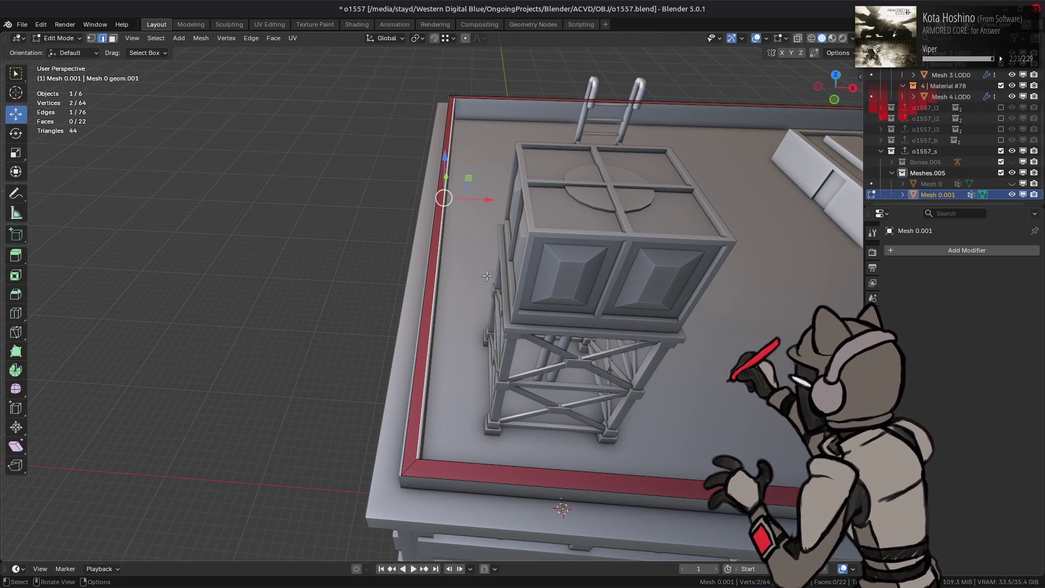
mouse_move(489, 196)
mouse_down()
mouse_move(465, 199)
mouse_move(473, 231)
mouse_move(406, 478)
mouse_up()
middle_drag(569, 351, 565, 294)
key(3)
click(413, 256)
key(ctrl+l)
mouse_move(413, 255)
middle_down()
mouse_move(565, 286)
mouse_move(349, 204)
middle_up()
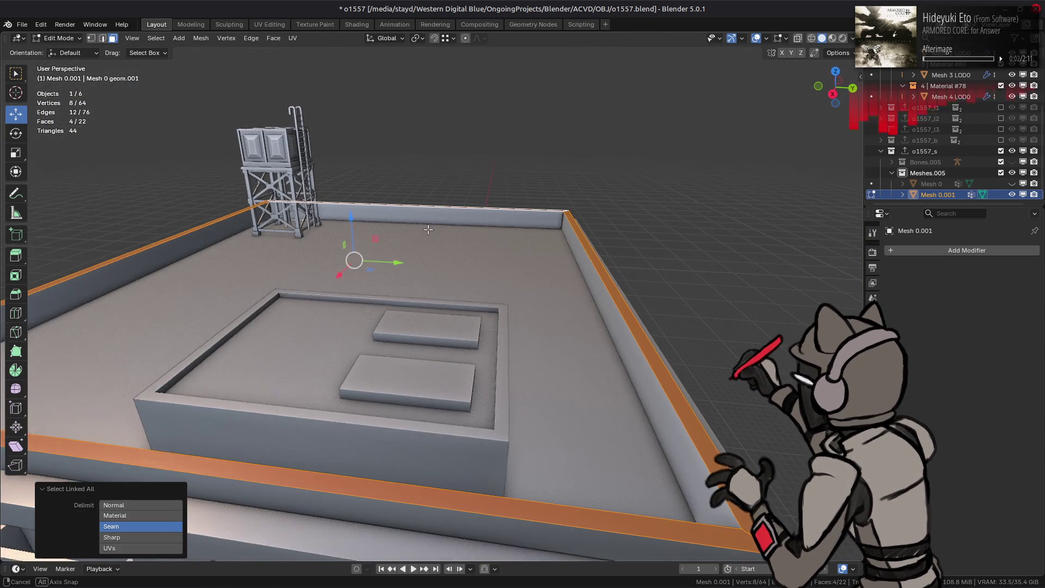
- Lower the rim faces 0.1 m along Z and flip their normals
text(gz-.1)
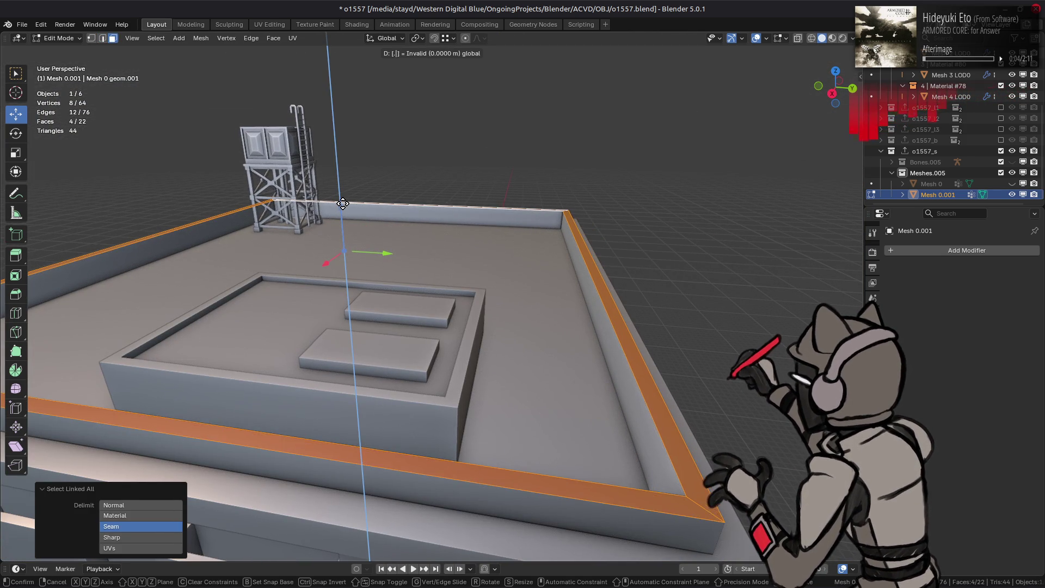
key(Return)
middle_drag(342, 203, 425, 229)
key(q)
click(441, 228)
key(a)
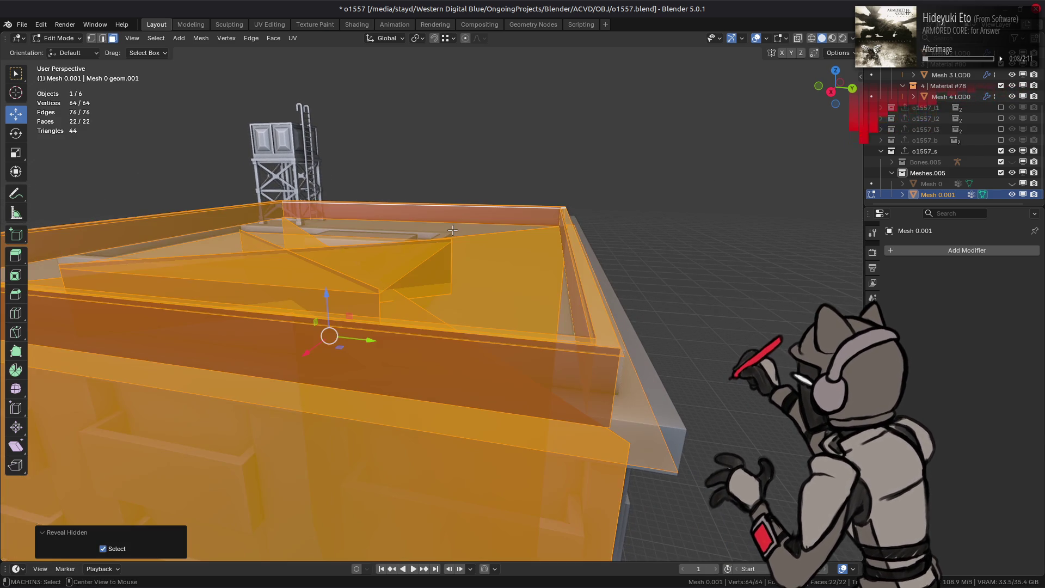
key(alt+a)
- Isolate the roof face and raise it 0.1 m along Z
mouse_move(481, 245)
middle_down()
mouse_move(474, 253)
mouse_move(490, 261)
mouse_move(402, 248)
mouse_move(341, 201)
mouse_move(353, 243)
mouse_move(546, 259)
mouse_move(569, 251)
middle_up()
click(430, 255)
key(alt+a)
click(353, 247)
key(shift+h)
scroll(580, 248, up, 2)
scroll(580, 249, down, 3)
text(gz)
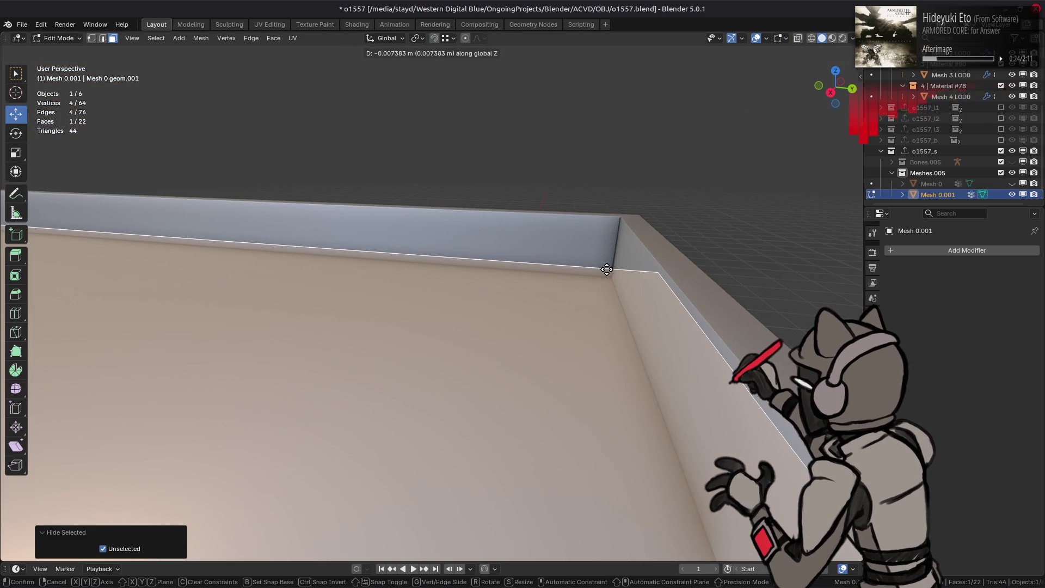
text(0.1)
key(Return)
mouse_move(609, 276)
middle_down()
mouse_move(506, 301)
mouse_move(561, 241)
mouse_move(511, 256)
mouse_move(413, 164)
middle_up()
key(ctrl+z)
key(alt+a)
- Lower the roof's edge loop 0.1 m along Z
alt+click(508, 258)
key(g)
key(z)
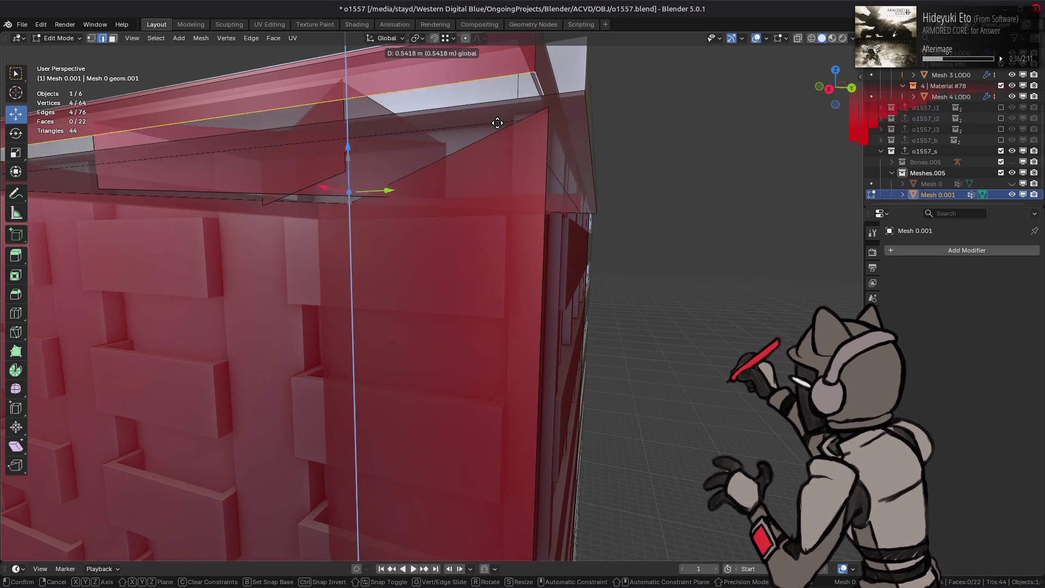
click(588, 106)
mouse_move(585, 125)
middle_down()
mouse_move(525, 226)
mouse_move(546, 235)
mouse_move(550, 222)
mouse_move(506, 254)
mouse_move(476, 229)
middle_up()
key(alt+a)
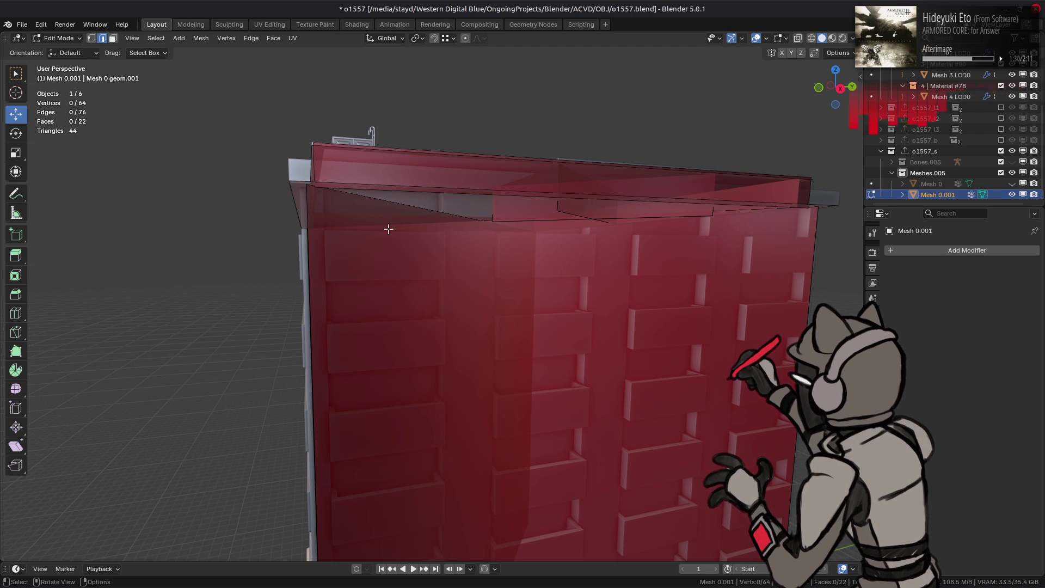
- Inspect the red hull from above and at the walls, save o1557.blend, and return to Object Mode
middle_drag(451, 201, 492, 299)
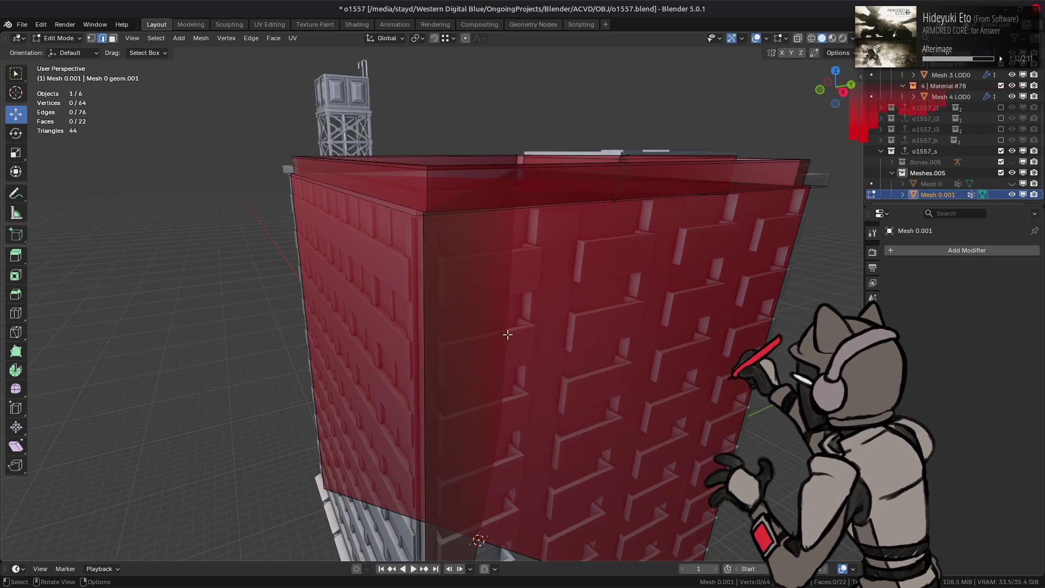
key(3)
mouse_move(514, 353)
middle_down()
mouse_move(527, 289)
mouse_move(550, 319)
mouse_move(489, 296)
mouse_move(478, 327)
mouse_move(406, 355)
mouse_move(495, 282)
mouse_move(468, 308)
mouse_move(491, 331)
mouse_move(542, 339)
middle_up()
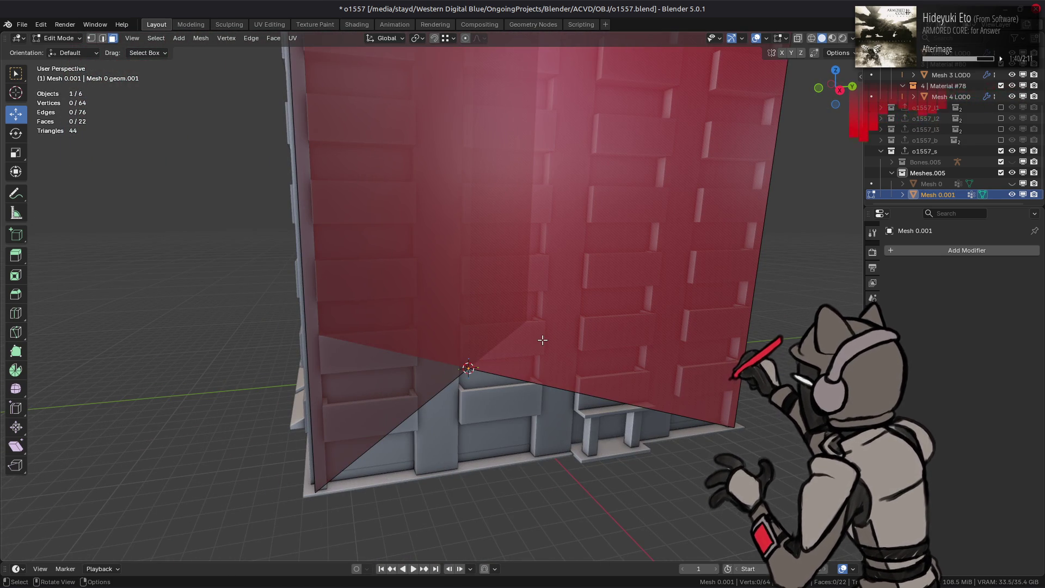
mouse_move(547, 257)
middle_down()
mouse_move(425, 282)
mouse_move(506, 303)
mouse_move(497, 287)
middle_up()
key(ctrl+s)
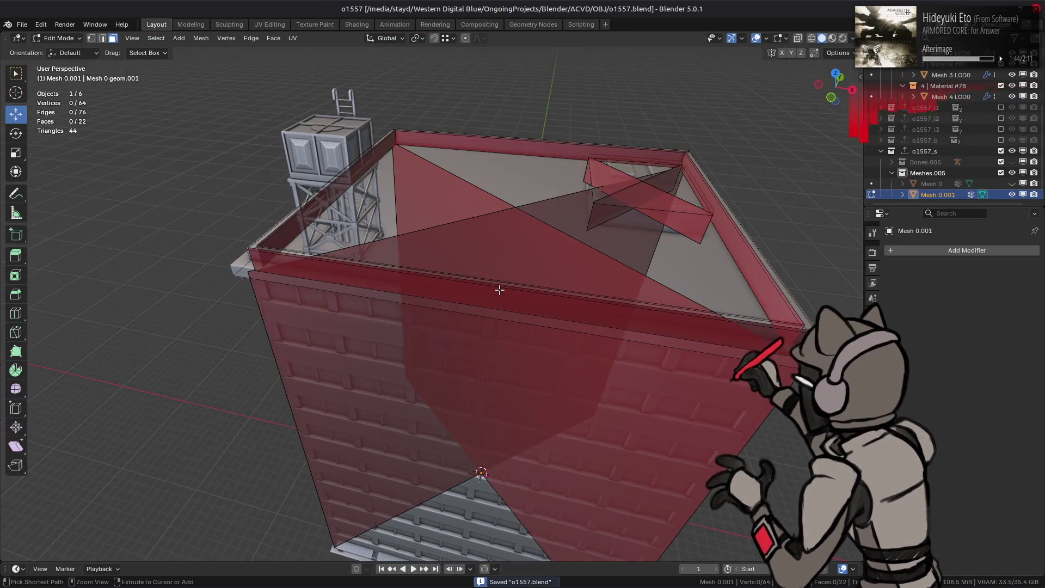
key(Tab)
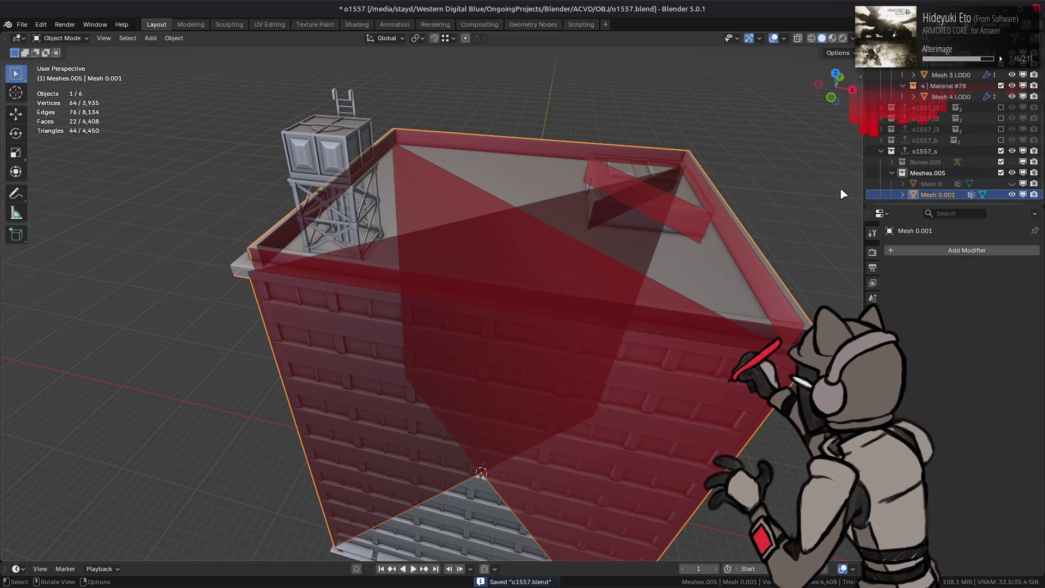
- In the Outliner, show and select Mesh 0 and hide Mesh 0.001
click(1012, 184)
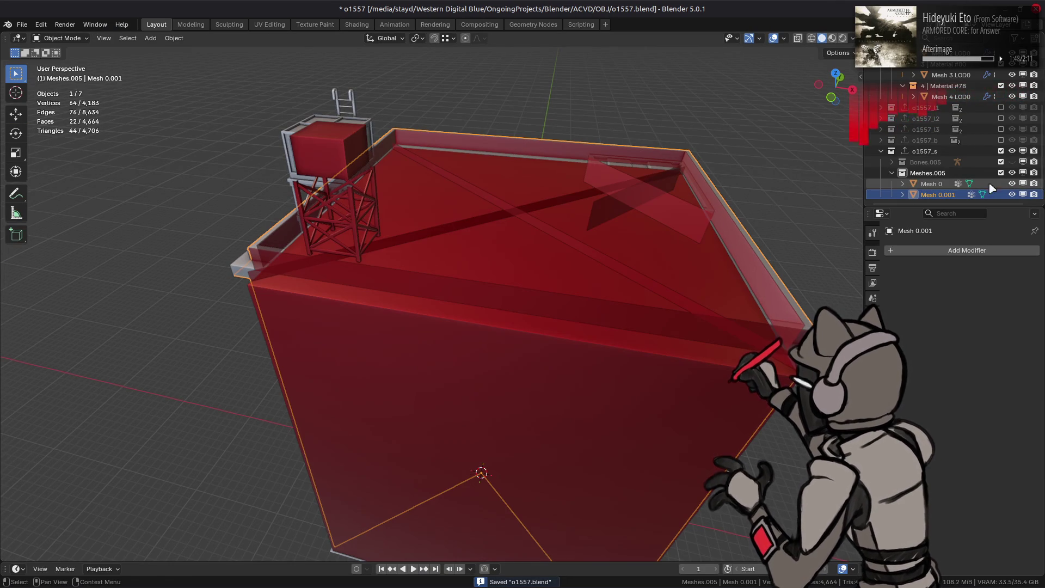
click(1011, 194)
click(932, 185)
- In Edit Mode, select the whole large building box and delete its faces
key(Tab)
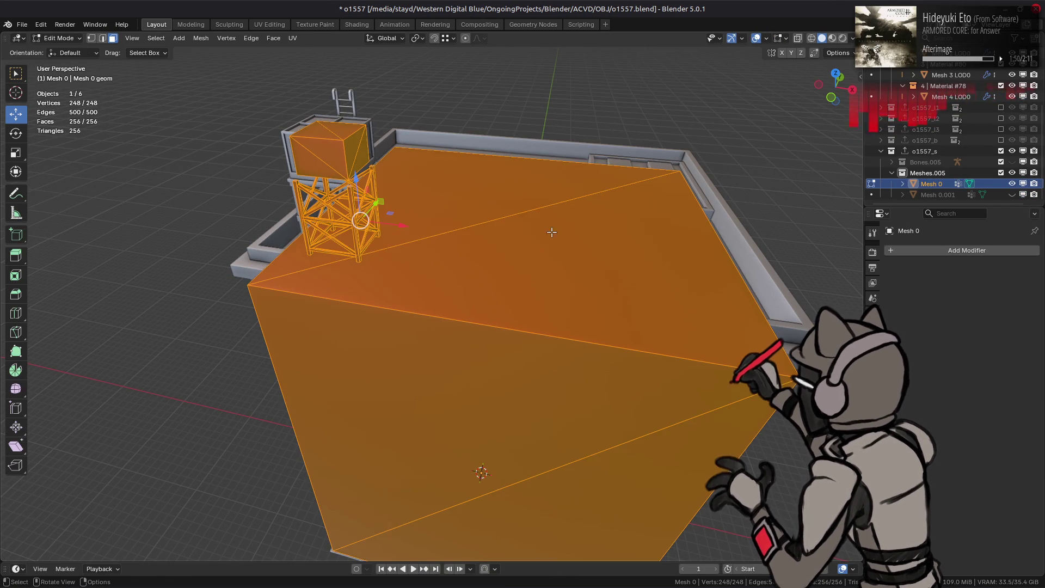
click(525, 235)
key(ctrl+l)
right_click(478, 305)
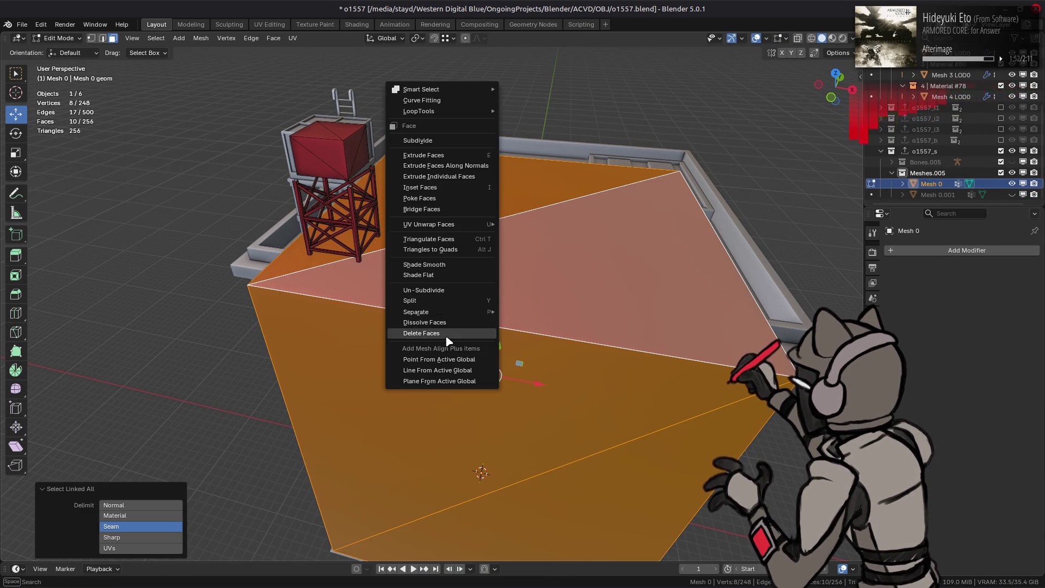
click(444, 333)
- Select and delete the linked rooftop slab, then step back and forth through the undo history
click(645, 228)
middle_drag(646, 229, 471, 241)
key(ctrl+l)
right_click(474, 319)
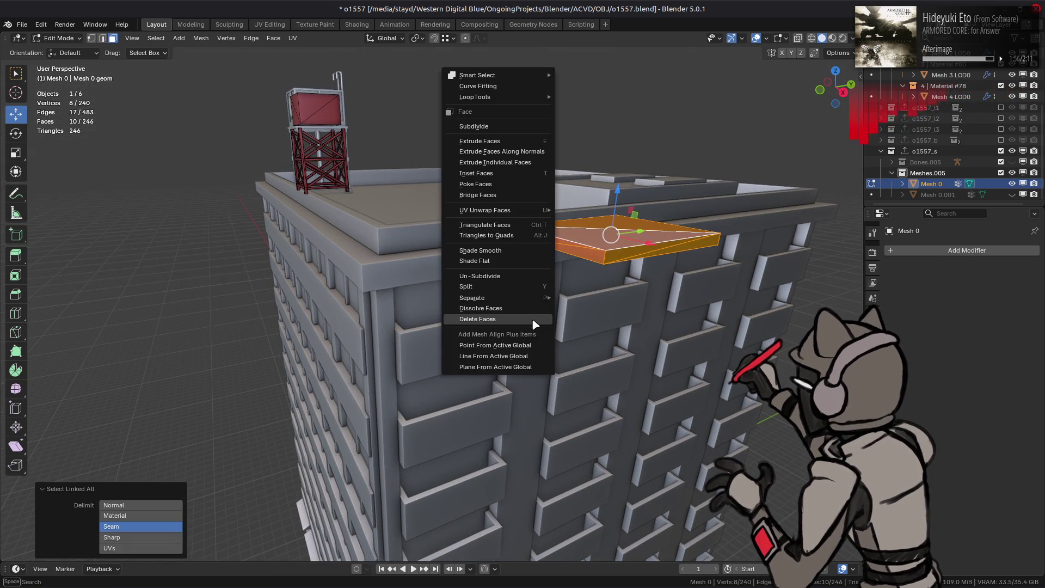
click(473, 319)
key(ctrl+z)
key(ctrl+z)
key(ctrl+z)
key(ctrl+shift+z)
key(ctrl+z)
- Select the whole mesh and run Triangles to Quads, merging 236 triangles into 118 quads
click(306, 162)
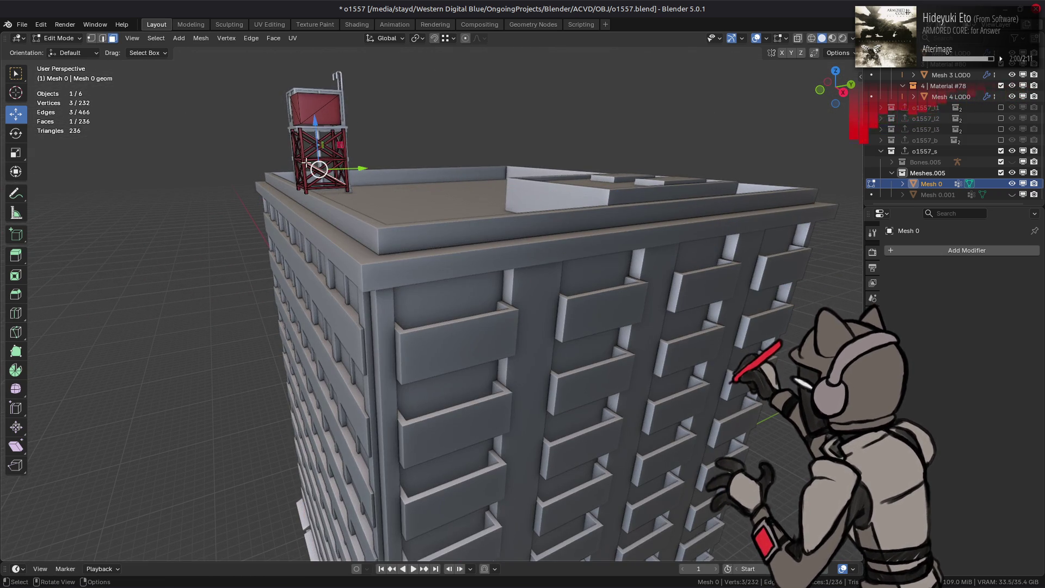
key(KP_Decimal)
key(a)
right_click(306, 162)
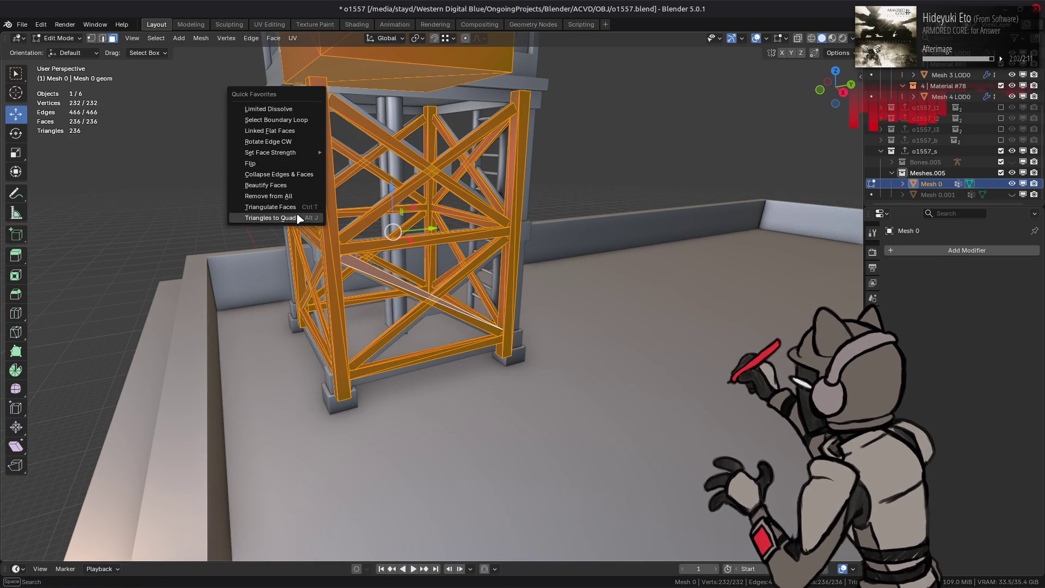
click(272, 207)
- Inspect the quad-merged tower frame from several angles, then return to Object Mode
alt+middle_drag(339, 232, 435, 247)
scroll(456, 252, up, 2)
scroll(456, 252, up, 1)
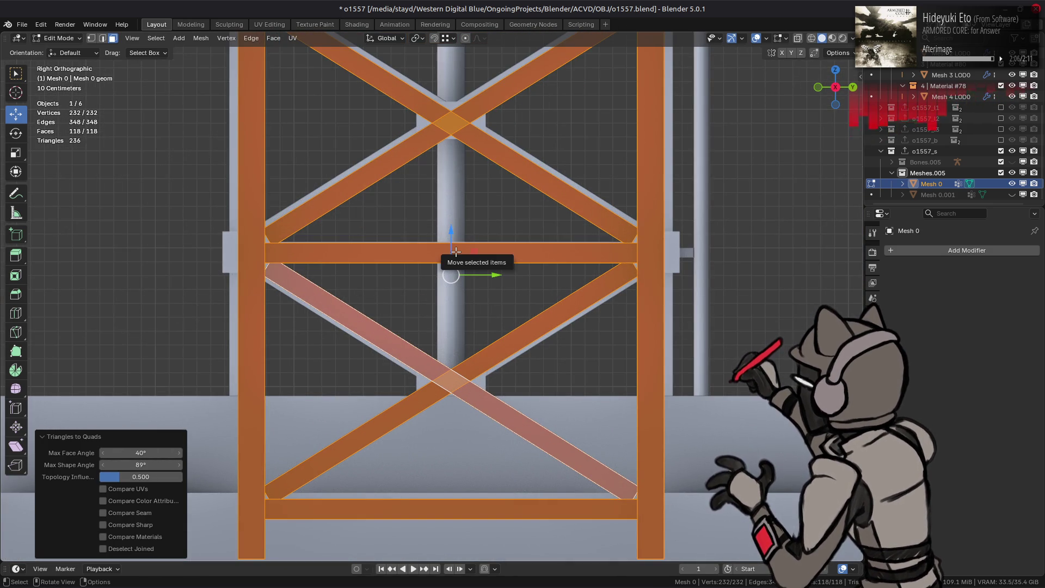
scroll(463, 246, down, 4)
middle_drag(463, 246, 441, 221)
scroll(442, 220, down, 6)
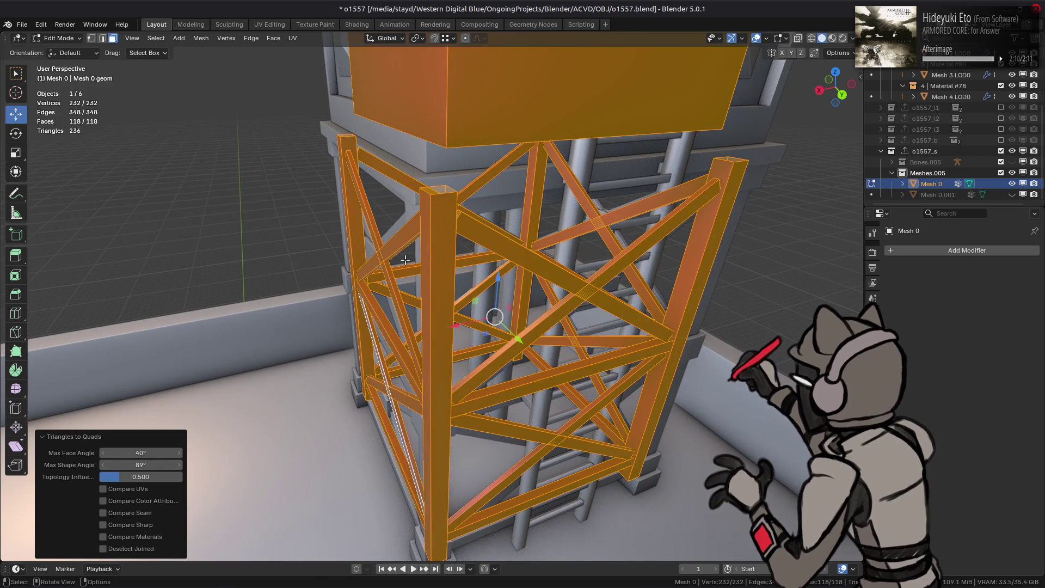
scroll(398, 264, up, 2)
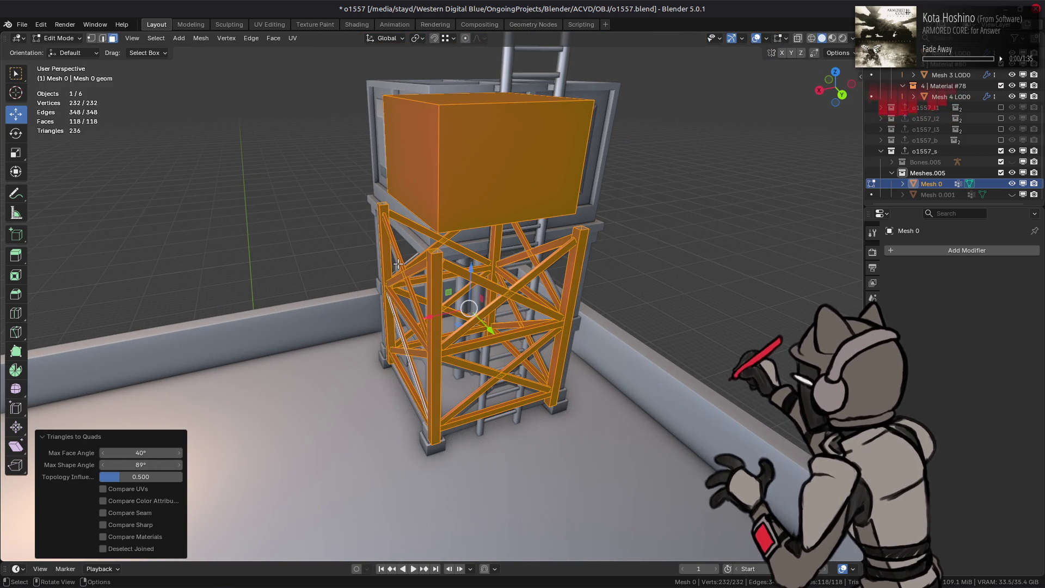
right_click(397, 263)
key(Tab)
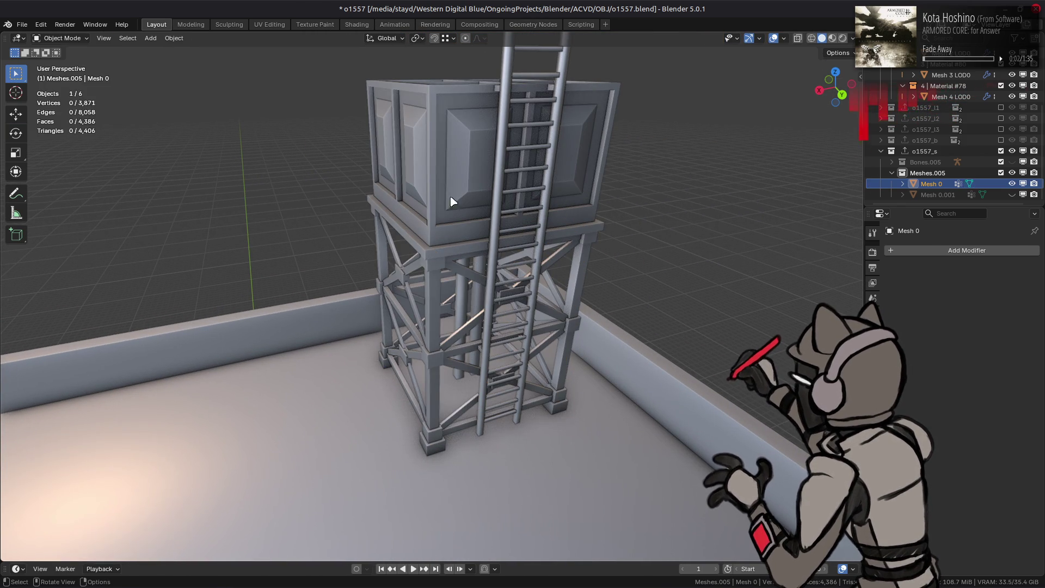
- Duplicate the water tower tank object and move the copy into another collection
click(454, 190)
key(shift+d)
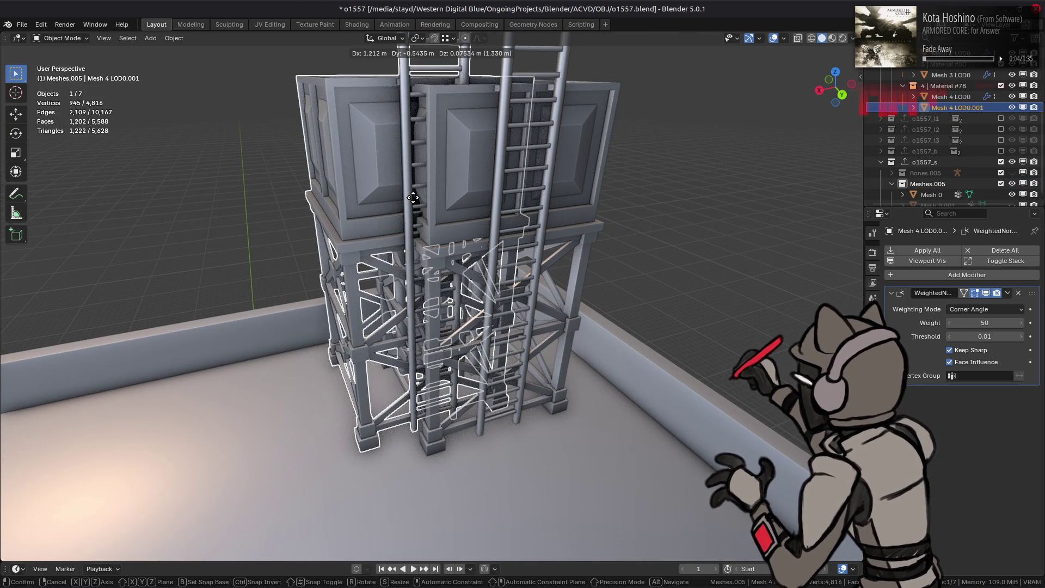
key(Escape)
drag(946, 107, 945, 172)
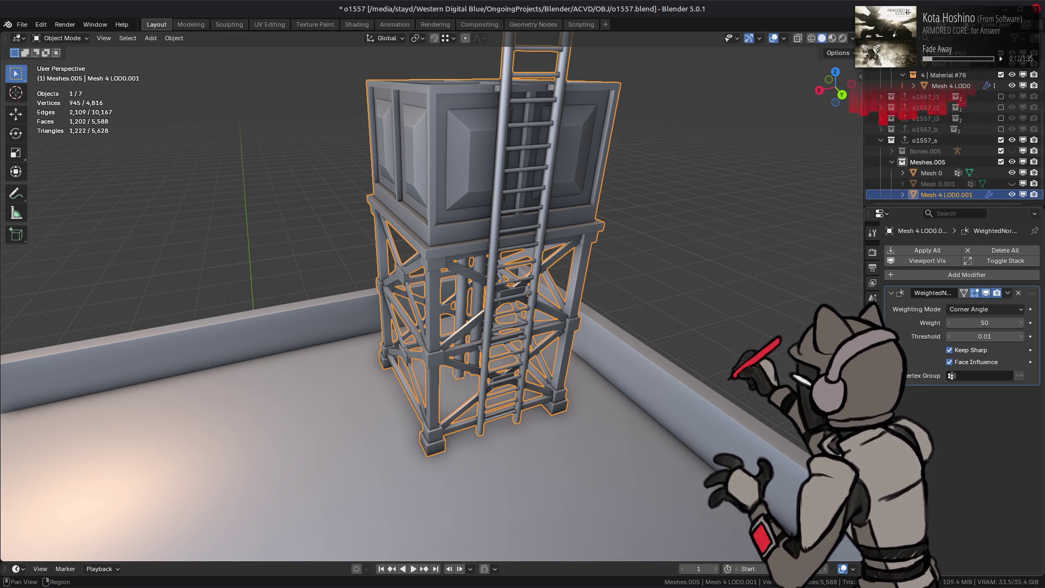
- Hide Mesh 0 and set the object's viewport display colour to red
click(872, 344)
click(1011, 173)
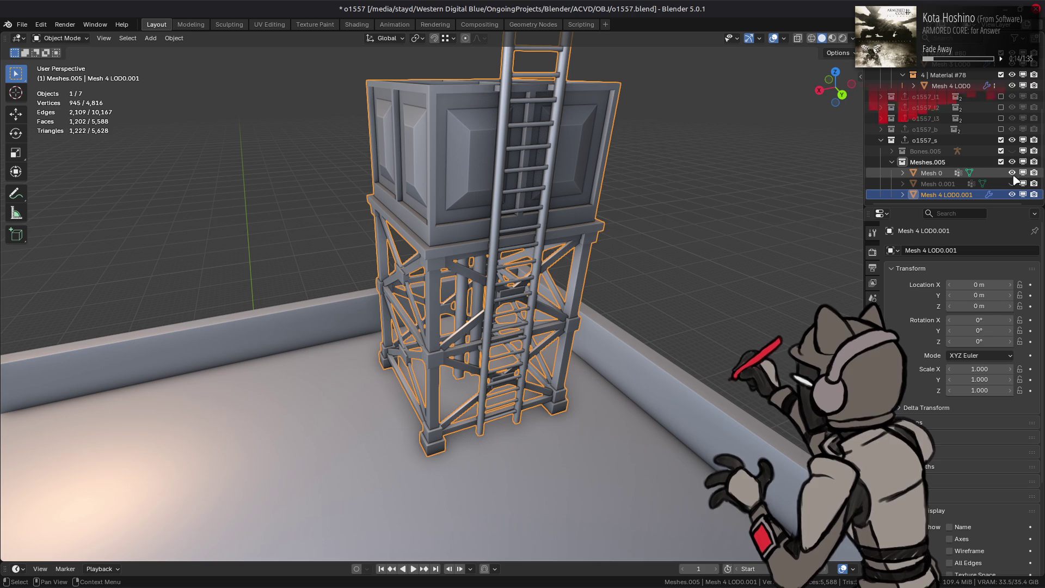
scroll(939, 509, down, 5)
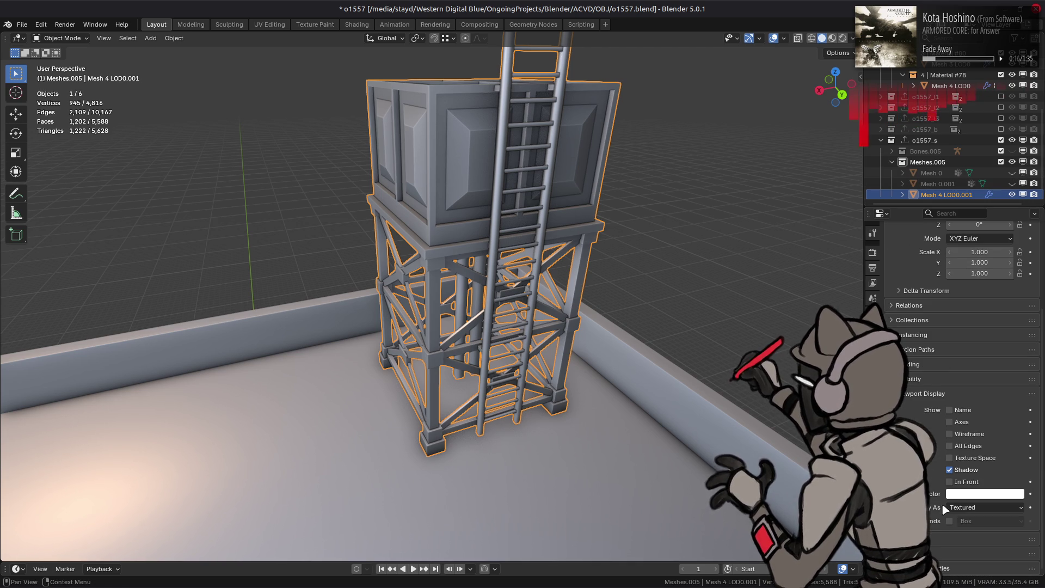
click(973, 492)
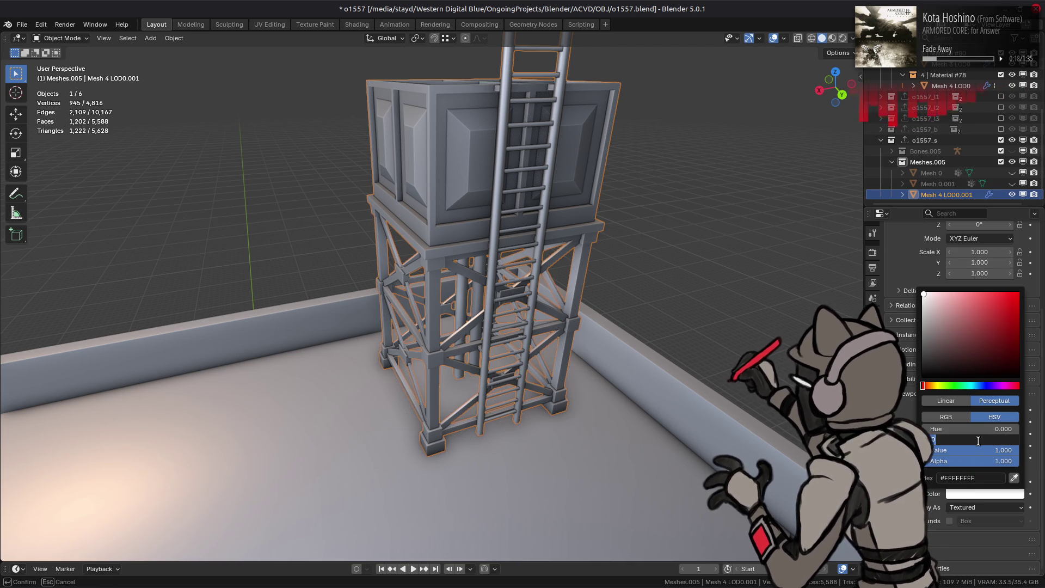
drag(978, 441, 1016, 441)
- In Edit Mode, select both ladder hooks' top faces and grow to their linked rails
middle_drag(564, 334, 476, 235)
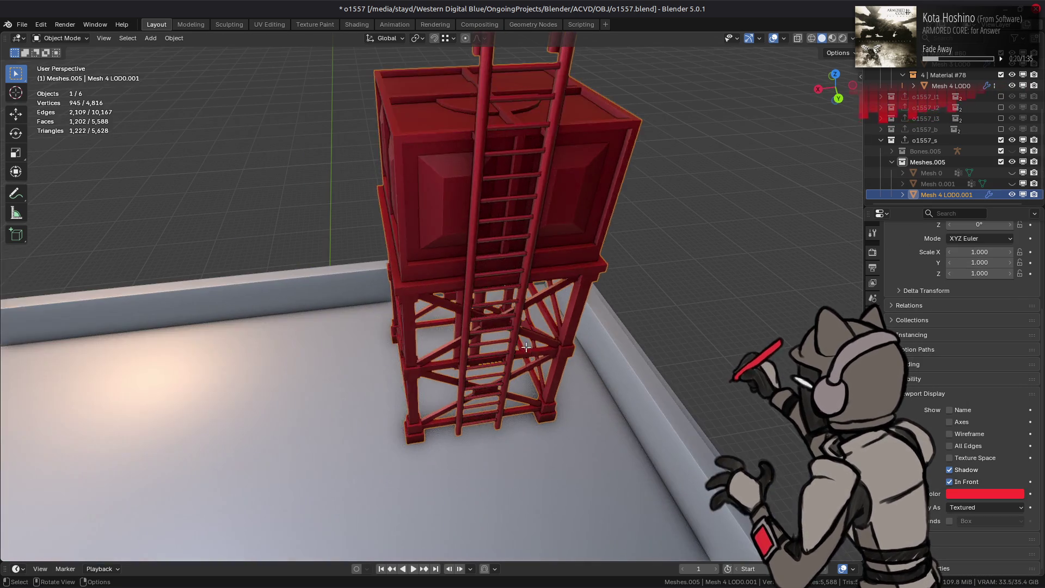
key(Tab)
mouse_move(513, 199)
middle_down()
mouse_move(539, 101)
mouse_move(544, 136)
mouse_move(576, 185)
middle_up()
click(529, 90)
shift+click(584, 192)
key(ctrl+l)
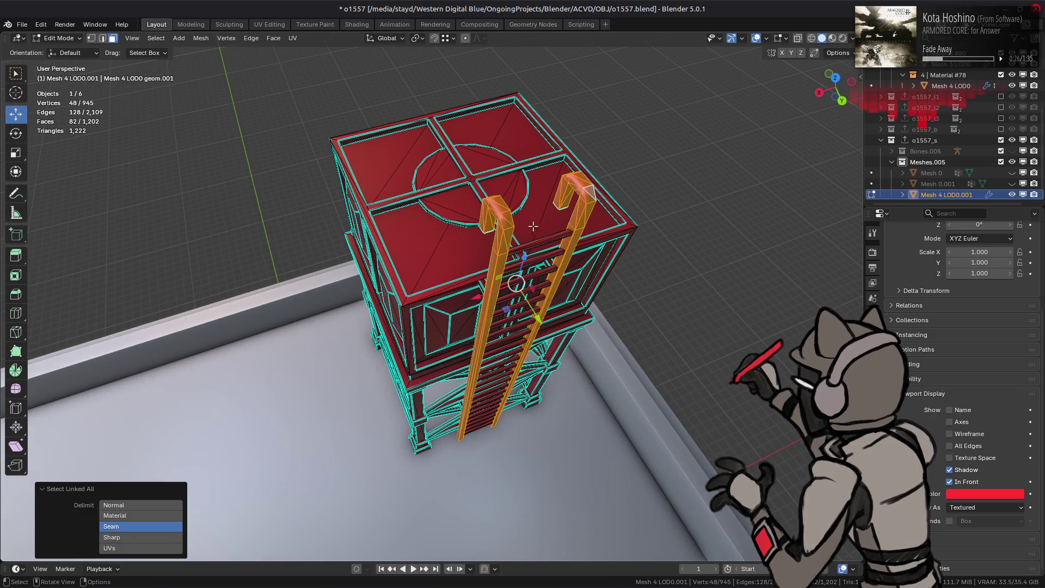
- In a see-through top view, box-select the rail face below the tank and its linked geometry
key(KP_7)
scroll(424, 369, up, 4)
scroll(419, 392, up, 4)
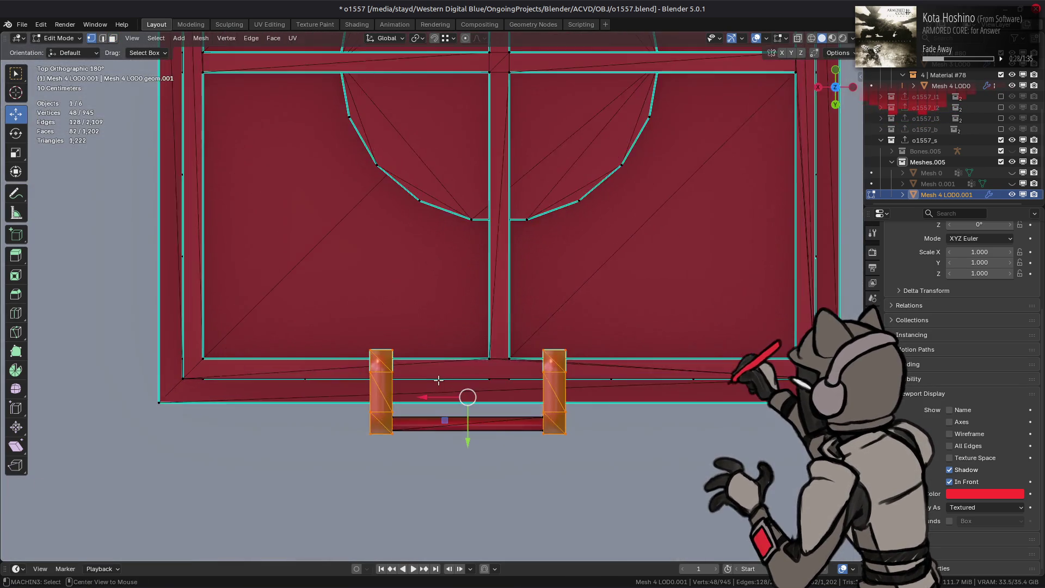
key(alt+z)
key(3)
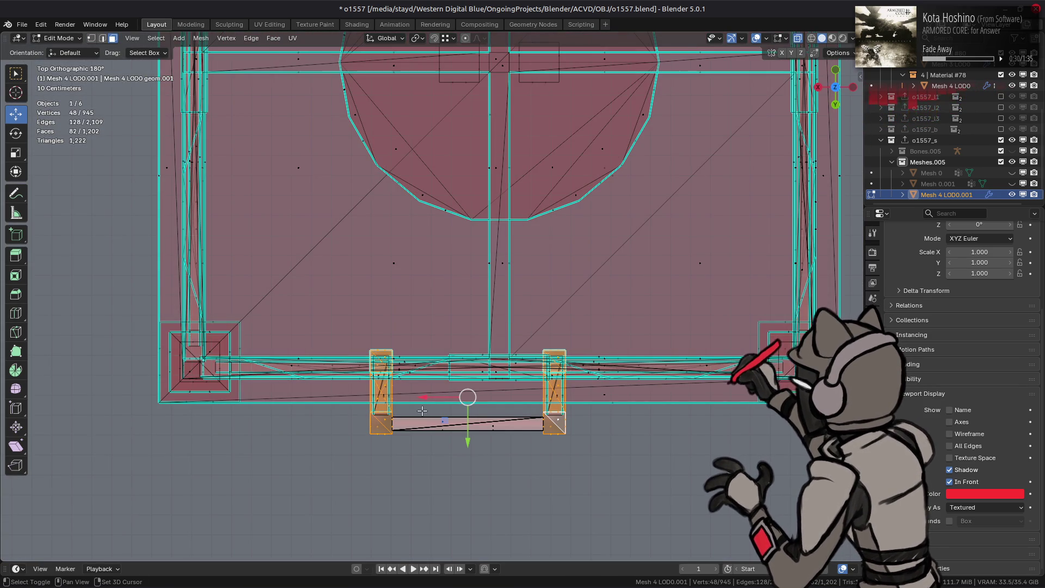
mouse_move(410, 412)
mouse_down()
mouse_move(550, 449)
mouse_move(358, 416)
mouse_up()
key(1)
key(3)
middle_drag(352, 413, 446, 354)
key(1)
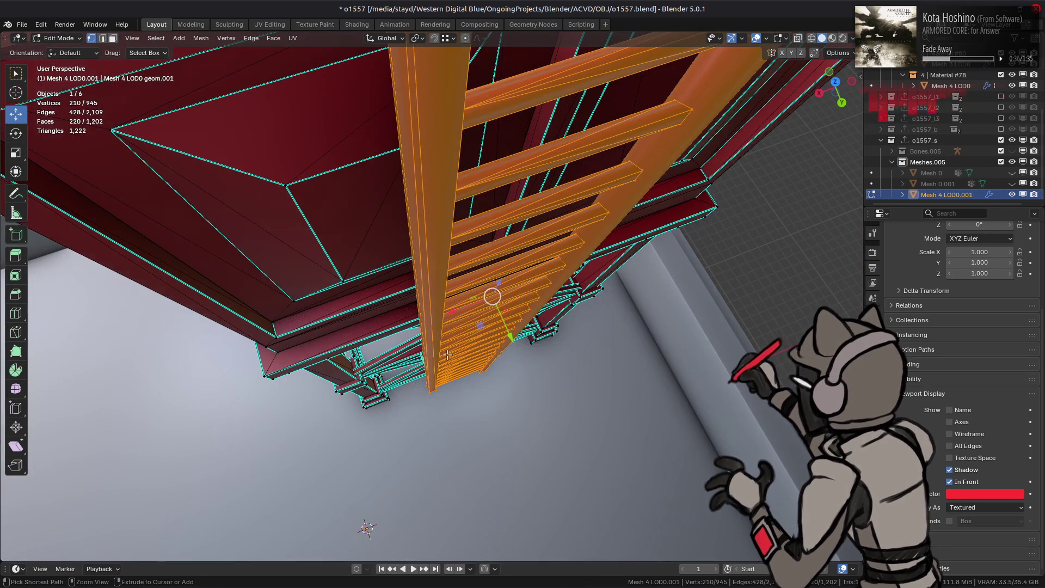
key(ctrl+l)
key(3)
middle_drag(447, 354, 482, 158)
- From a side view, select all linked ladder mounting pieces and delete their vertices
click(474, 208)
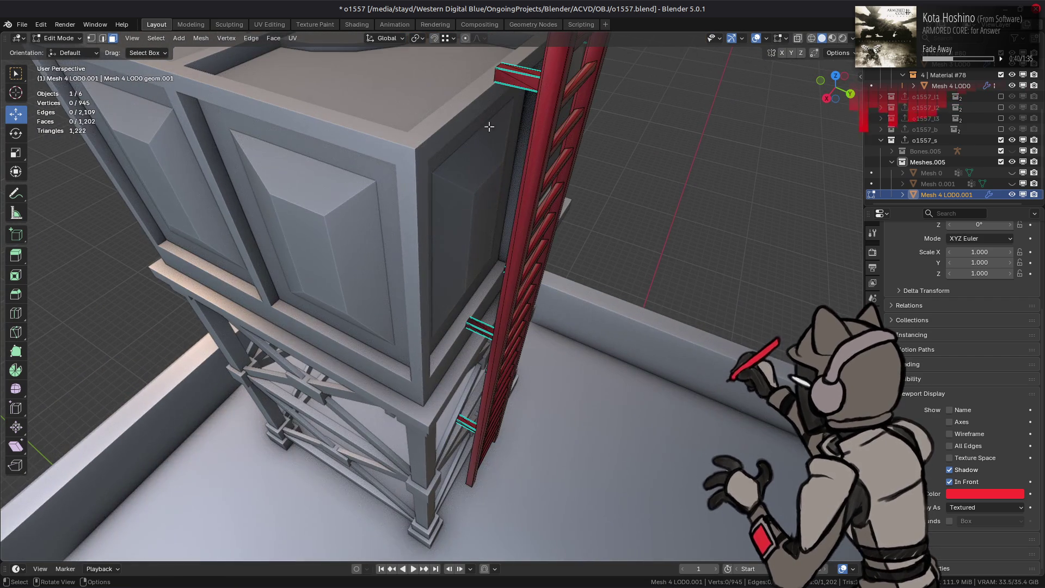
click(512, 81)
alt+middle_drag(511, 81, 506, 249)
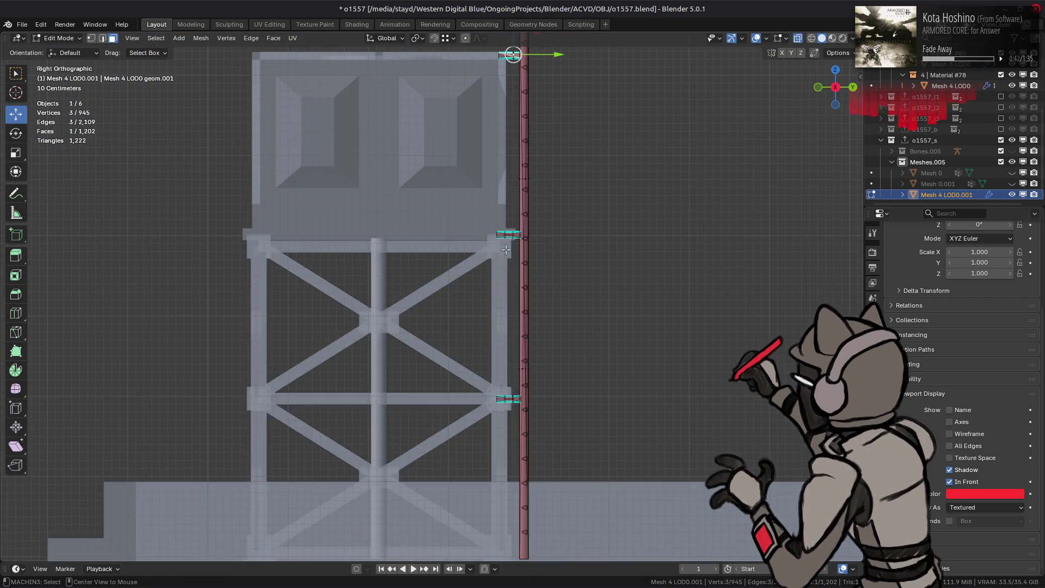
scroll(505, 249, down, 1)
key(1)
mouse_move(460, 84)
mouse_down()
mouse_move(483, 432)
mouse_move(484, 423)
mouse_up()
mouse_move(469, 79)
mouse_down()
mouse_move(496, 451)
mouse_move(492, 435)
mouse_up()
key(ctrl+l)
right_click(475, 402)
click(462, 410)
- Box-select and delete the ladder rungs, leaving two rails and 759 vertices
mouse_move(532, 335)
middle_down()
mouse_move(423, 344)
mouse_move(413, 360)
middle_up()
drag(409, 71, 420, 497)
right_click(432, 401)
click(430, 408)
middle_drag(430, 408, 468, 305)
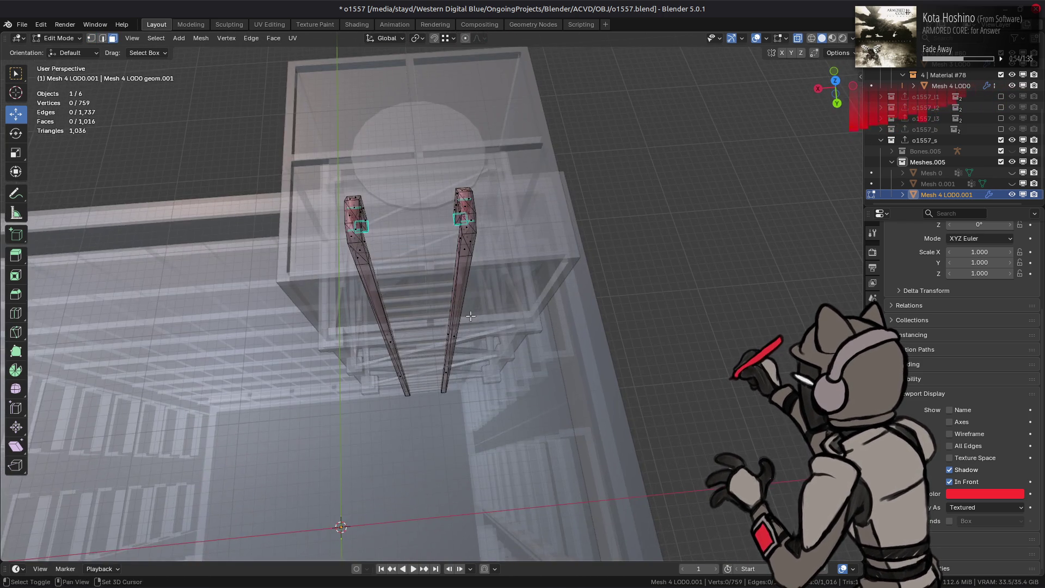
scroll(467, 305, up, 3)
key(alt+z)
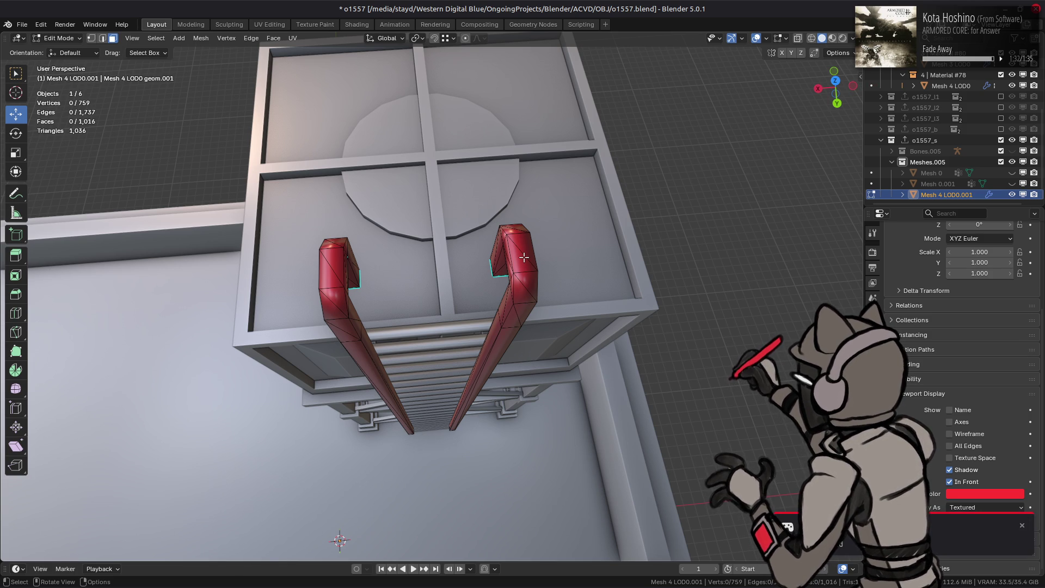
key(l)
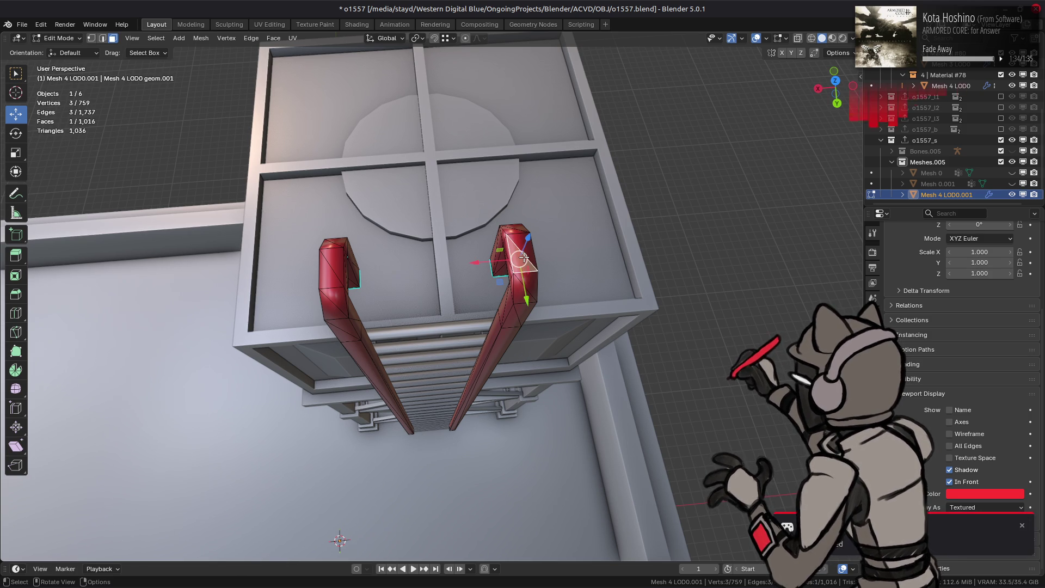
- Zoom onto the selected rail and convert its triangles to quads via Quick Favorites
key(KP_Decimal)
key(q)
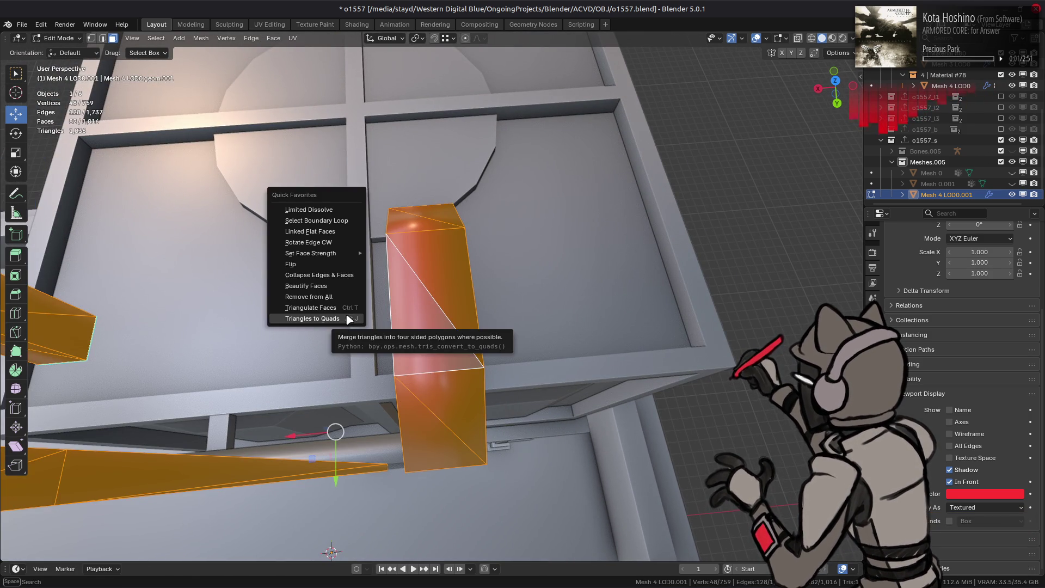
click(349, 319)
mouse_move(349, 319)
middle_down()
mouse_move(567, 317)
mouse_move(401, 318)
mouse_move(658, 377)
middle_up()
- Select face strips on both rails around the bend and delete them
key(alt+a)
alt+click(399, 320)
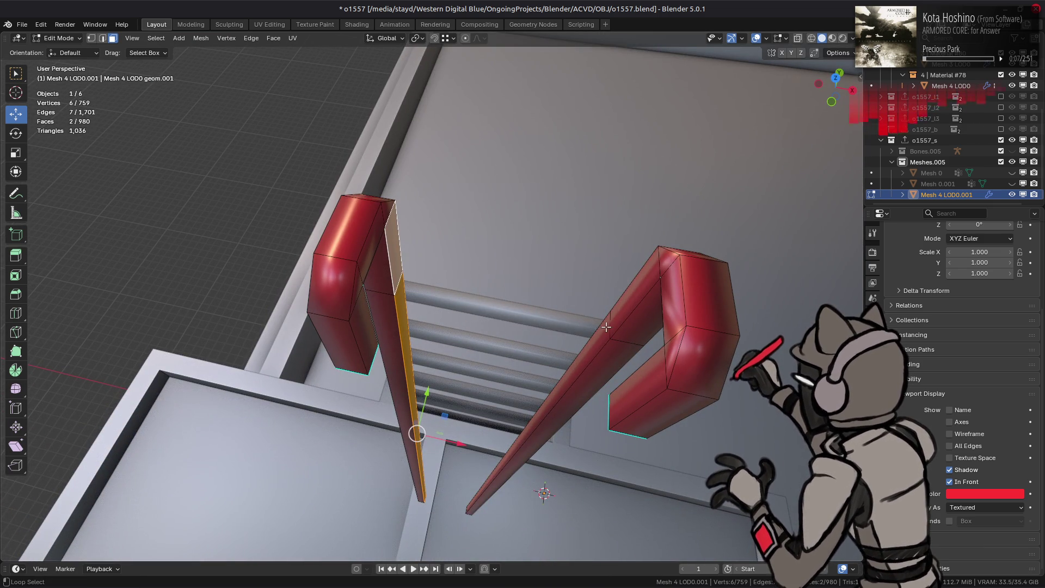
alt+shift+click(634, 307)
ctrl+click(637, 381)
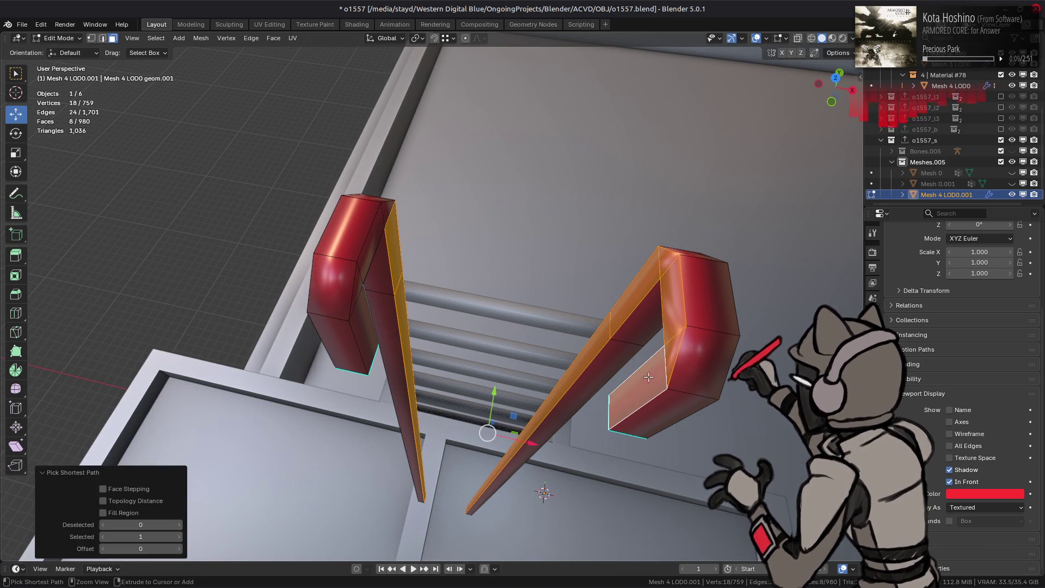
ctrl+click(386, 214)
right_click(457, 373)
click(457, 373)
- Select edge loops on both rails, try bridging them, then dissolve the edges instead
alt+click(376, 255)
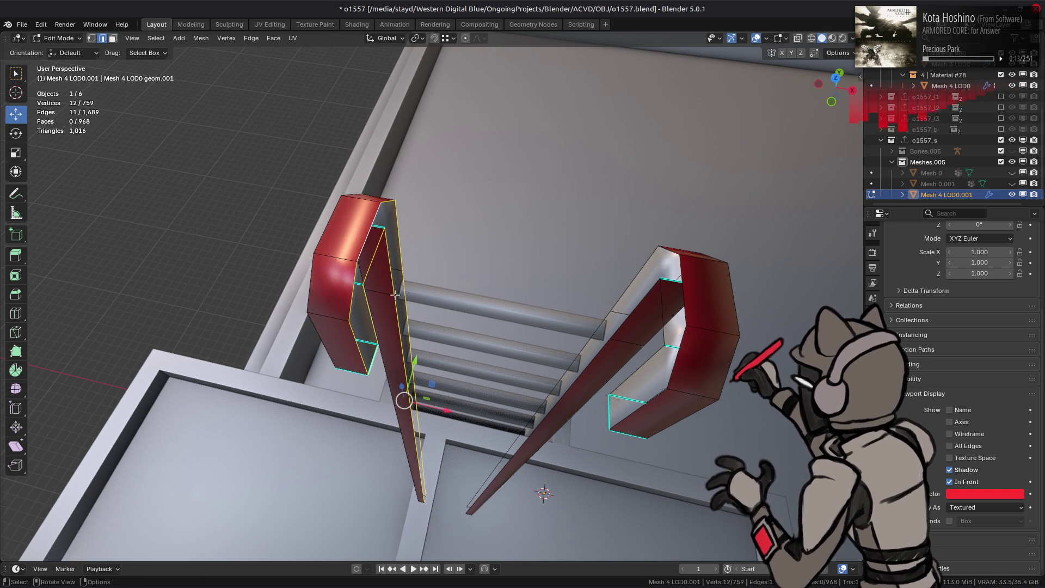
alt+shift+click(602, 308)
right_click(326, 308)
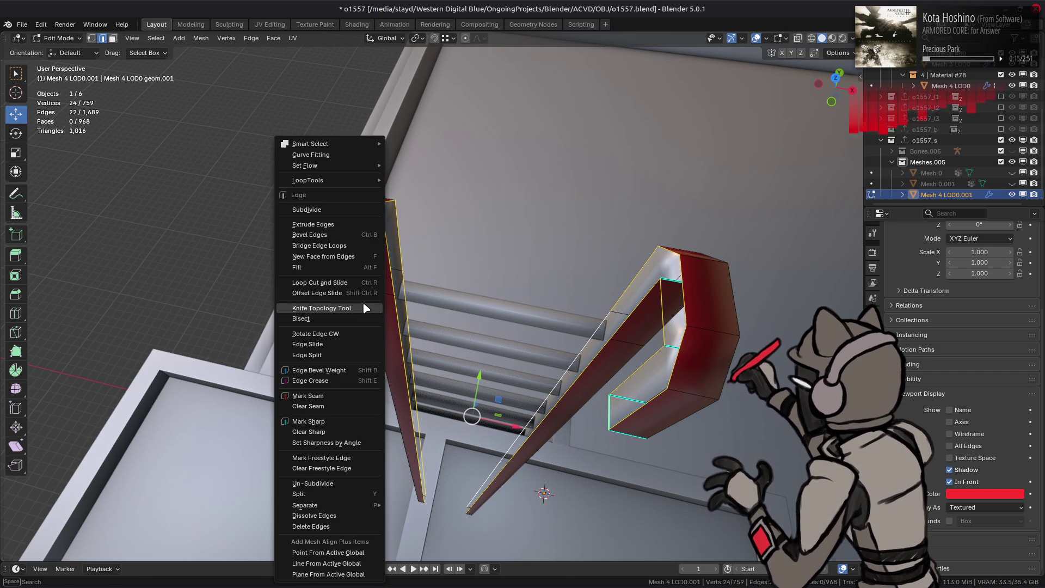
click(337, 246)
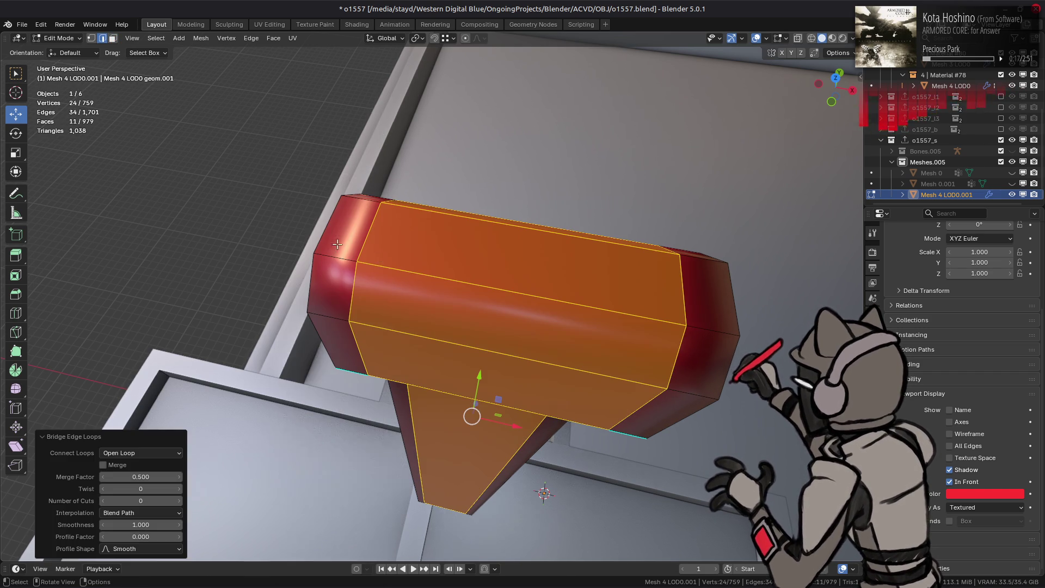
key(ctrl+z)
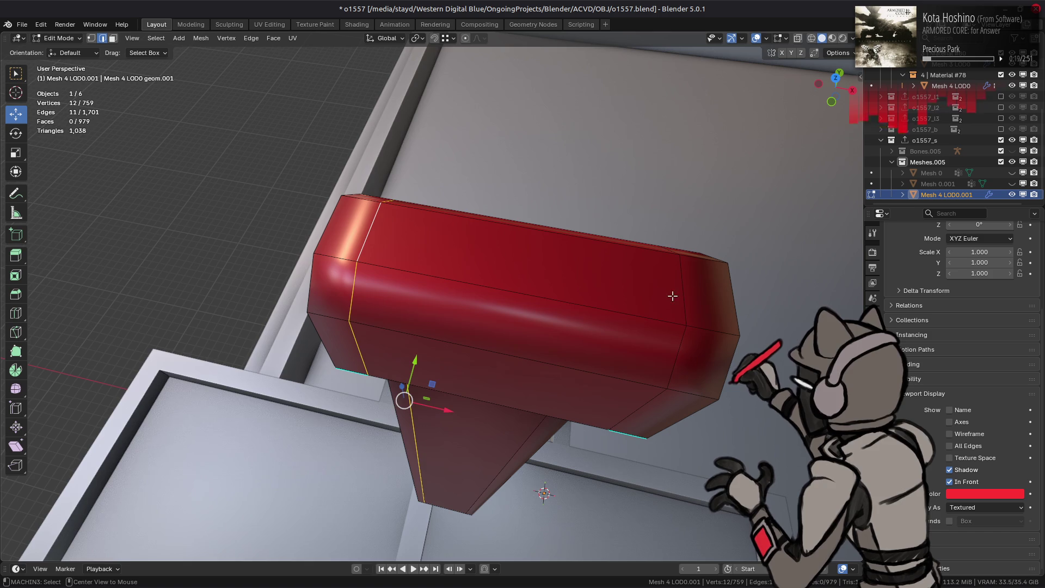
right_click(453, 374)
click(396, 515)
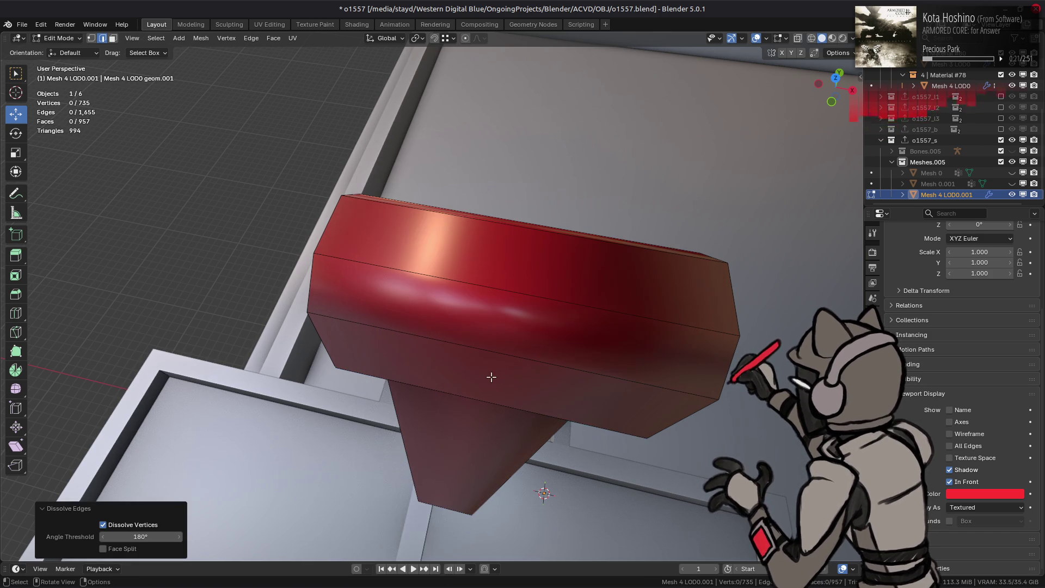
- Add a loop cut around the rail, then undo back to the full ladder with rungs
scroll(487, 374, down, 3)
mouse_move(466, 369)
middle_down()
mouse_move(427, 334)
mouse_move(418, 221)
mouse_move(481, 243)
middle_up()
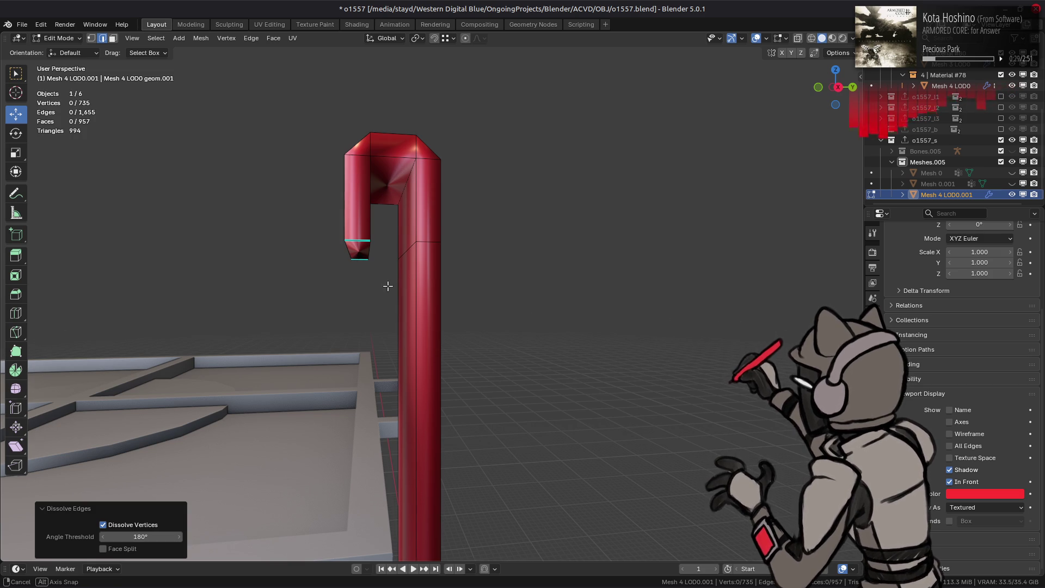
middle_drag(388, 282, 445, 320)
key(ctrl+r)
click(445, 320)
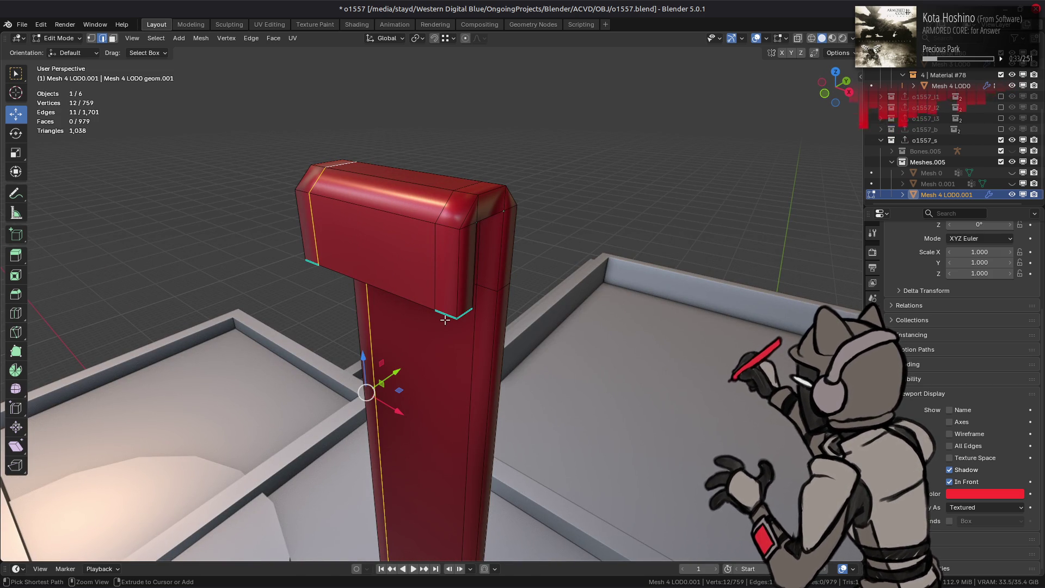
key(ctrl+z)
key(ctrl+z)
key(ctrl+z)
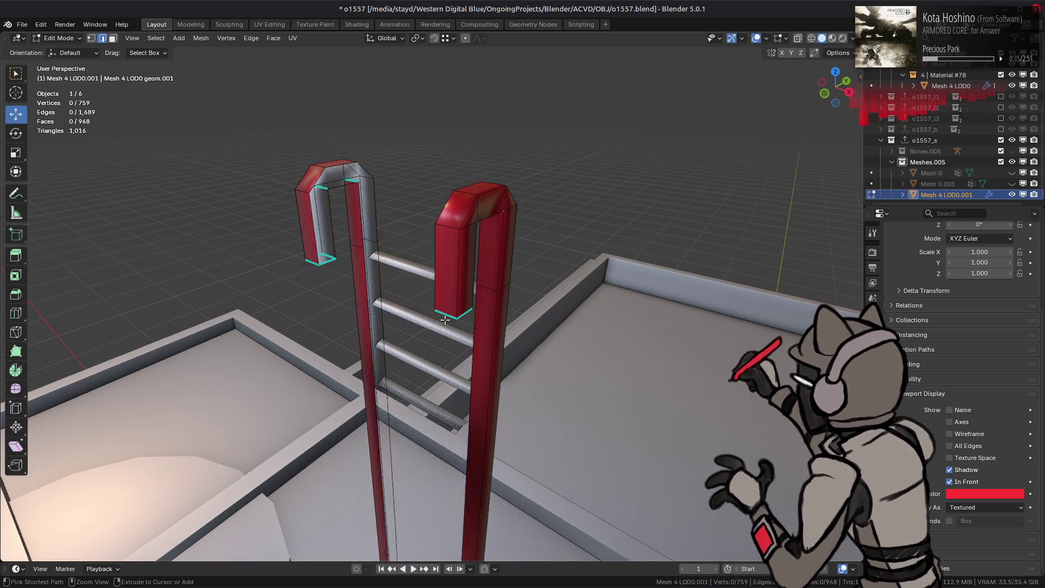
middle_drag(454, 321, 462, 326)
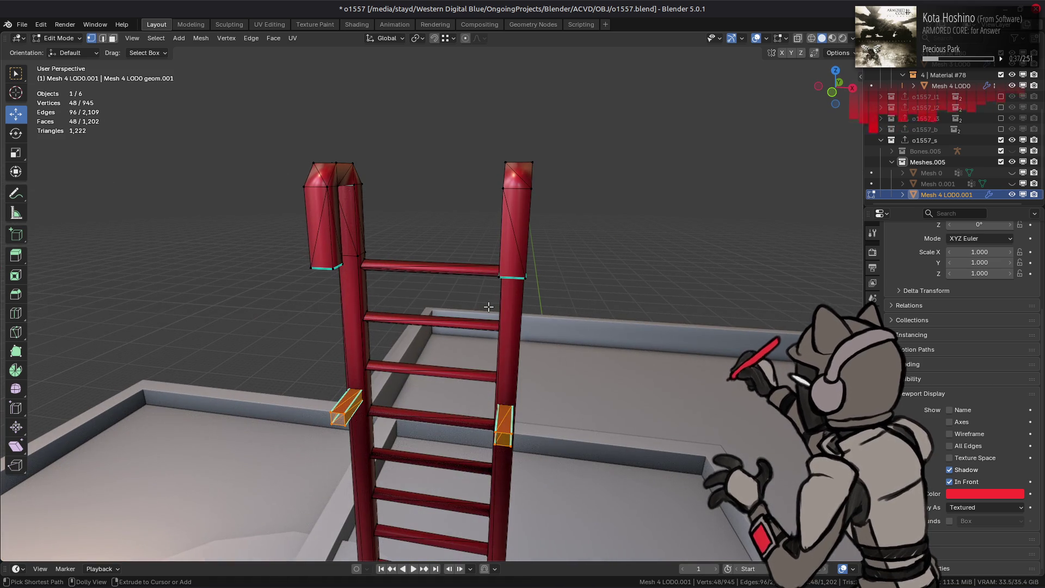
- Step through the edit history back to the rails-only ladder mesh
key(ctrl+shift+z)
key(ctrl+shift+z)
scroll(488, 306, up, 5)
key(ctrl+z)
key(ctrl+shift+z)
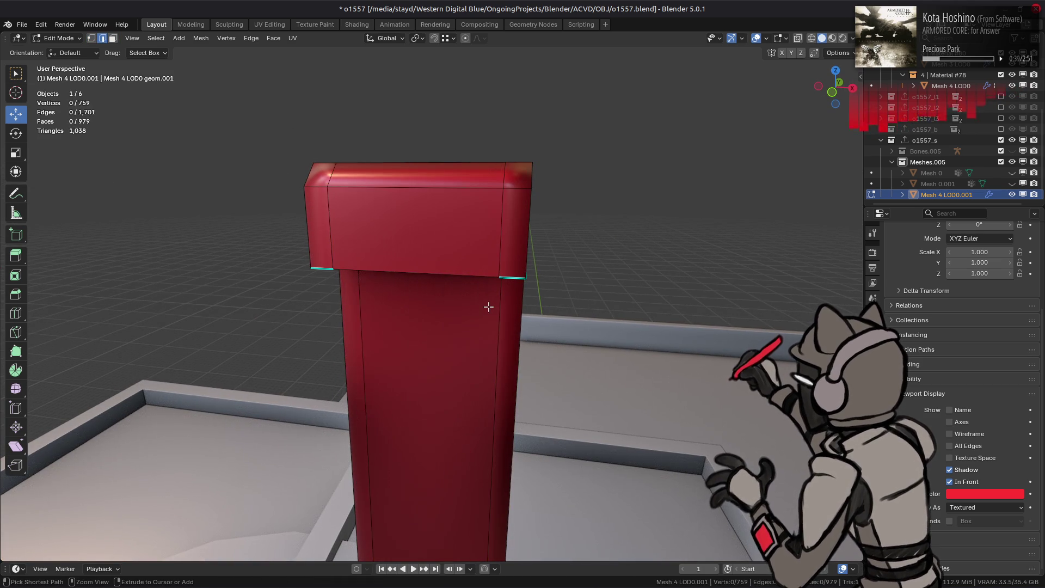
key(ctrl+shift+z)
key(ctrl+shift+z)
- Box-select both rail tops in a see-through front view, try bridging them, then undo
key(KP_1)
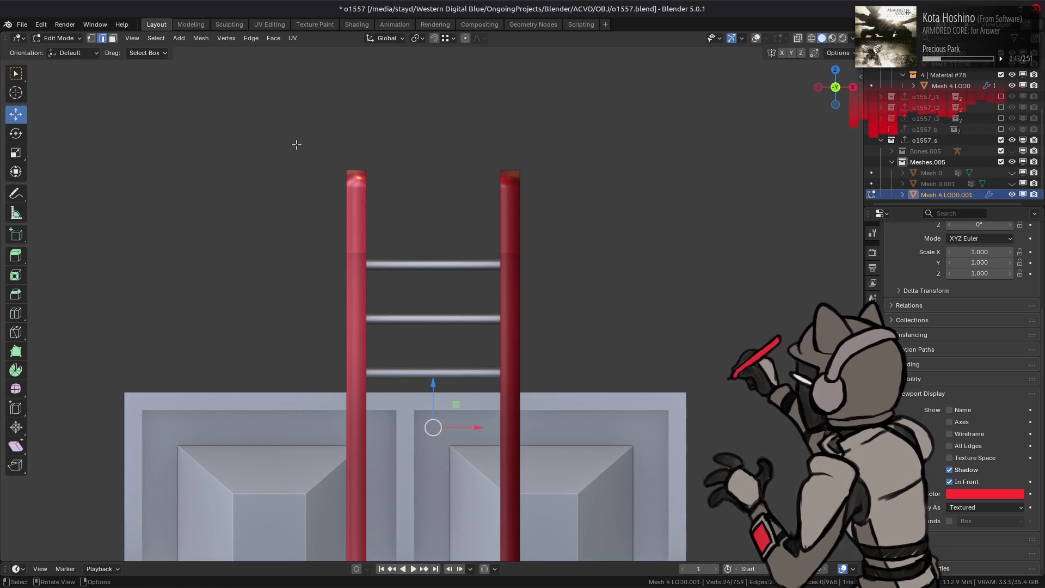
key(alt+z)
mouse_move(291, 126)
mouse_down()
mouse_move(574, 256)
mouse_move(568, 269)
mouse_up()
middle_drag(567, 269, 453, 321)
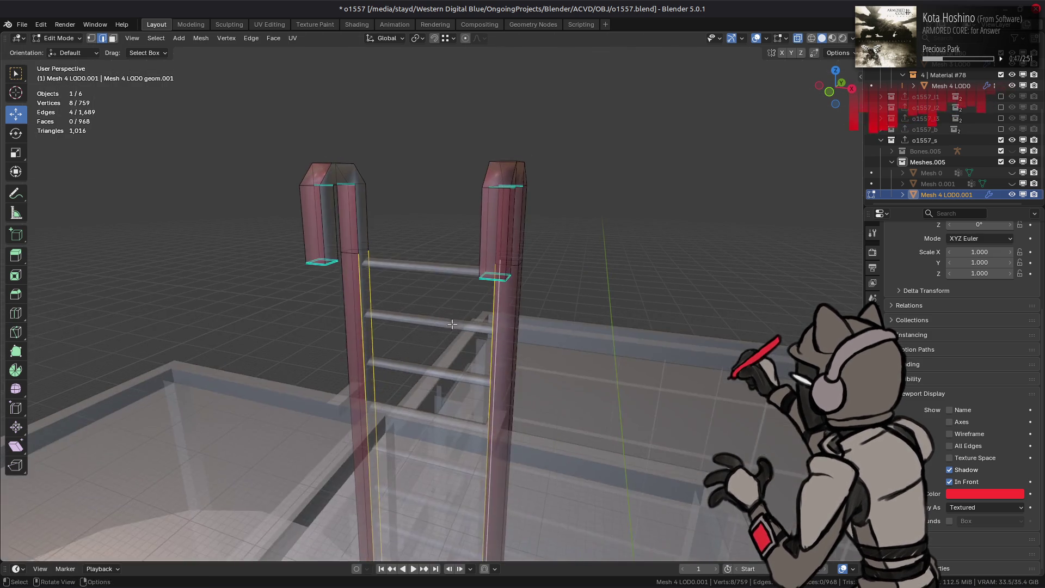
key(alt+z)
right_click(453, 321)
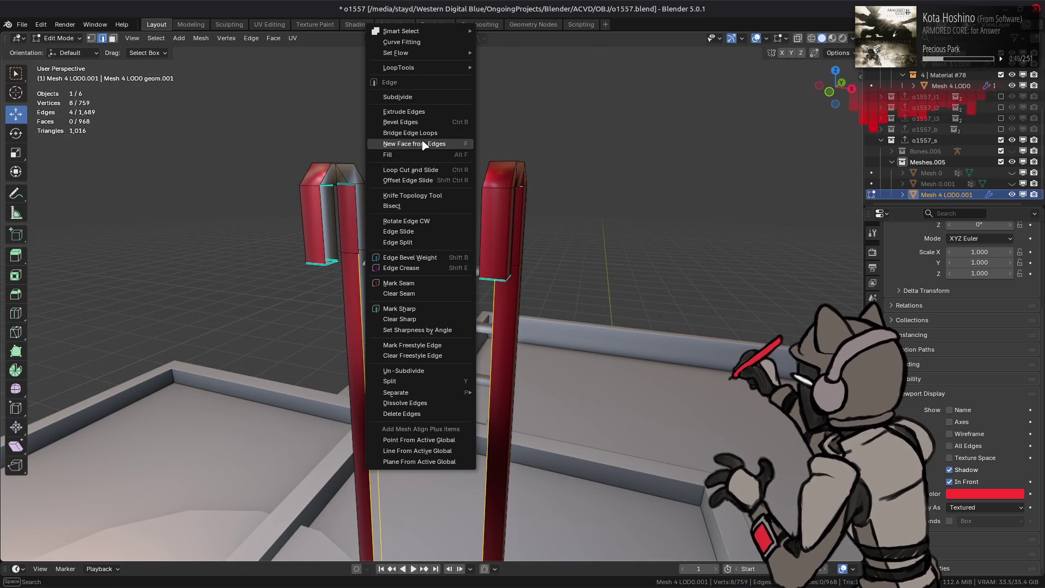
click(422, 133)
key(ctrl+z)
middle_drag(407, 200, 414, 283)
right_click(415, 283)
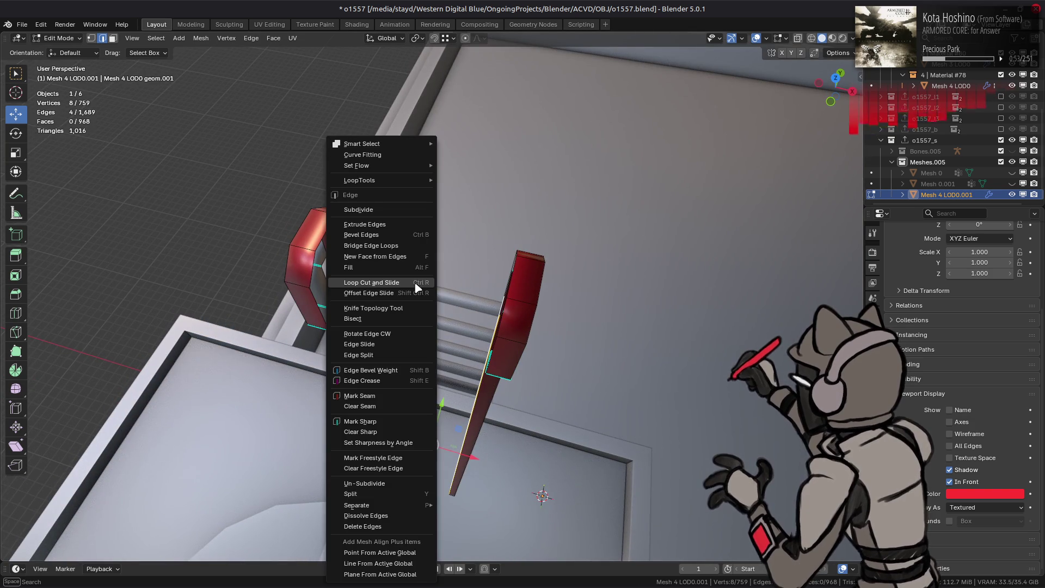
key(Escape)
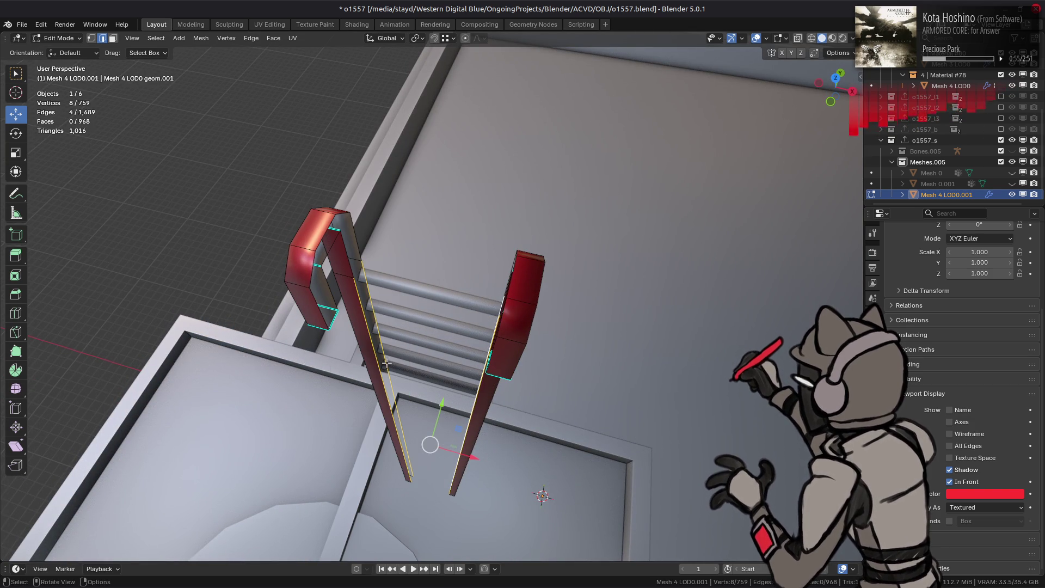
middle_drag(388, 364, 492, 321)
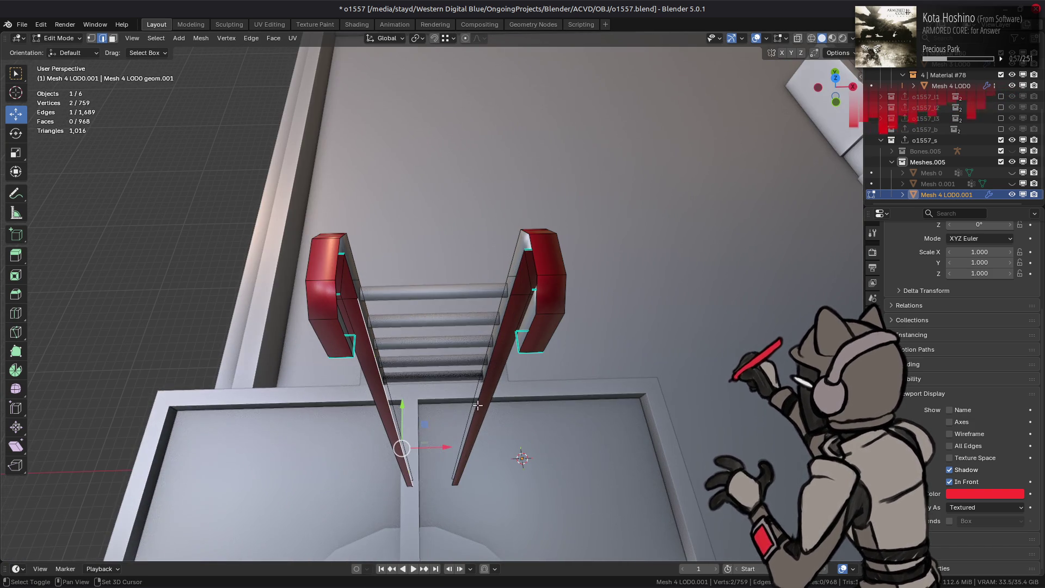
- Fill faces between the two ladder rails, including the top strip
key(f)
click(500, 287)
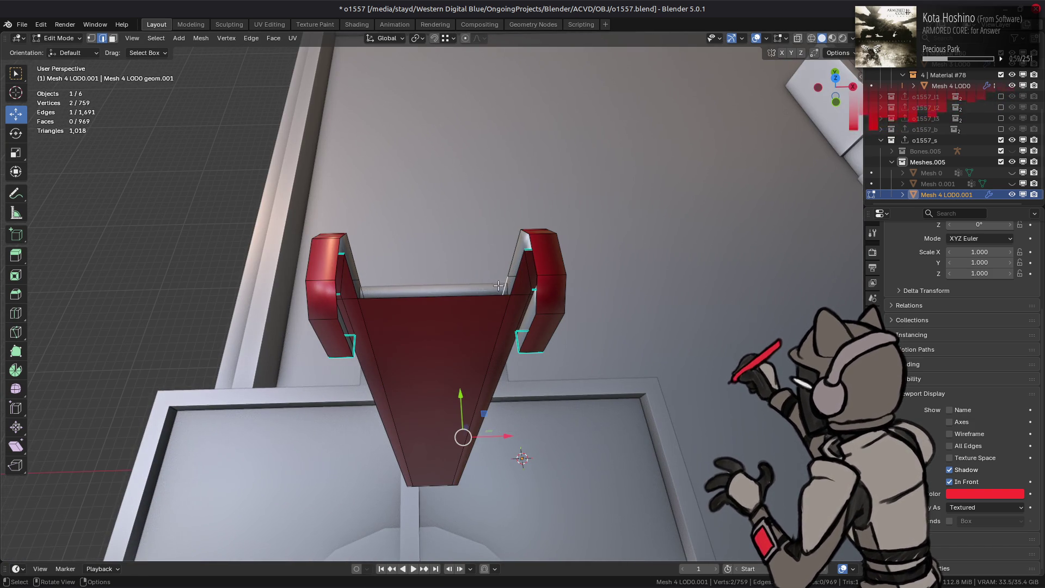
shift+click(360, 288)
key(f)
key(alt+a)
mouse_move(430, 309)
middle_down()
mouse_move(419, 311)
mouse_move(418, 283)
mouse_move(580, 290)
mouse_move(482, 340)
mouse_move(493, 332)
mouse_move(447, 317)
mouse_move(470, 310)
middle_up()
- Select the middle ladder panel, invert the selection, and delete the two hook uprights
key(3)
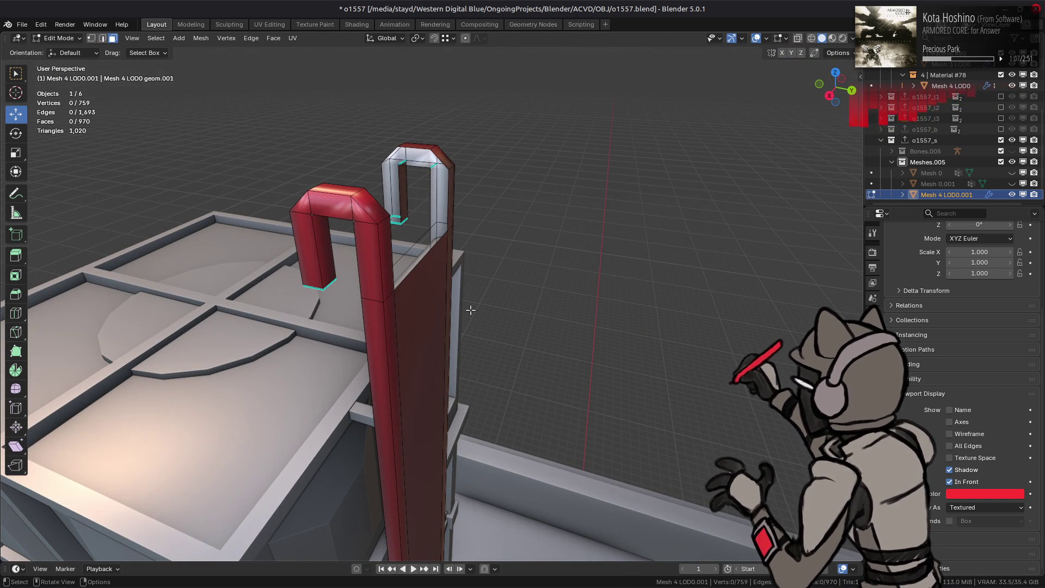
mouse_move(324, 213)
middle_down()
mouse_move(376, 168)
mouse_move(375, 202)
mouse_move(476, 271)
middle_up()
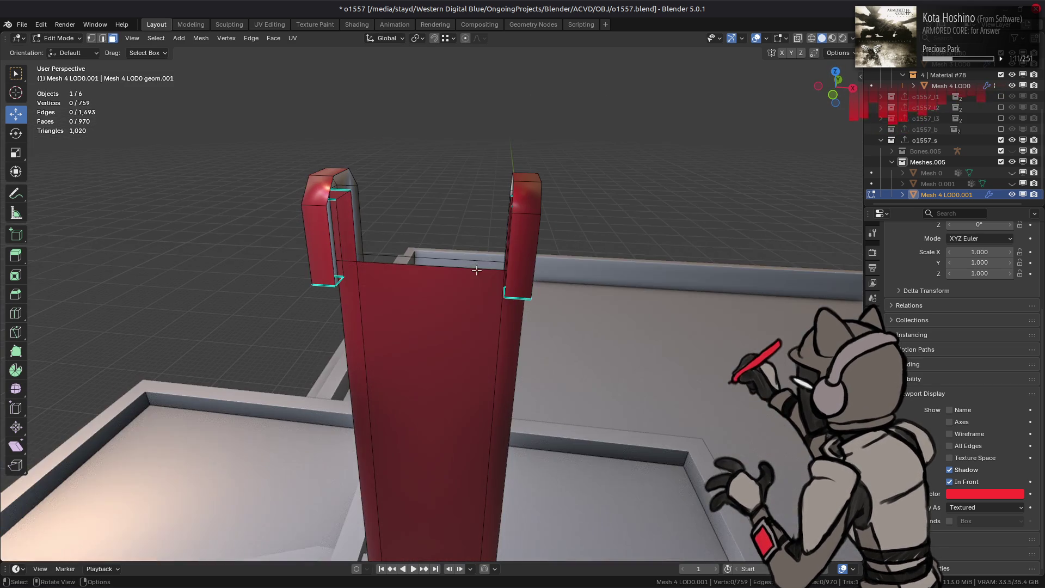
click(362, 329)
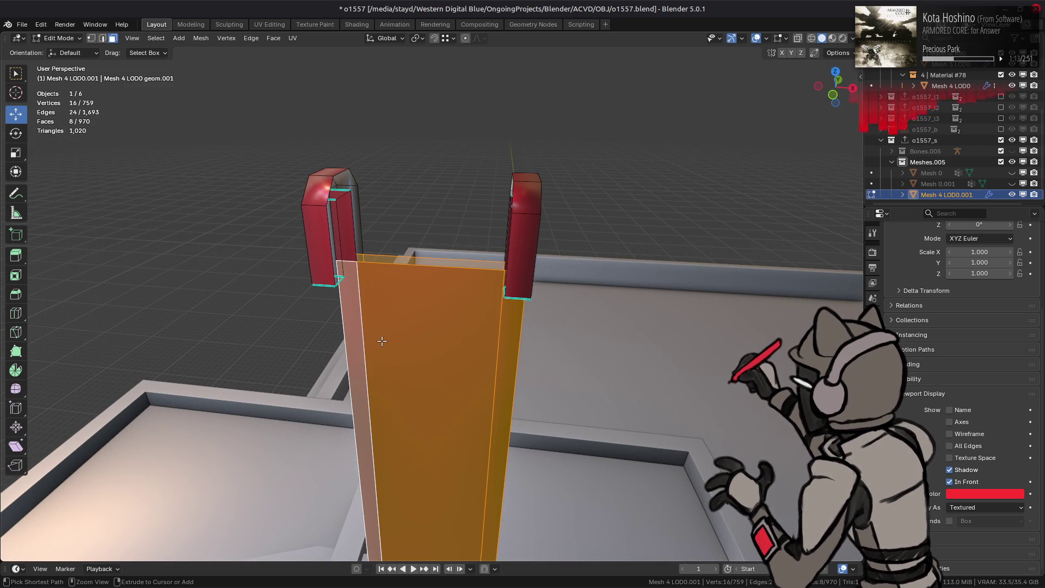
key(ctrl+i)
right_click(397, 347)
click(384, 529)
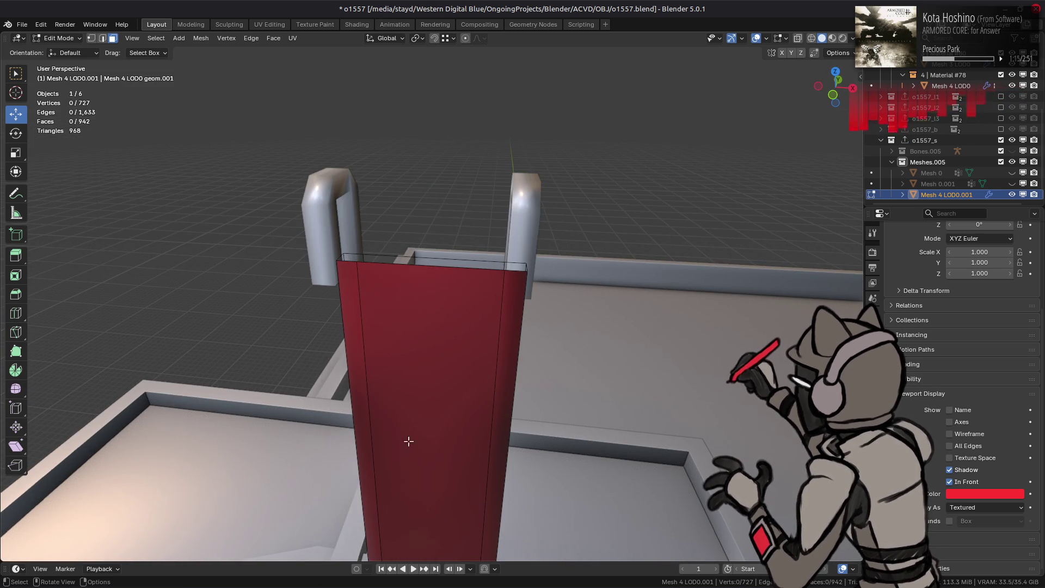
- Limited Dissolve the connected ladder panel, then unhide all hidden tower geometry
key(l)
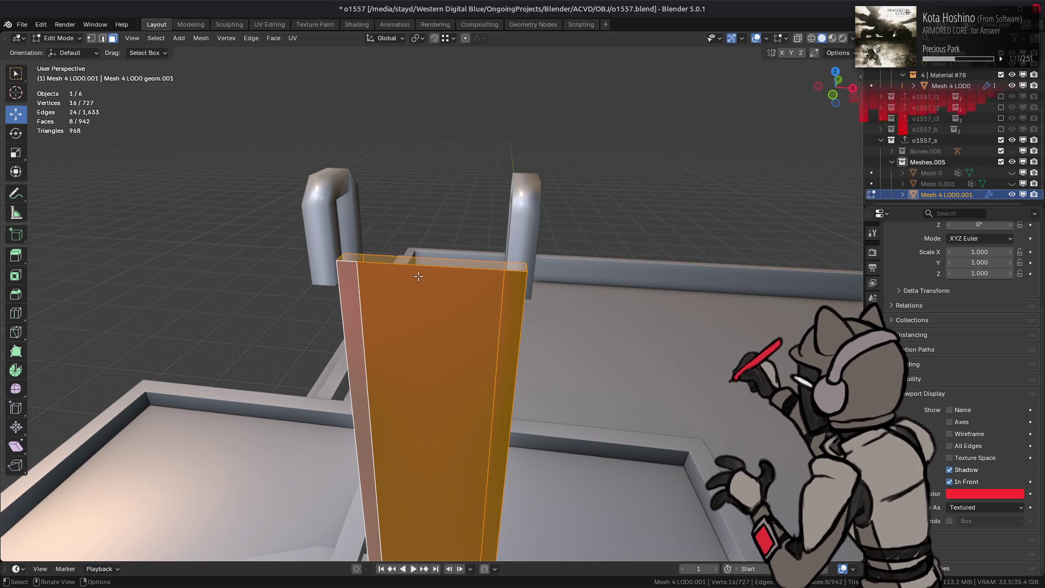
key(q)
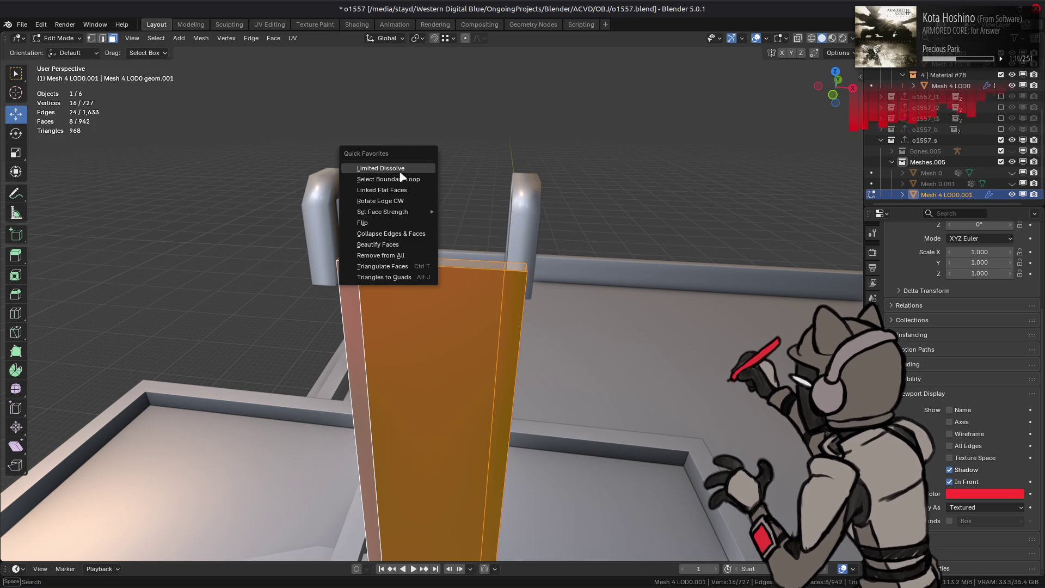
click(401, 172)
mouse_move(401, 172)
middle_down()
mouse_move(492, 345)
mouse_move(465, 374)
mouse_move(461, 314)
mouse_move(452, 354)
middle_up()
click(461, 314)
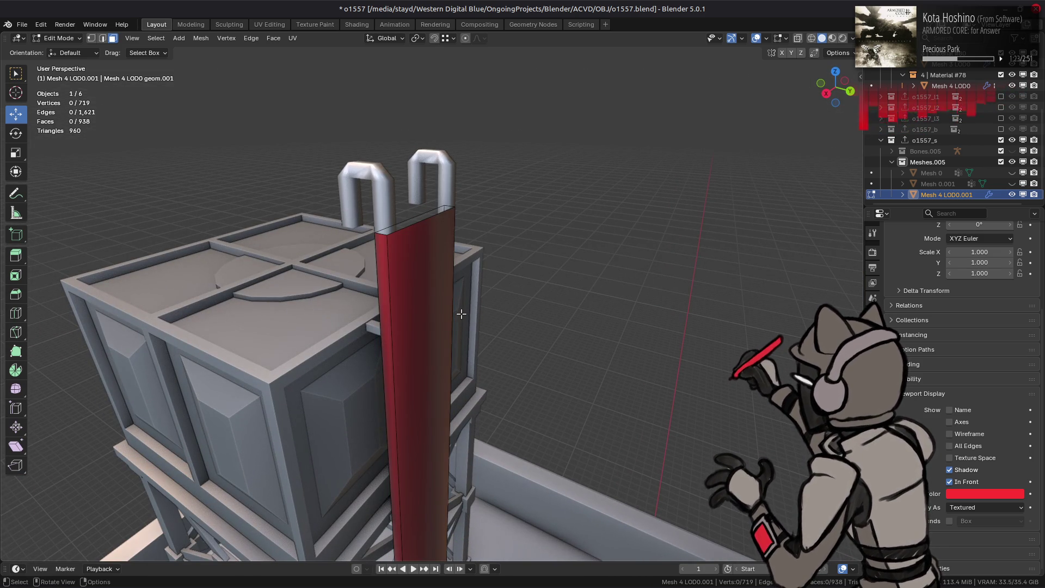
key(alt+h)
- Select the whole tall ladder panel and give it Flat Faces shading
key(a)
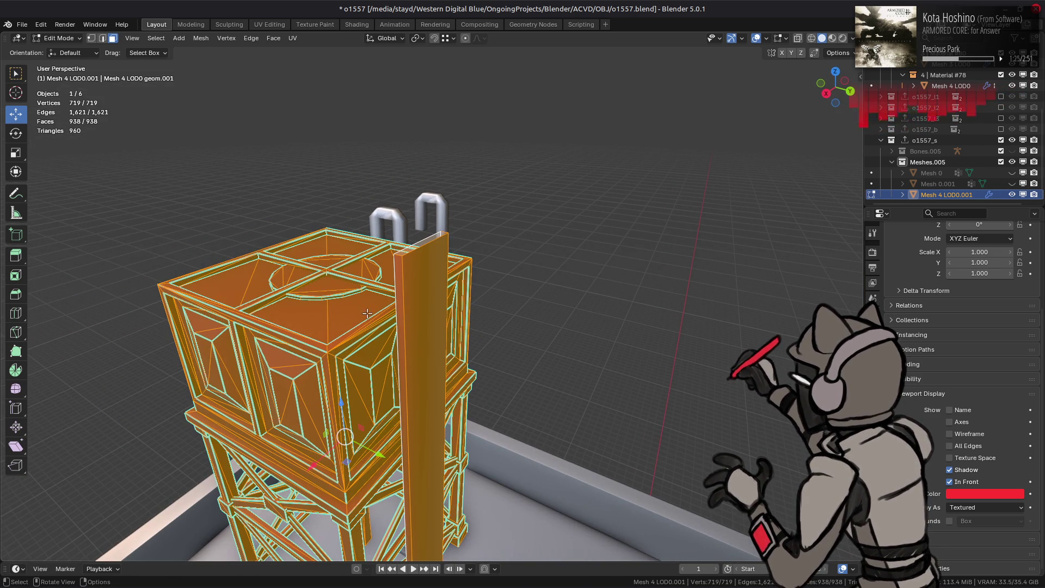
click(420, 320)
key(ctrl+l)
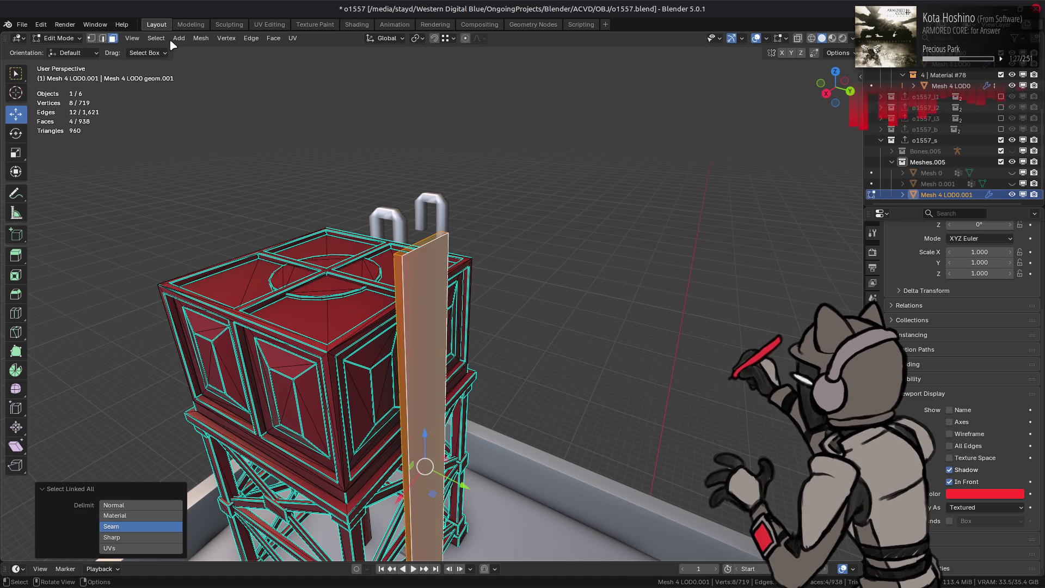
click(201, 38)
mouse_move(253, 235)
click(329, 245)
- Hide the ladder panel, briefly reveal it, then hide it again
mouse_move(399, 337)
middle_down()
mouse_move(447, 302)
mouse_move(460, 309)
mouse_move(468, 231)
mouse_move(332, 109)
mouse_move(490, 287)
mouse_move(503, 339)
middle_up()
key(h)
key(alt+h)
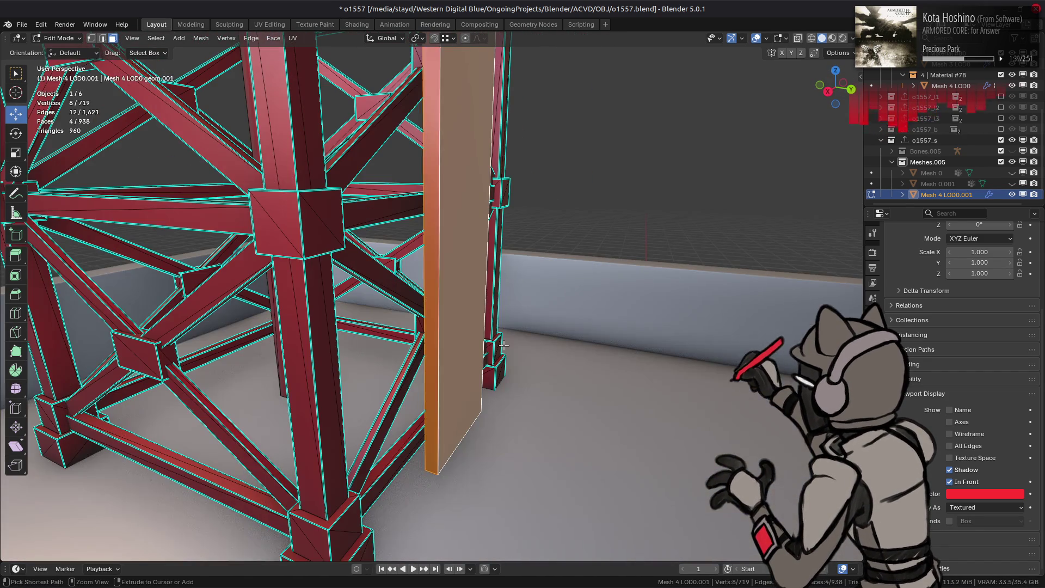
key(ctrl+z)
scroll(503, 339, down, 5)
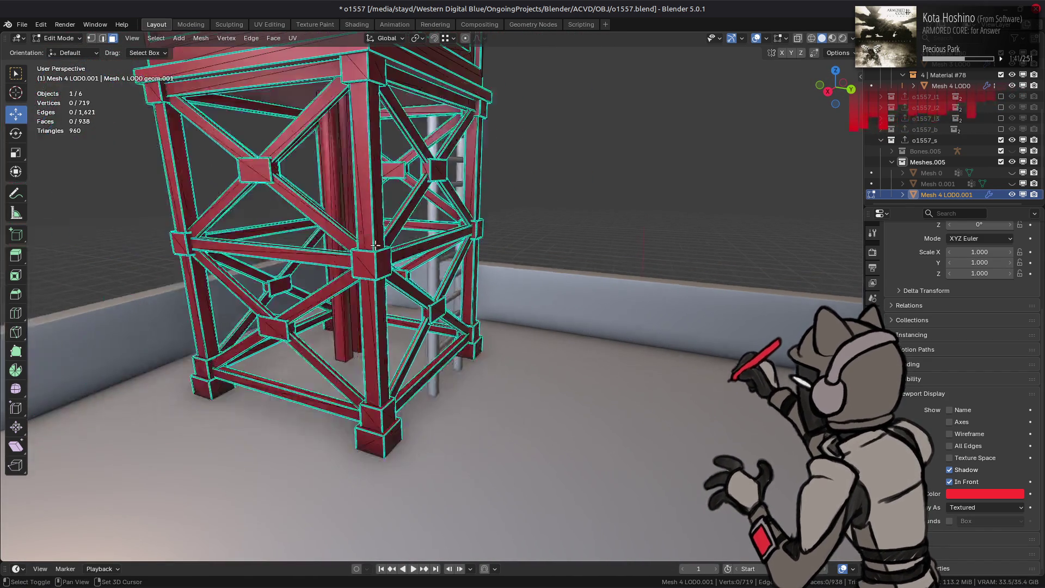
scroll(454, 299, up, 4)
scroll(454, 300, down, 3)
- Convert all of the tower's triangles into quads using the favourites menu
key(a)
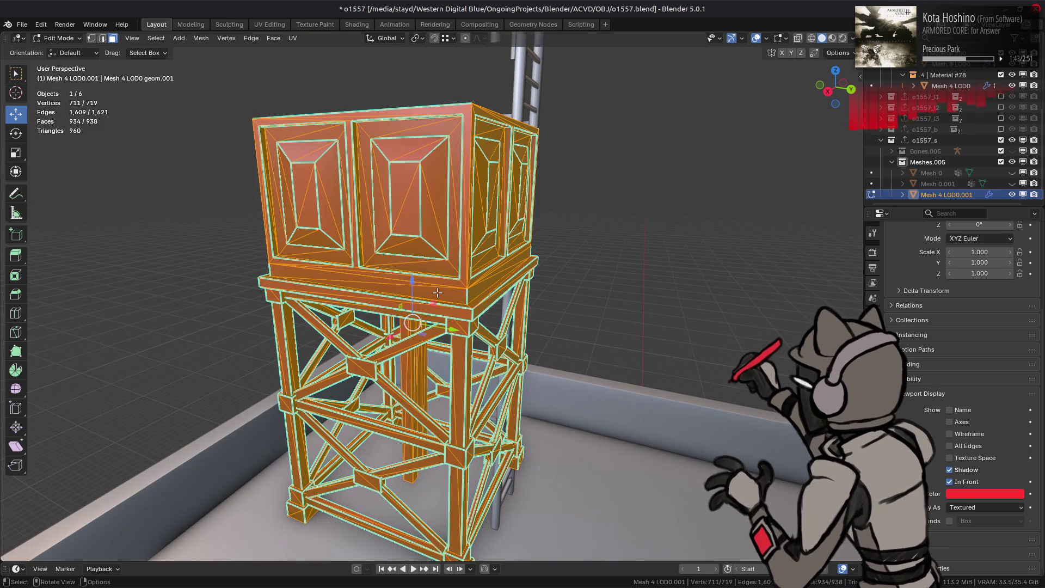
key(q)
click(408, 400)
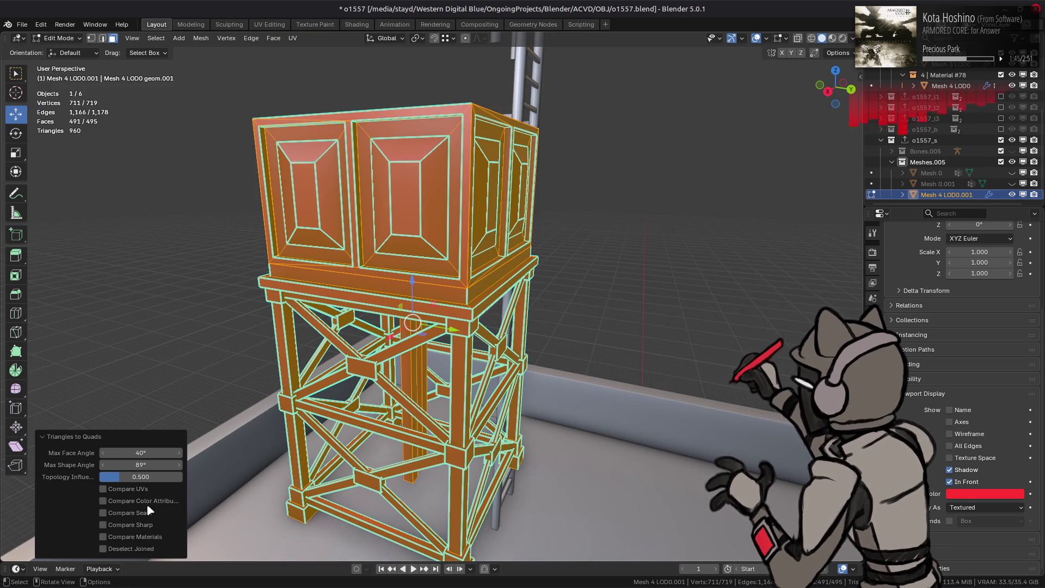
click(140, 548)
click(141, 548)
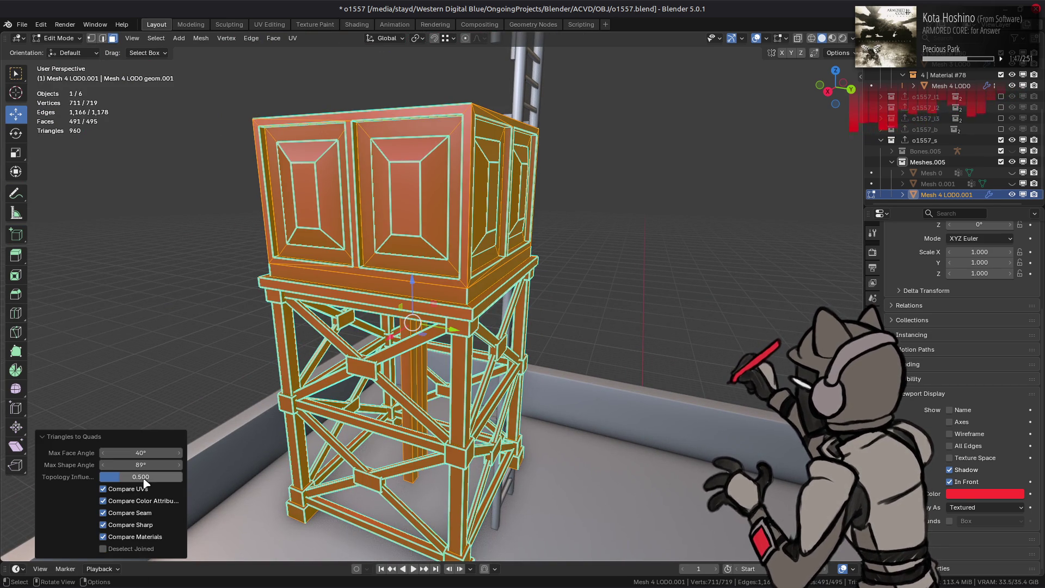
- Delete the circular roof hatch from the top of the tank
middle_drag(450, 270, 390, 229)
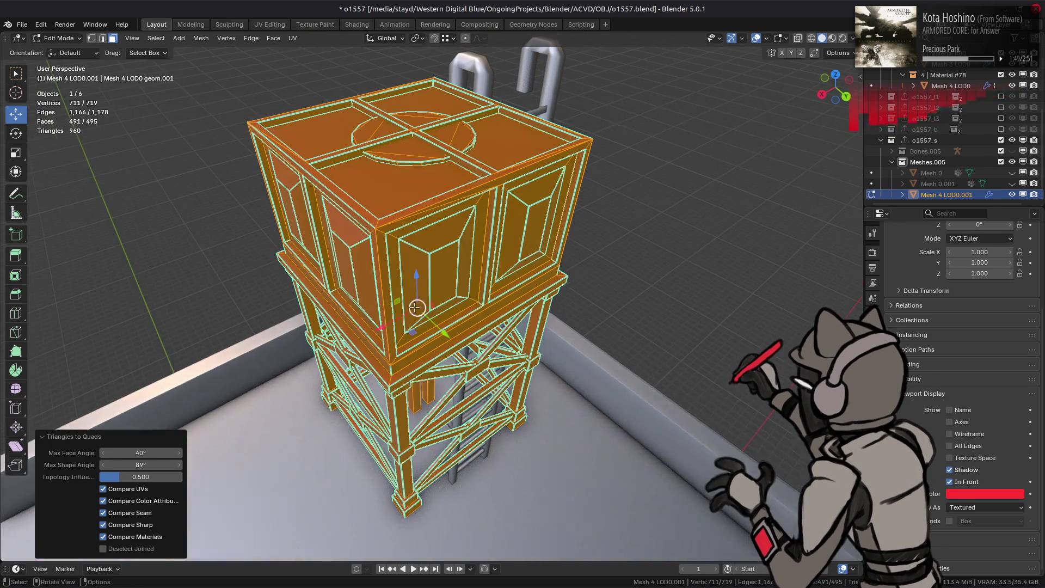
click(417, 147)
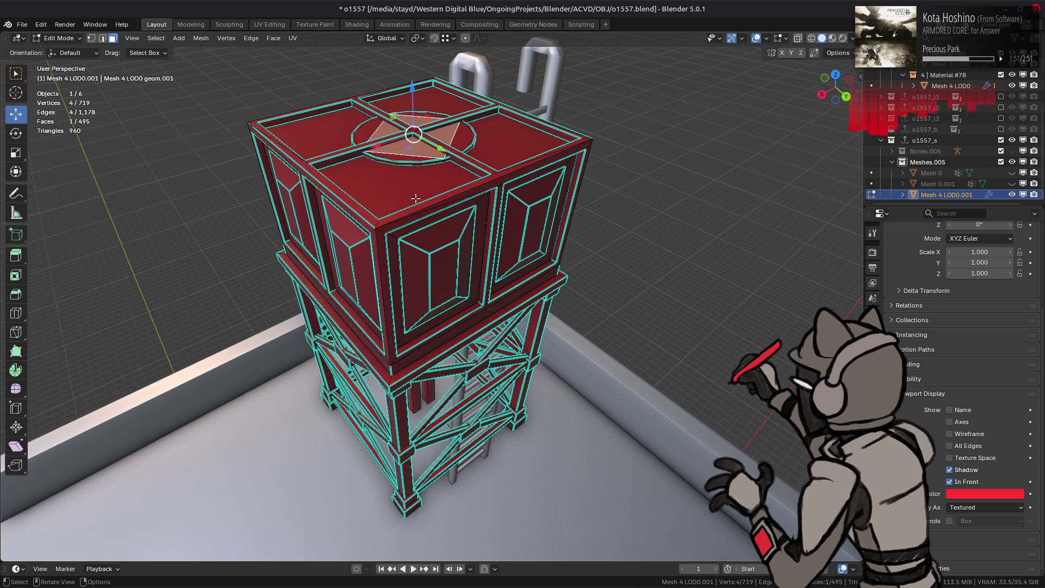
key(ctrl+l)
right_click(424, 294)
click(401, 518)
- Delete the two facing sides of the inner pillars
mouse_move(401, 518)
middle_down()
mouse_move(448, 355)
mouse_move(441, 377)
mouse_move(431, 342)
mouse_move(499, 363)
middle_up()
scroll(439, 390, up, 6)
click(415, 321)
scroll(415, 322, up, 4)
shift+click(492, 353)
right_click(448, 387)
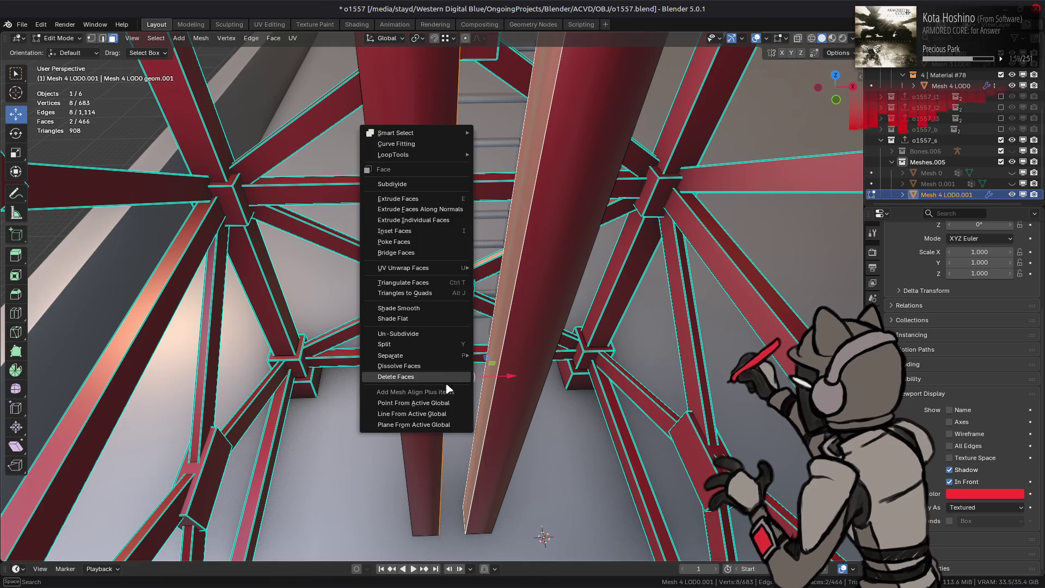
click(430, 384)
- Fill new faces between the opposite inner pillar edges to close the gap
click(476, 392)
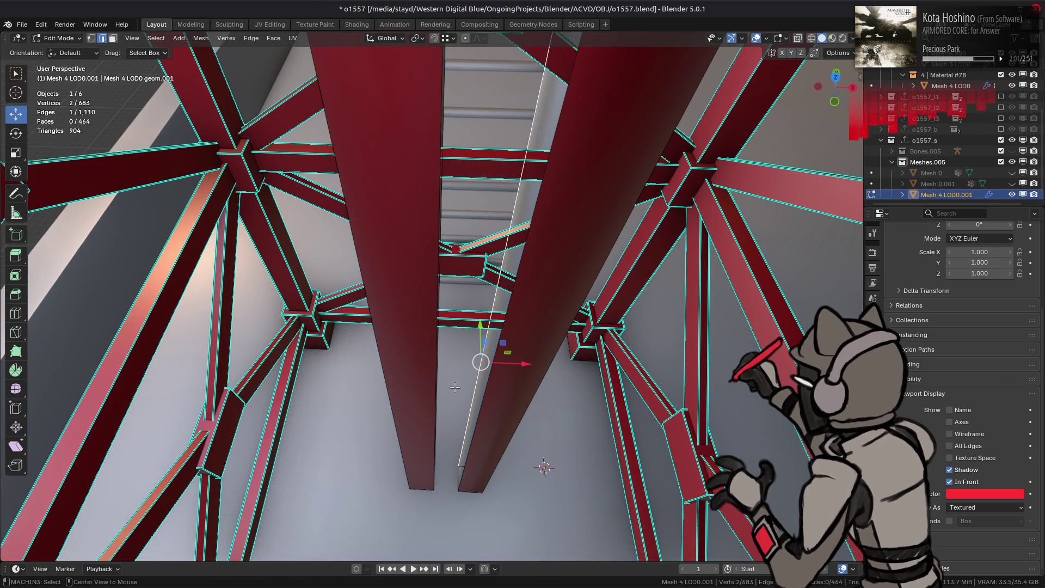
scroll(445, 410, up, 5)
scroll(445, 411, down, 5)
middle_drag(451, 348, 430, 294)
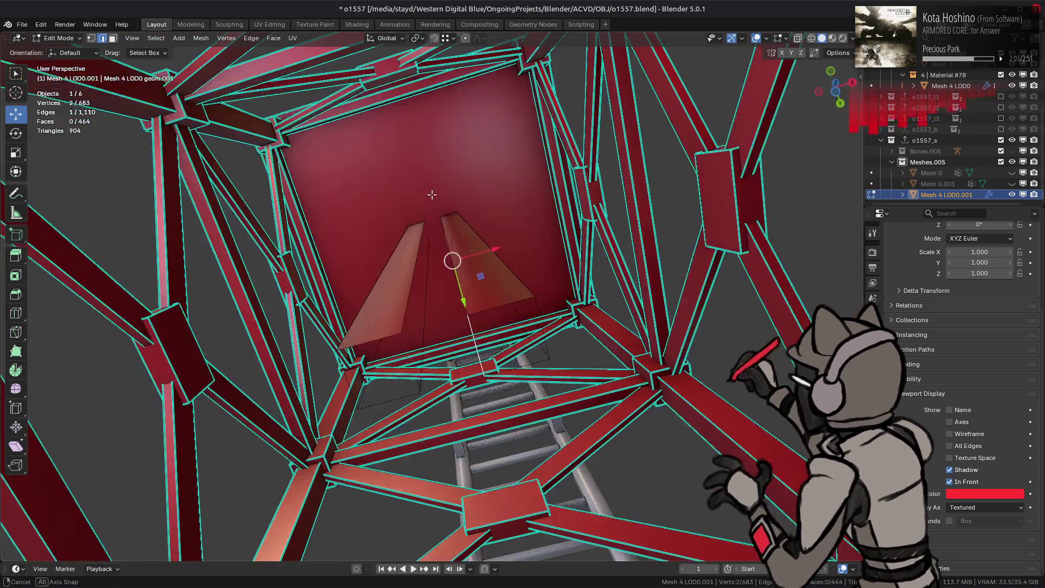
scroll(419, 285, up, 3)
click(419, 285)
shift+click(448, 289)
key(f)
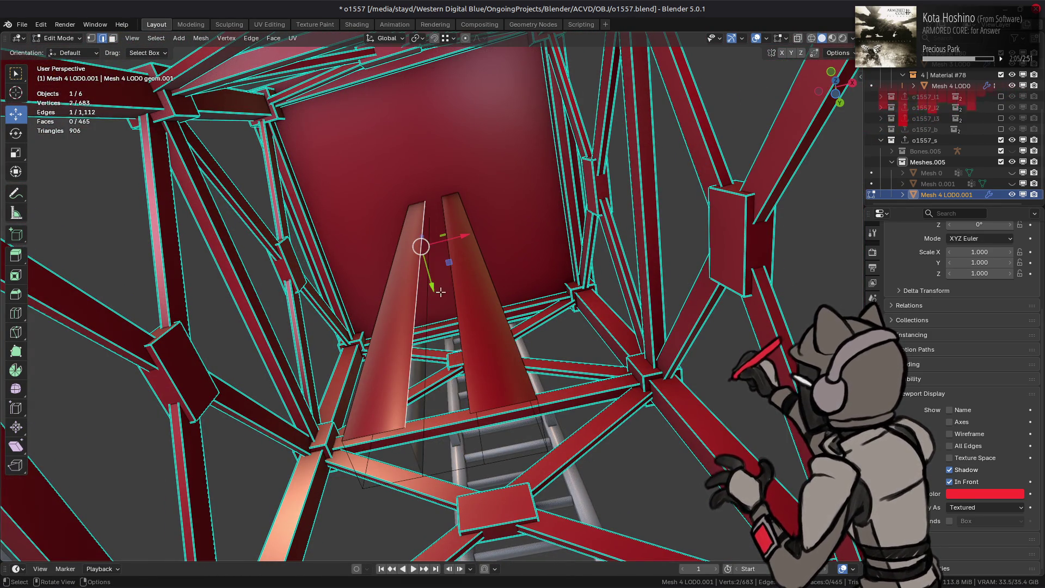
key(f)
- Limited Dissolve the merged pillar piece and give it Flat Faces shading
key(3)
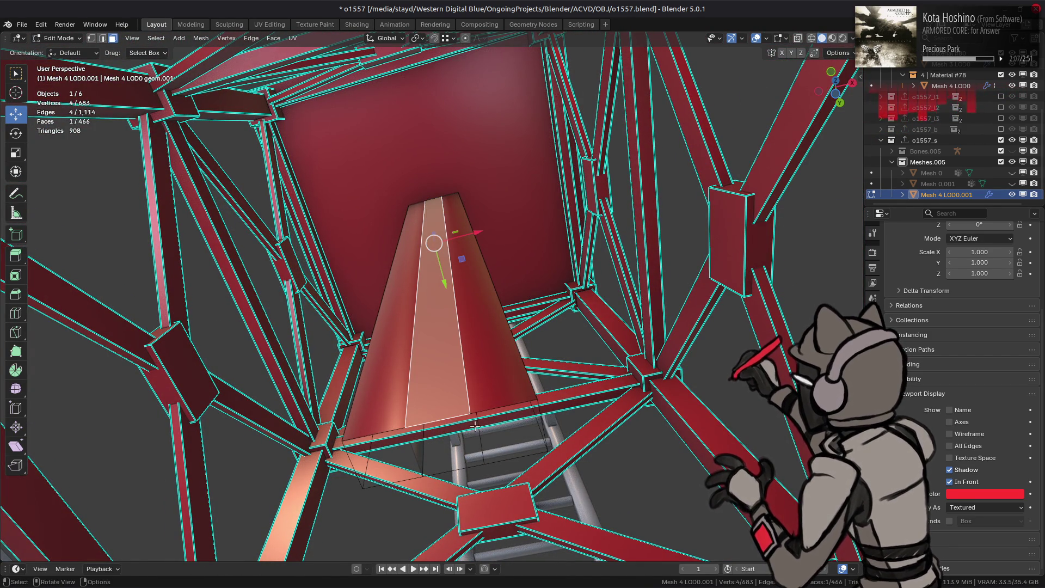
key(ctrl+l)
key(x)
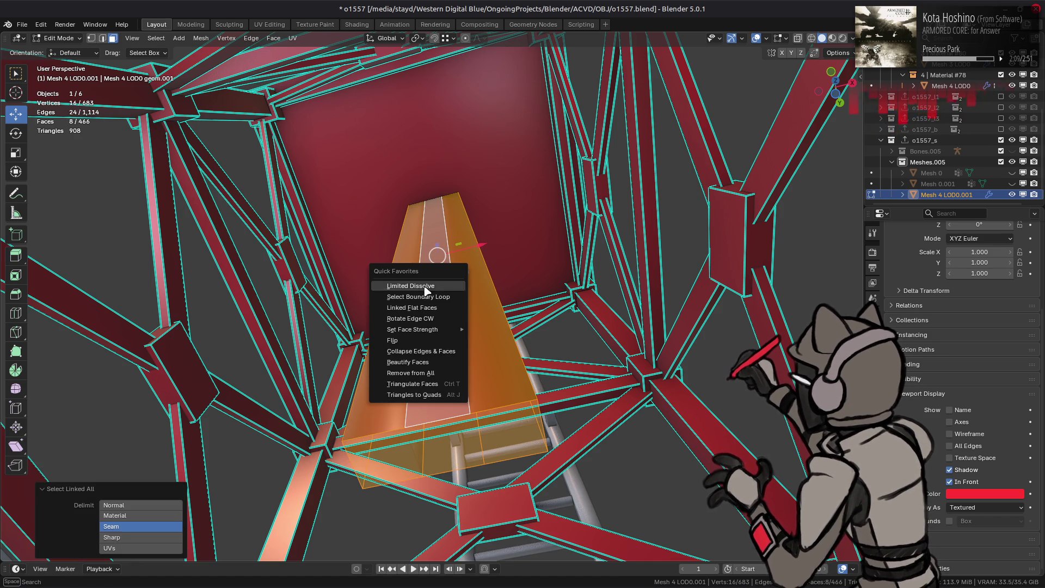
click(430, 289)
click(209, 42)
mouse_move(256, 234)
click(387, 236)
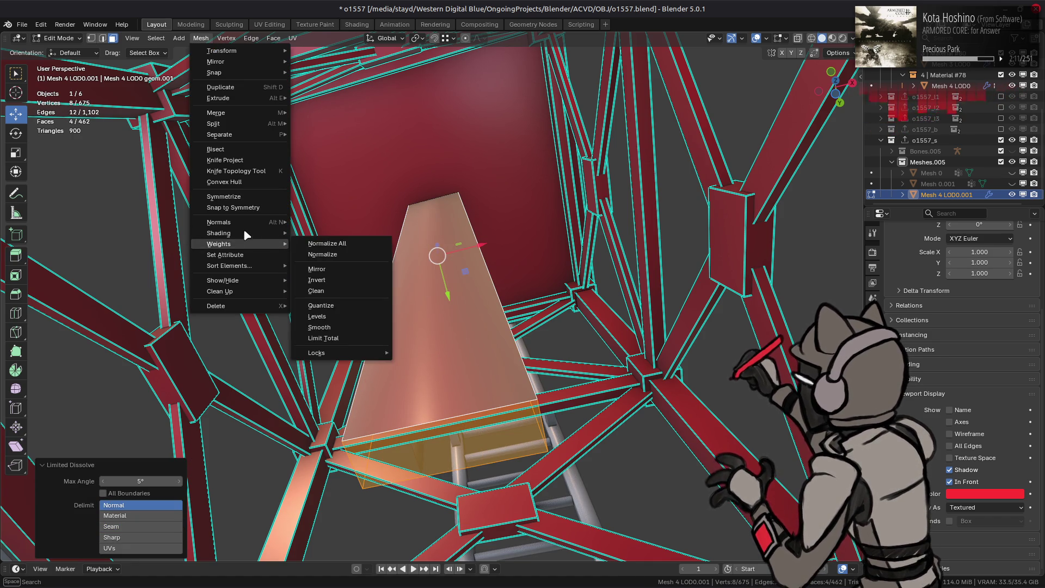
- Hide the merged pillar piece
key(alt+a)
click(423, 252)
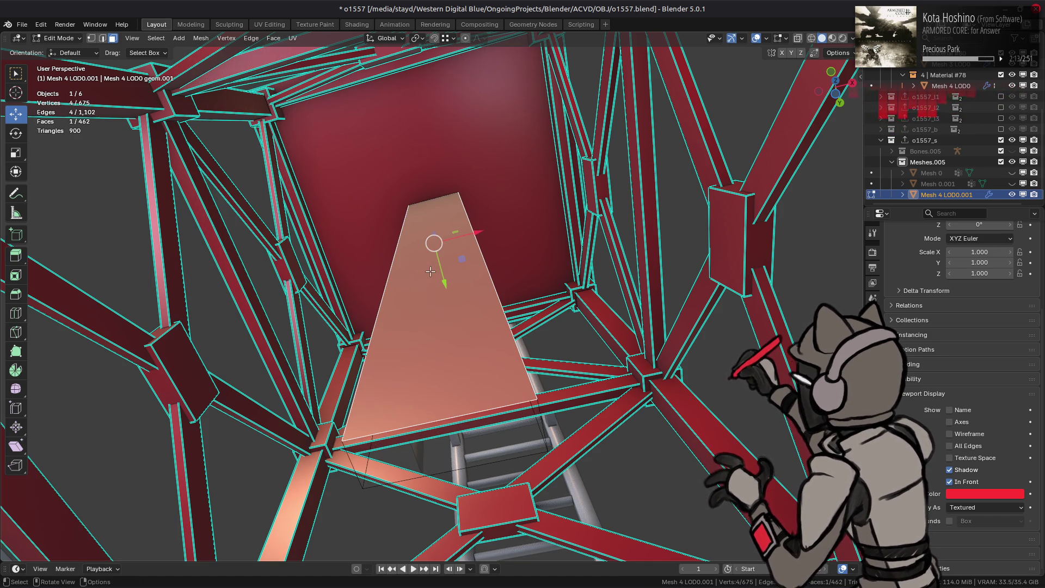
key(ctrl+l)
key(h)
- Save the file as o1557.blend
scroll(464, 205, down, 8)
middle_drag(464, 205, 462, 289)
key(ctrl+s)
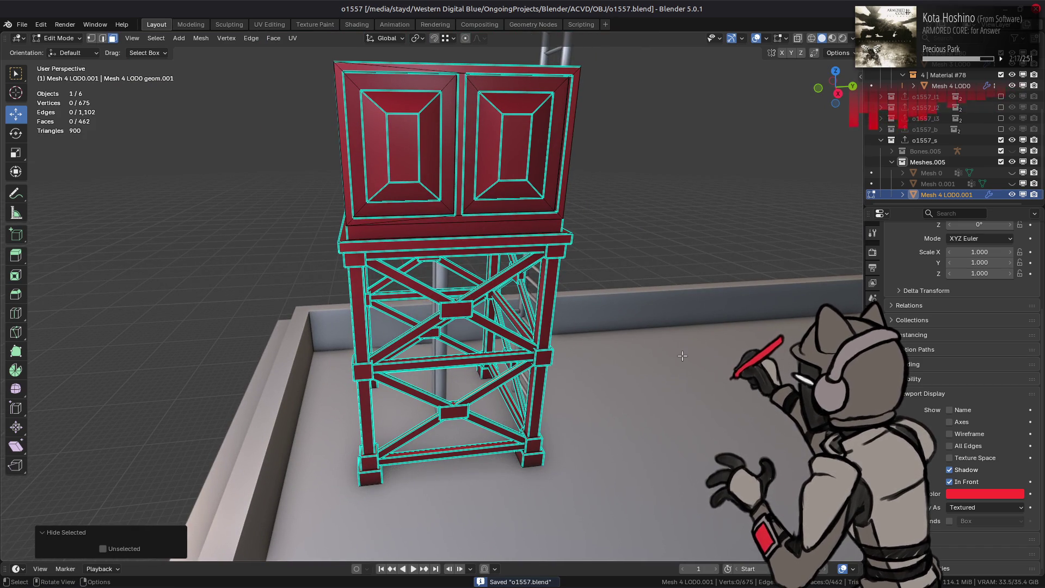
- Show the mesh data properties and give the whole mesh Flat Faces shading
click(872, 425)
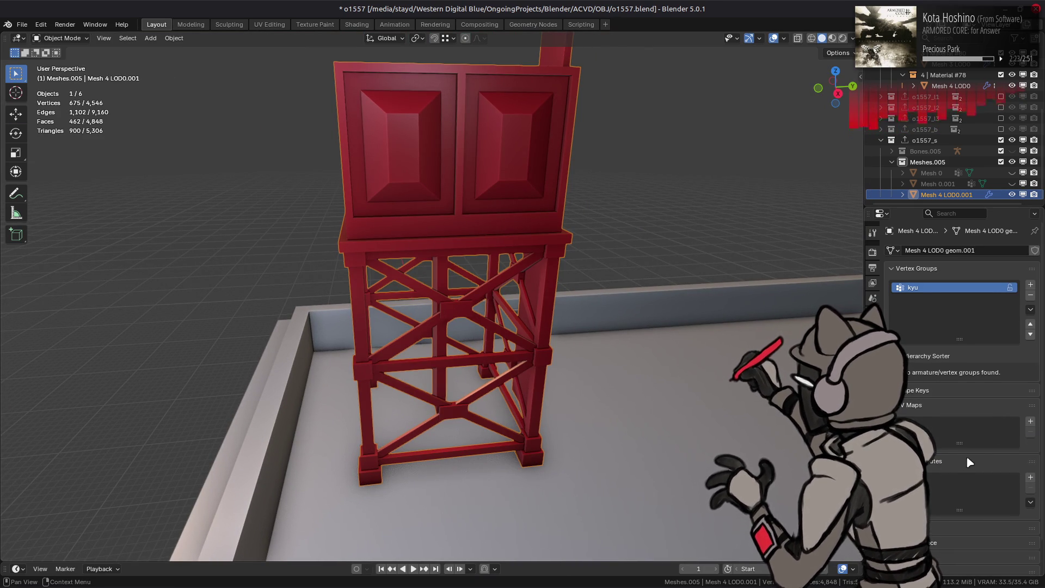
scroll(936, 538, down, 4)
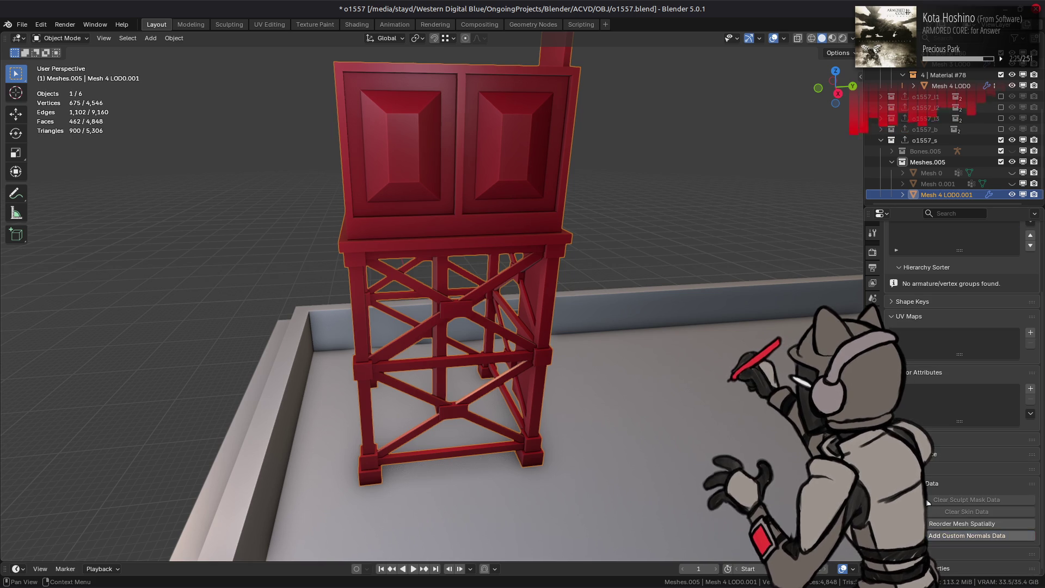
scroll(937, 540, up, 3)
key(Tab)
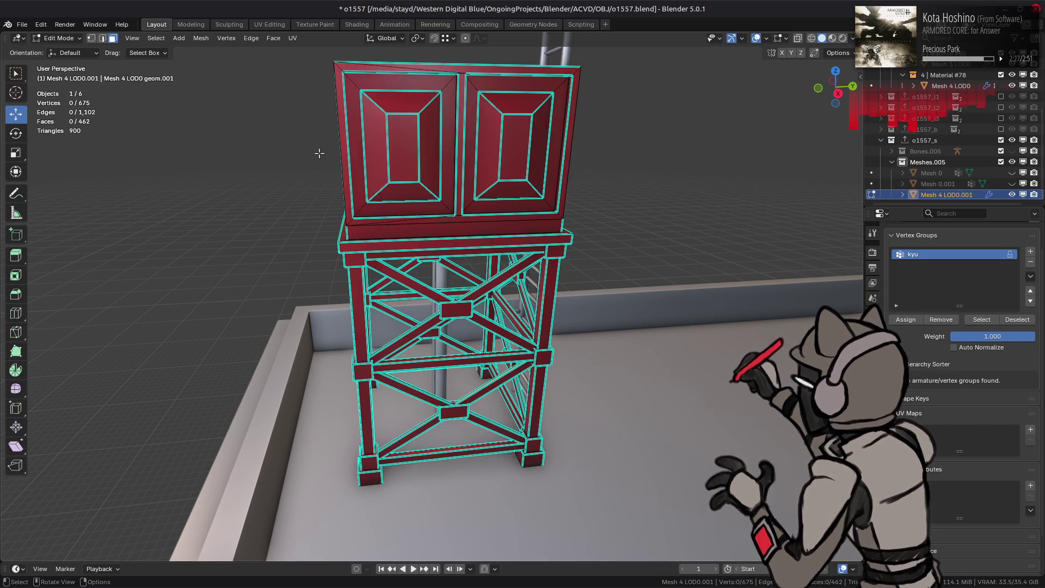
click(201, 38)
mouse_move(247, 234)
click(311, 249)
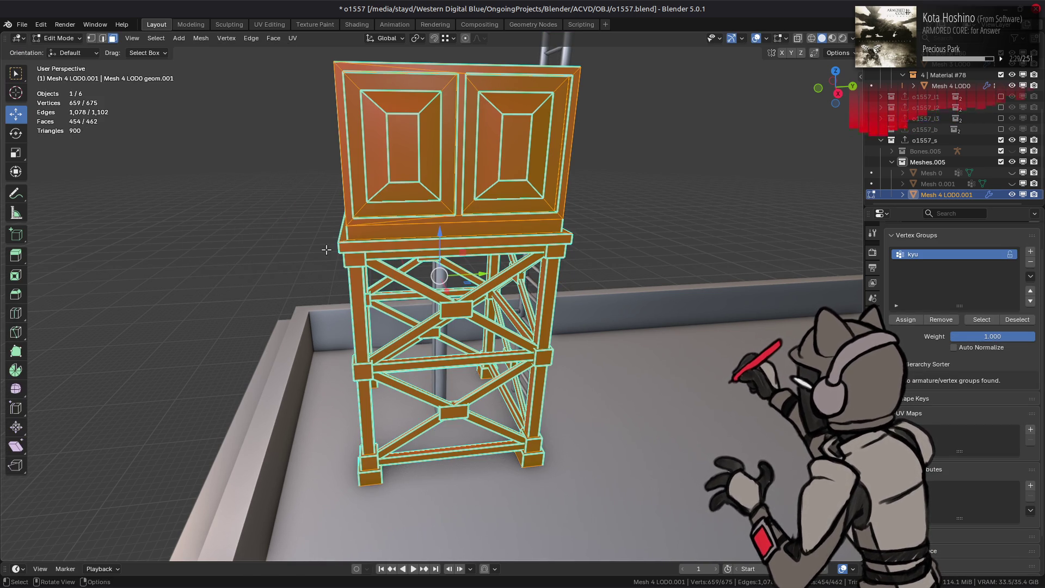
- Clear the sharp marks from all the mesh edges
key(2)
right_click(302, 340)
click(294, 425)
key(alt+a)
key(3)
- Limited Dissolve the entire tower mesh with a max angle of 3°
mouse_move(339, 325)
middle_down()
mouse_move(428, 276)
mouse_move(397, 280)
middle_up()
scroll(429, 276, up, 2)
key(a)
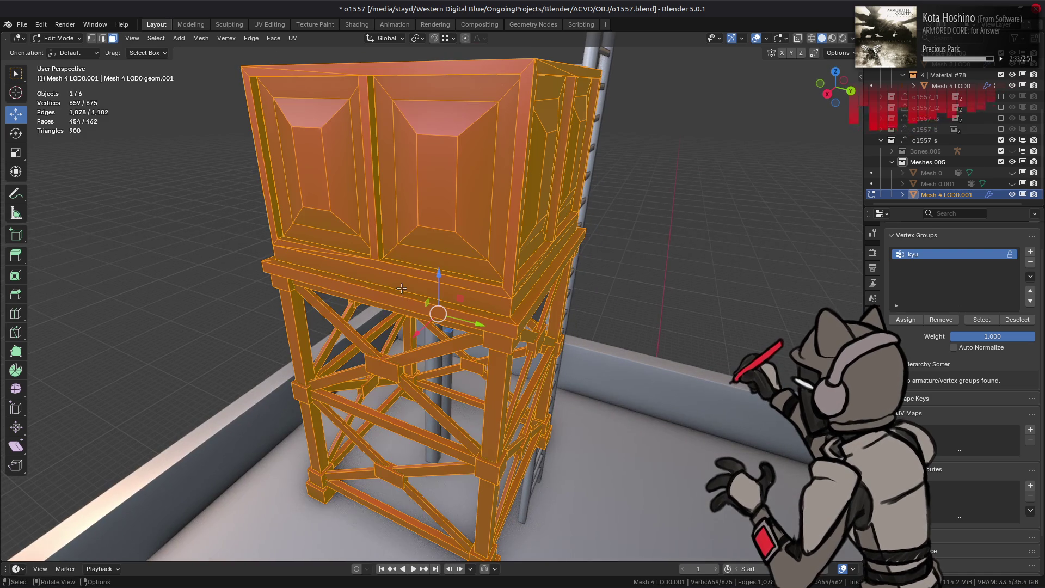
key(x)
click(366, 282)
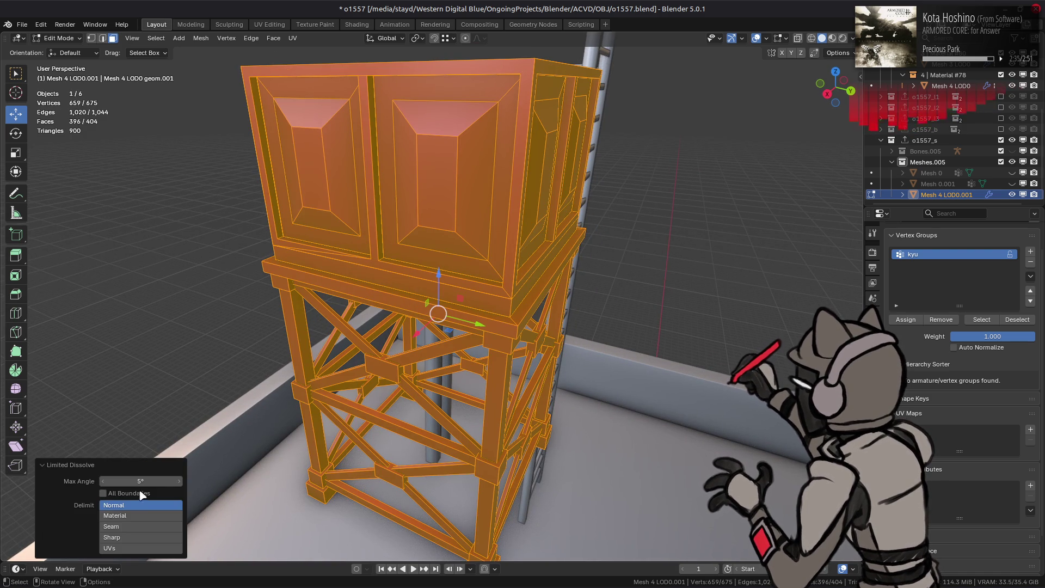
click(136, 480)
text(3)
key(Return)
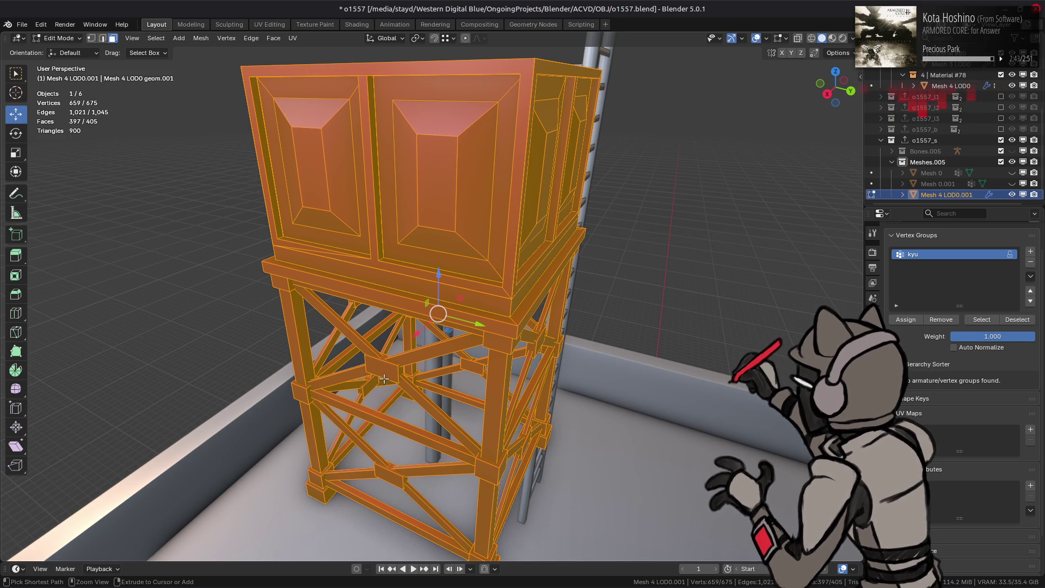
key(alt+a)
middle_drag(361, 387, 414, 305)
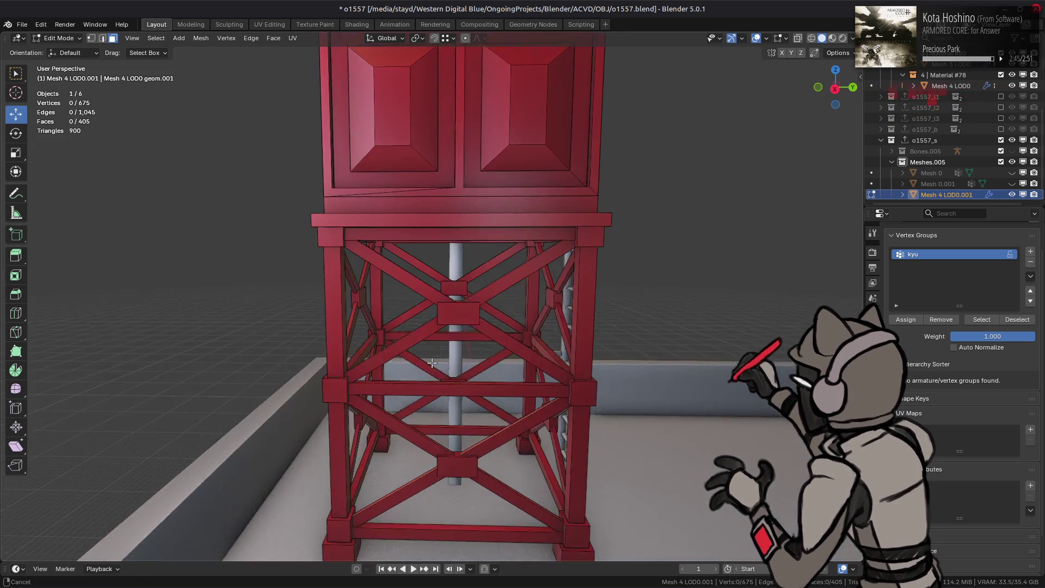
- Delete the eight bracket plates on the lower frame braces
scroll(419, 288, up, 5)
click(426, 274)
shift+click(318, 257)
middle_drag(319, 256, 388, 256)
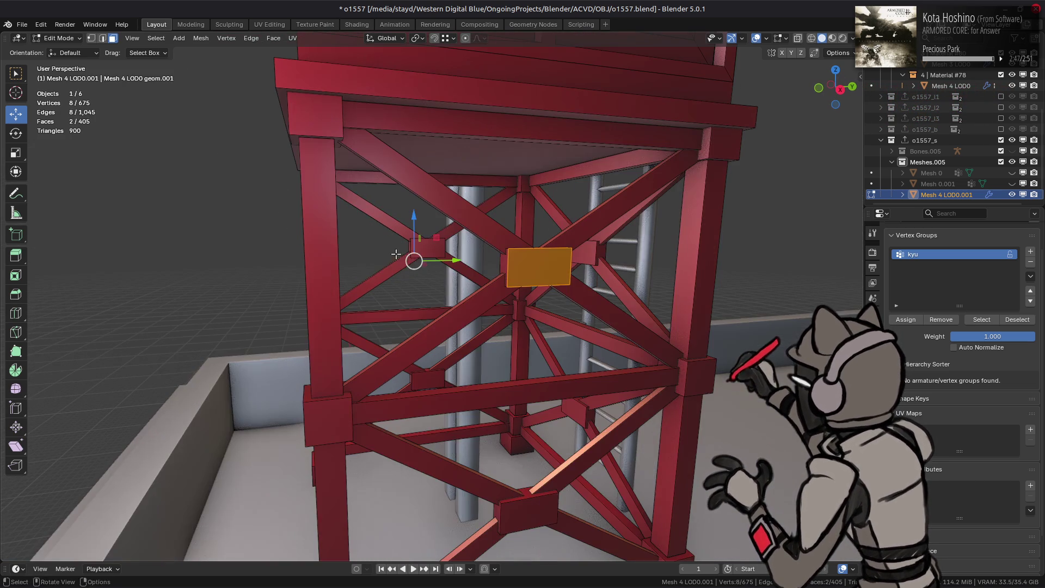
shift+click(434, 246)
shift+click(583, 253)
mouse_move(583, 253)
middle_down()
mouse_move(523, 327)
mouse_move(490, 490)
middle_up()
shift+click(479, 526)
mouse_move(479, 526)
middle_down()
mouse_move(502, 461)
mouse_move(392, 402)
middle_up()
shift+click(515, 416)
shift+click(513, 479)
shift+click(386, 399)
right_click(442, 438)
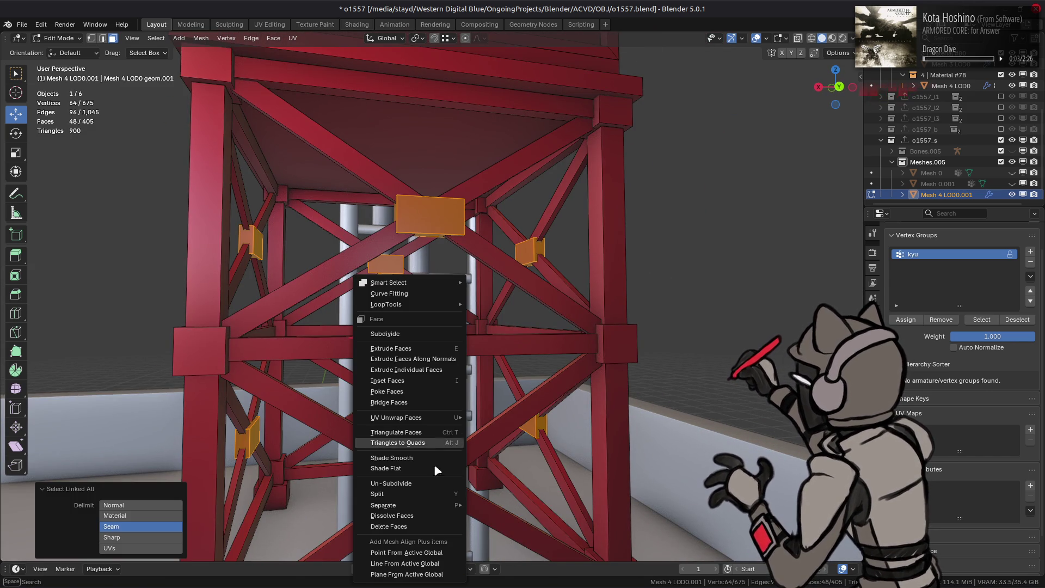
click(414, 526)
- Delete the six linked pillar bracket pieces
scroll(437, 404, down, 6)
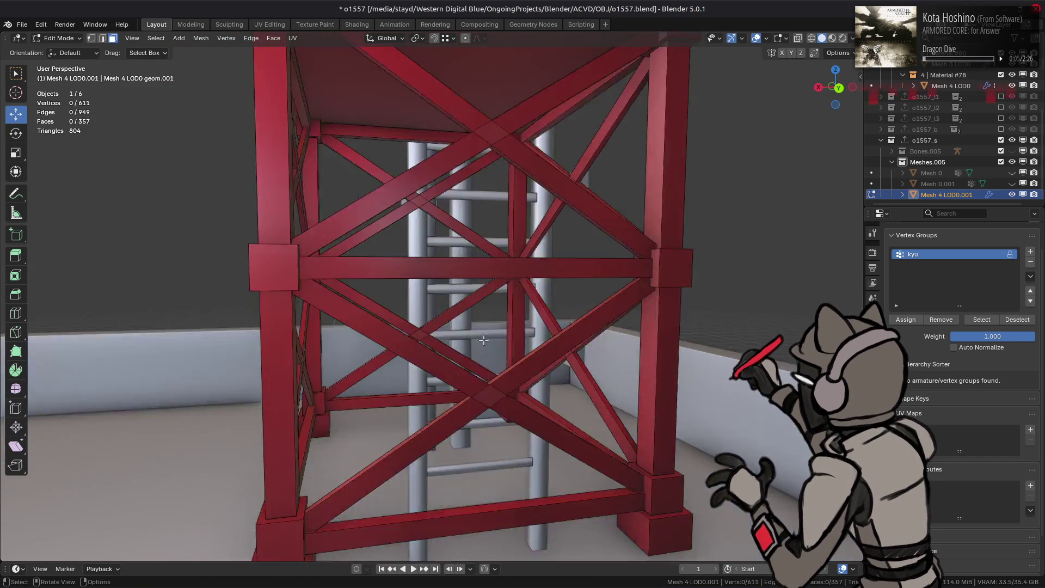
middle_drag(437, 403, 519, 305)
scroll(519, 304, up, 3)
click(459, 156)
shift+click(295, 160)
shift+click(307, 283)
shift+click(456, 331)
mouse_move(526, 324)
middle_down()
mouse_move(512, 326)
mouse_move(564, 297)
mouse_move(420, 241)
middle_up()
shift+click(525, 321)
shift+click(563, 297)
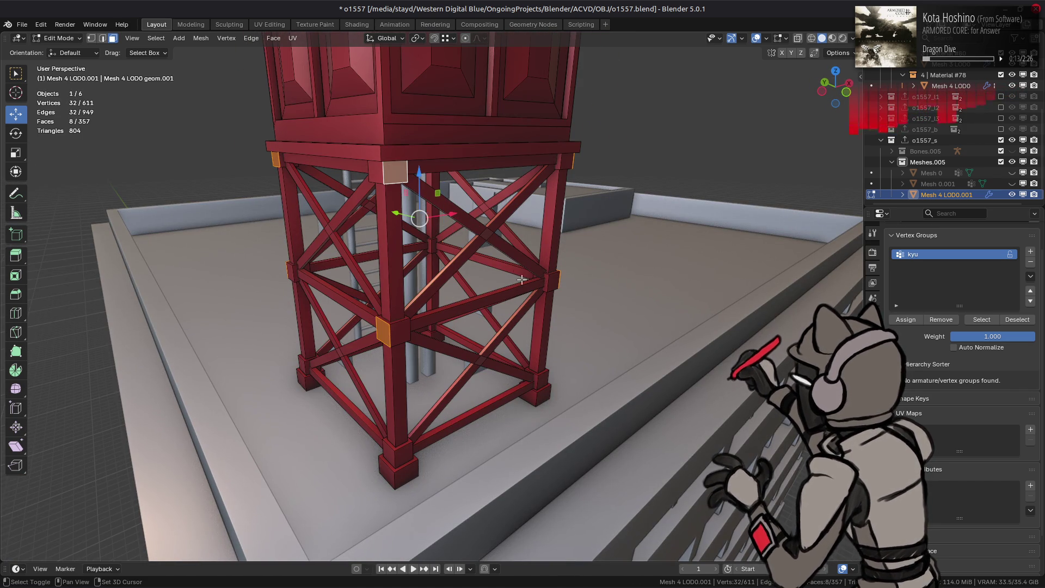
key(ctrl+l)
right_click(457, 348)
click(458, 349)
- Delete the linked bracket pieces on the right leg
mouse_move(457, 348)
middle_down()
mouse_move(372, 291)
mouse_move(518, 382)
middle_up()
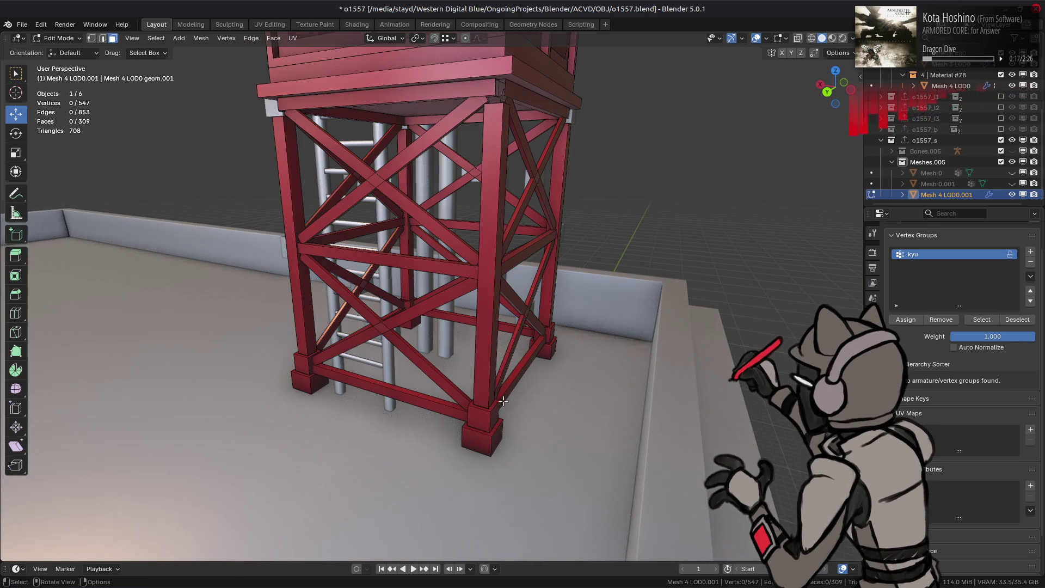
shift+click(550, 334)
middle_drag(551, 334, 555, 317)
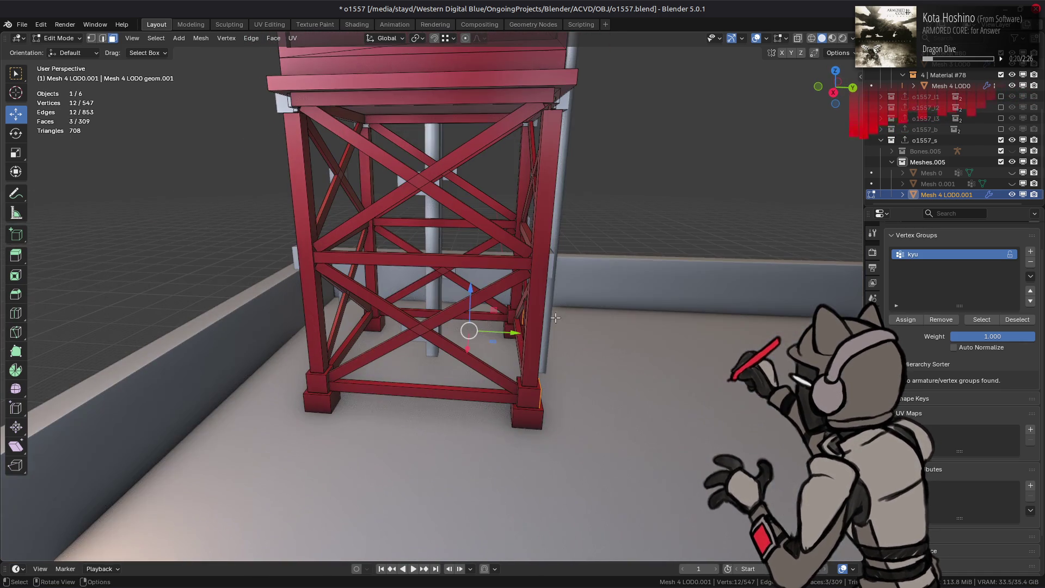
key(ctrl+l)
right_click(318, 379)
click(318, 378)
- Select the collar face loops at the tower's leg joints for removal
mouse_move(318, 379)
middle_down()
mouse_move(388, 389)
mouse_move(408, 340)
middle_up()
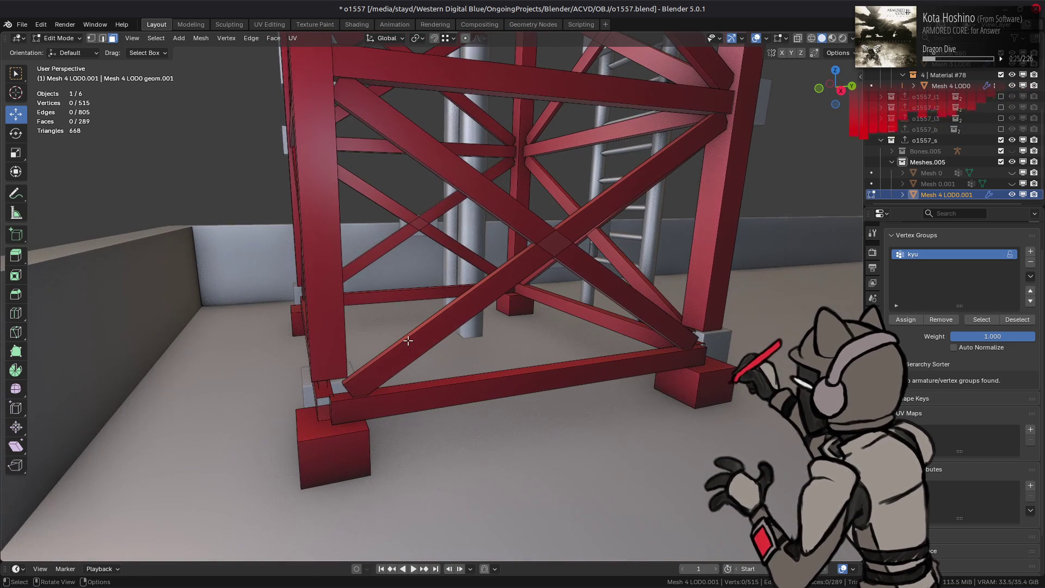
click(301, 424)
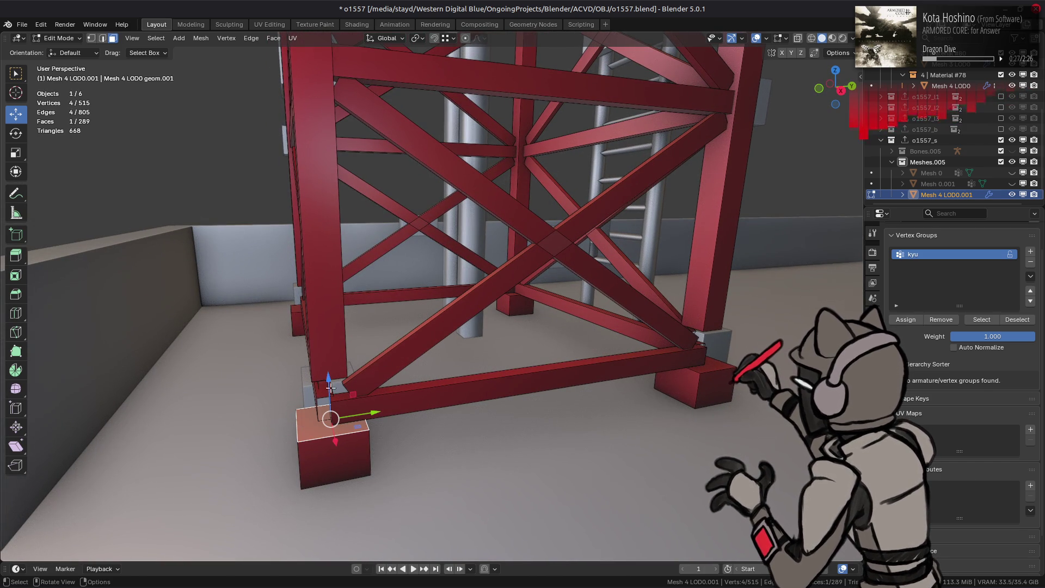
shift+click(294, 311)
mouse_move(706, 366)
middle_down()
mouse_move(672, 366)
mouse_move(729, 347)
mouse_move(635, 355)
middle_up()
key(ctrl+l)
key(alt+a)
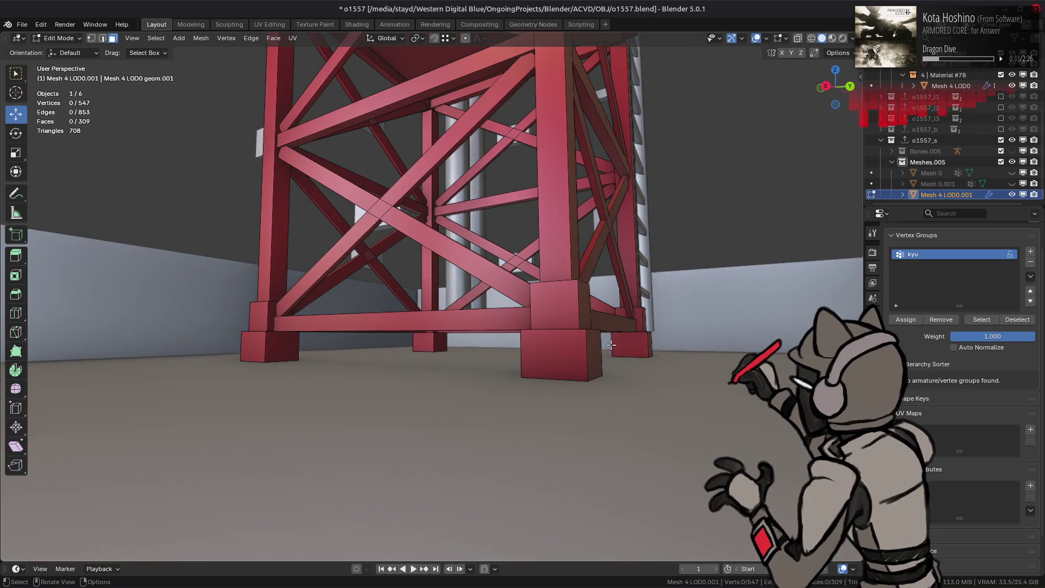
alt+click(574, 309)
alt+shift+click(256, 315)
mouse_move(256, 315)
middle_down()
mouse_move(553, 361)
mouse_move(512, 392)
middle_up()
right_click(513, 393)
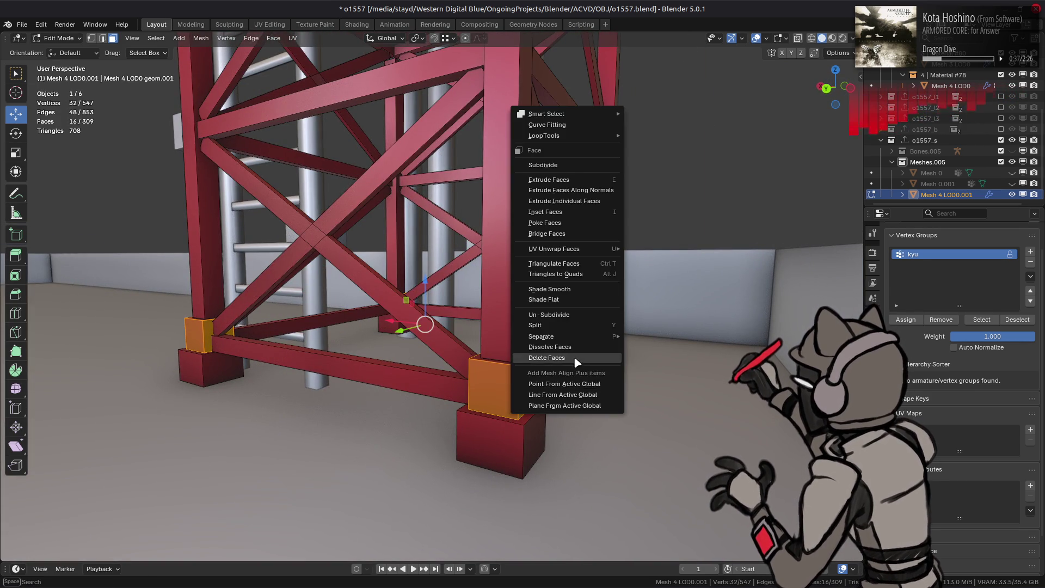
- Delete the leg collar faces and the four footing block top faces
click(513, 384)
click(514, 403)
click(609, 334)
shift+click(500, 412)
middle_drag(563, 356, 564, 425)
shift+click(565, 425)
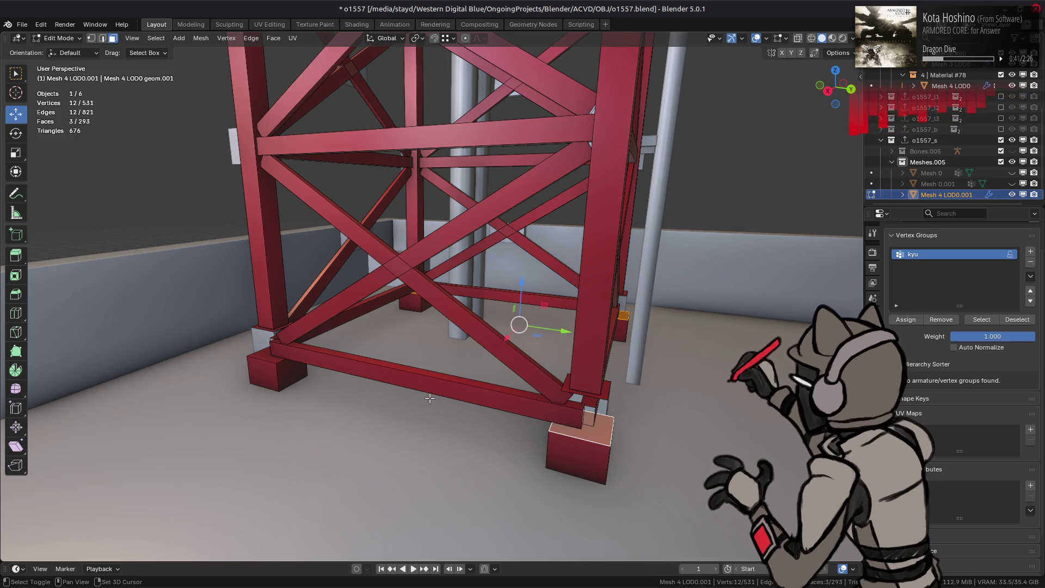
shift+click(263, 361)
shift+click(580, 430)
right_click(374, 373)
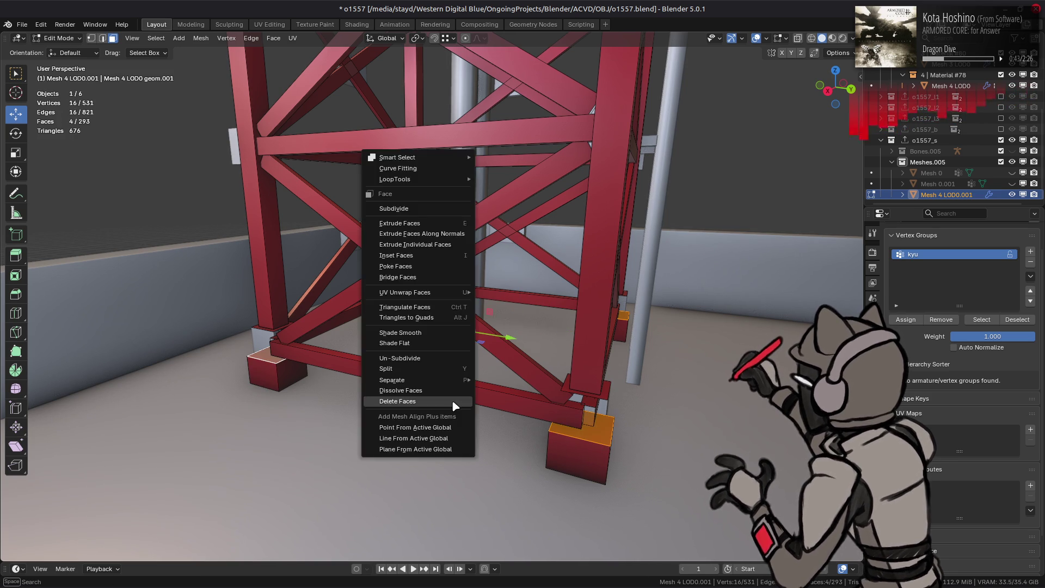
click(374, 373)
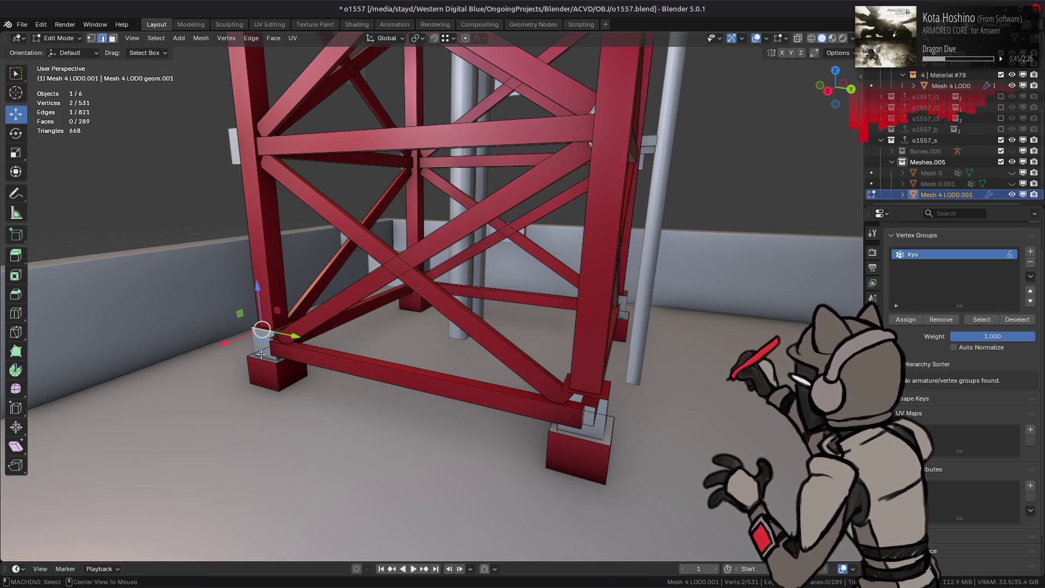
- Bridge the leg and footing edge loops at the first two base corners
middle_drag(256, 355, 452, 375)
key(3)
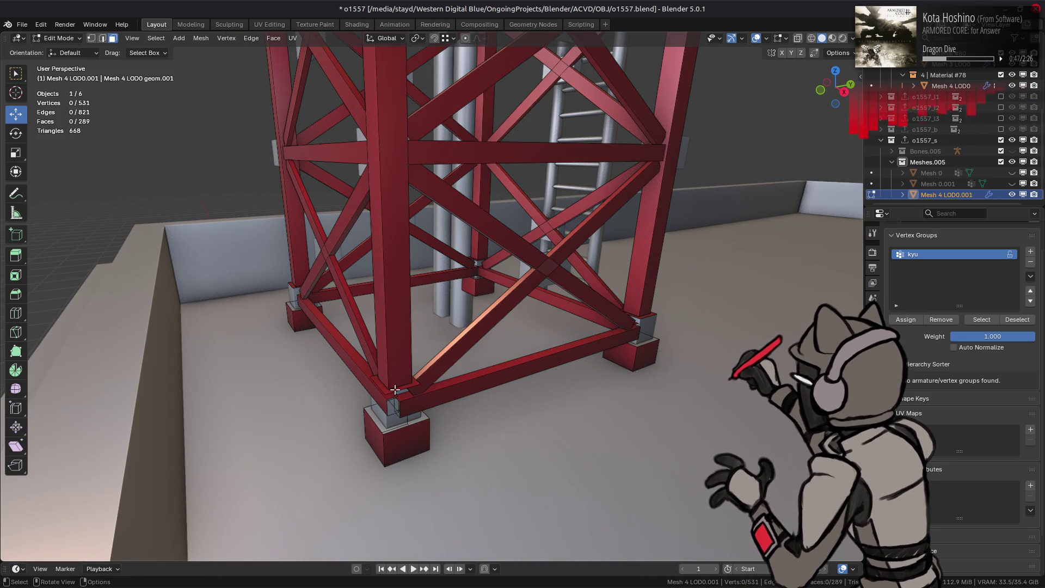
mouse_move(354, 381)
middle_down()
mouse_move(283, 406)
mouse_move(269, 398)
mouse_move(282, 418)
middle_up()
shift+click(256, 380)
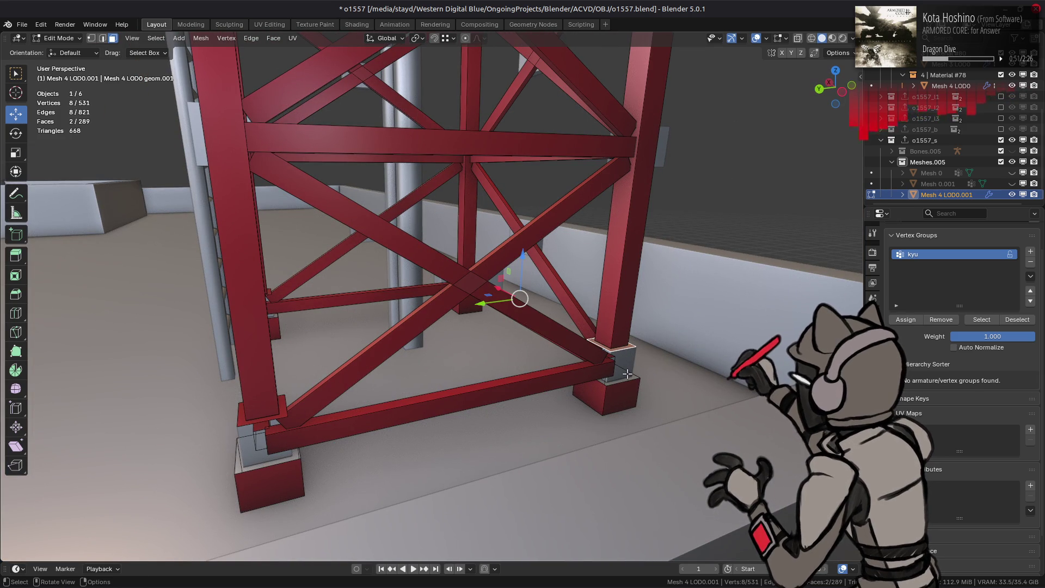
key(2)
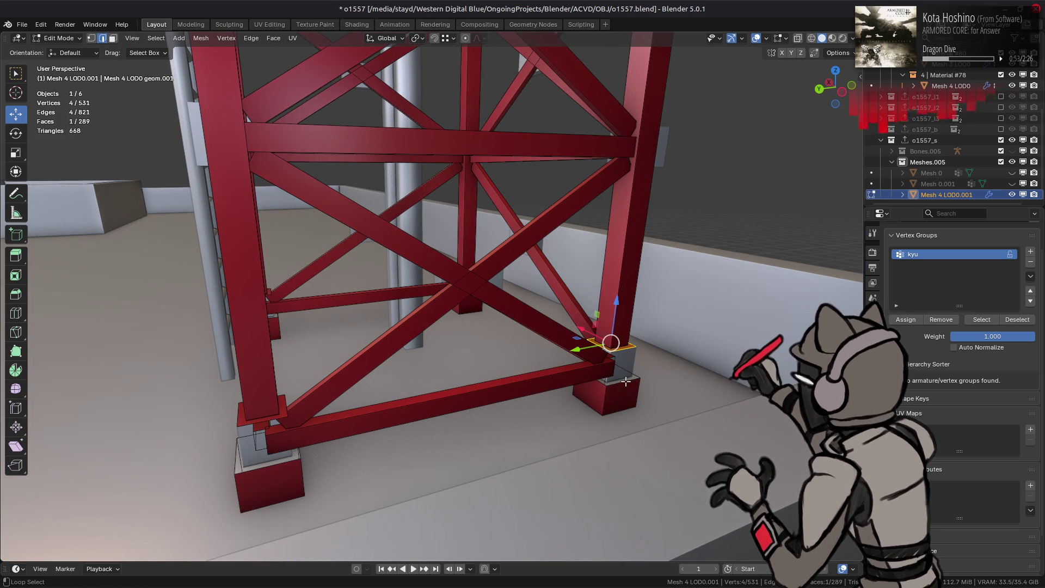
key(ctrl+e)
click(419, 246)
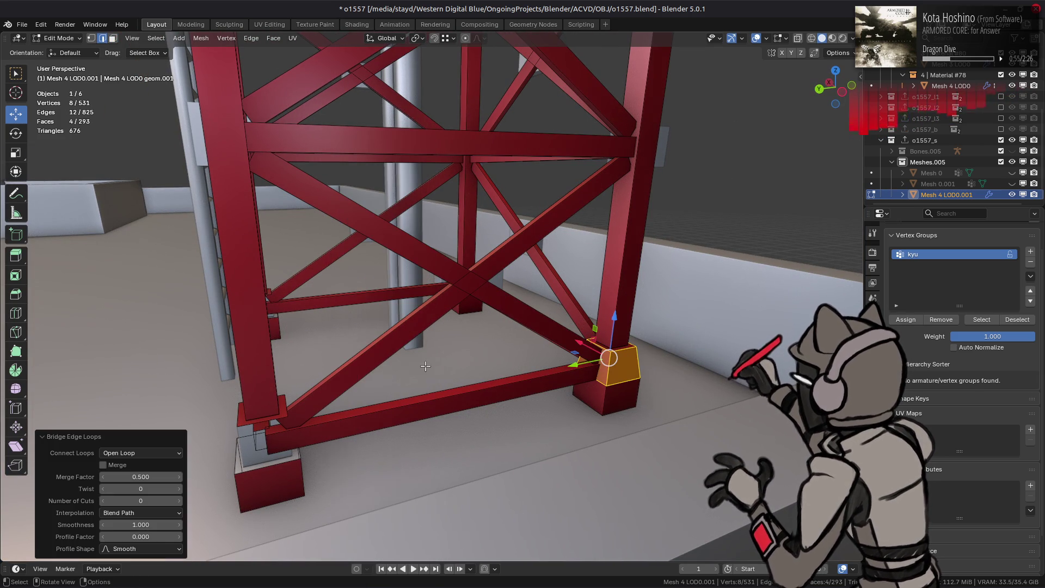
click(281, 414)
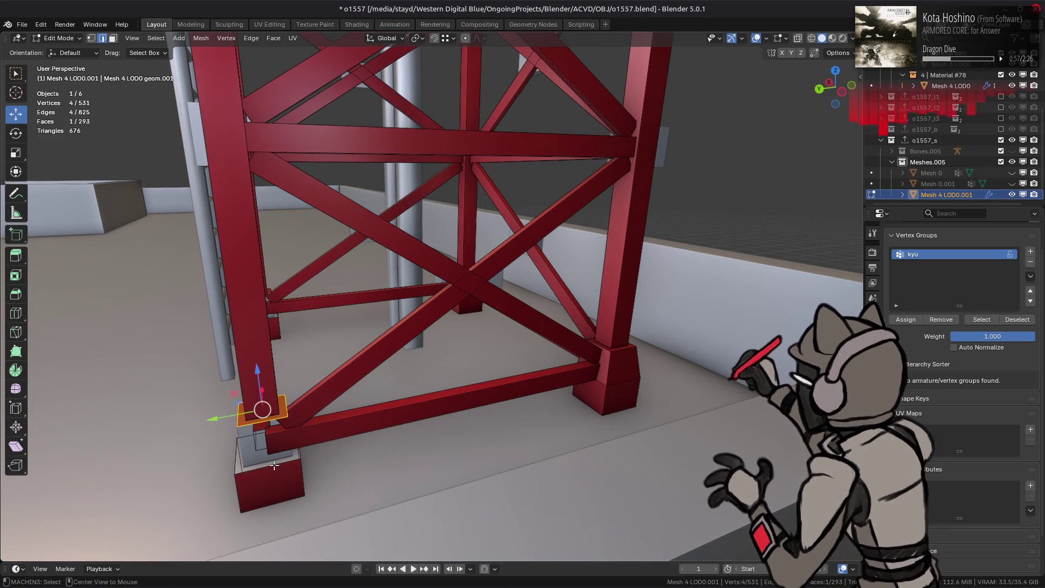
key(ctrl+e)
click(417, 247)
- Bridge the front and left corner legs to their footing blocks with Bridge Edge Loops
middle_drag(417, 247, 482, 423)
alt+click(477, 460)
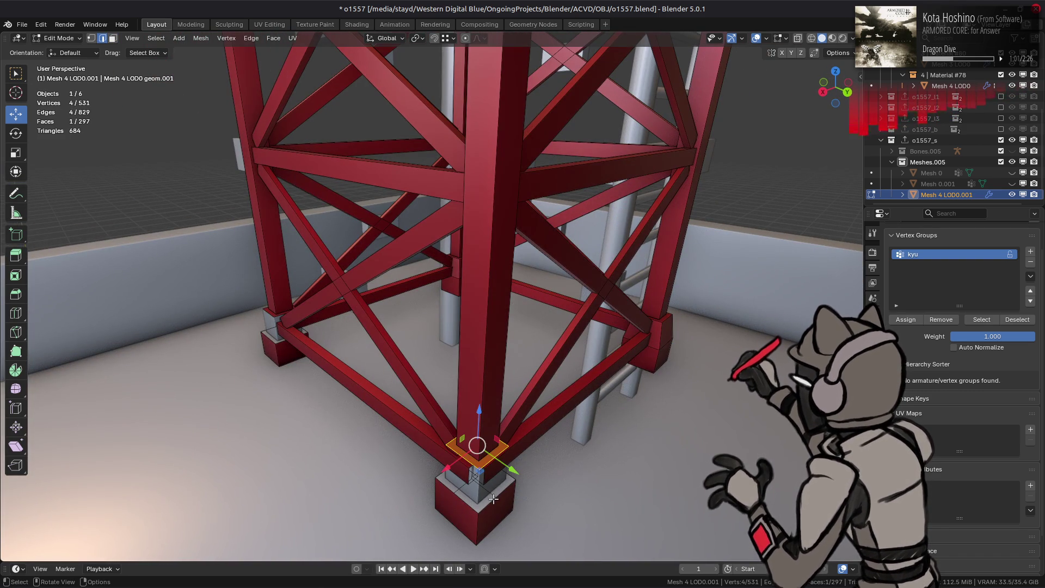
key(ctrl+e)
click(264, 242)
middle_drag(263, 242, 314, 384)
alt+click(330, 390)
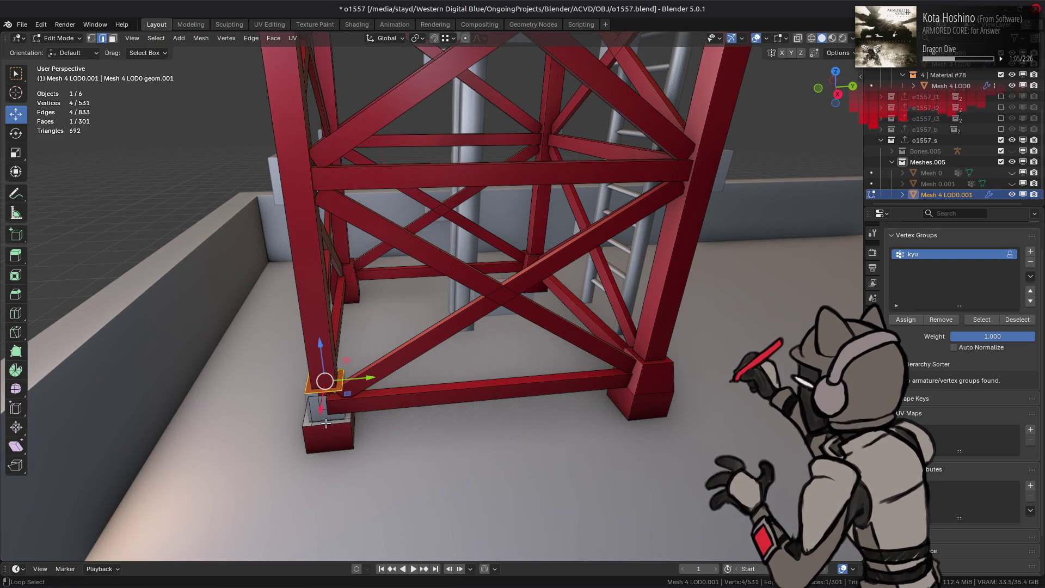
alt+shift+click(330, 416)
key(ctrl+e)
click(437, 245)
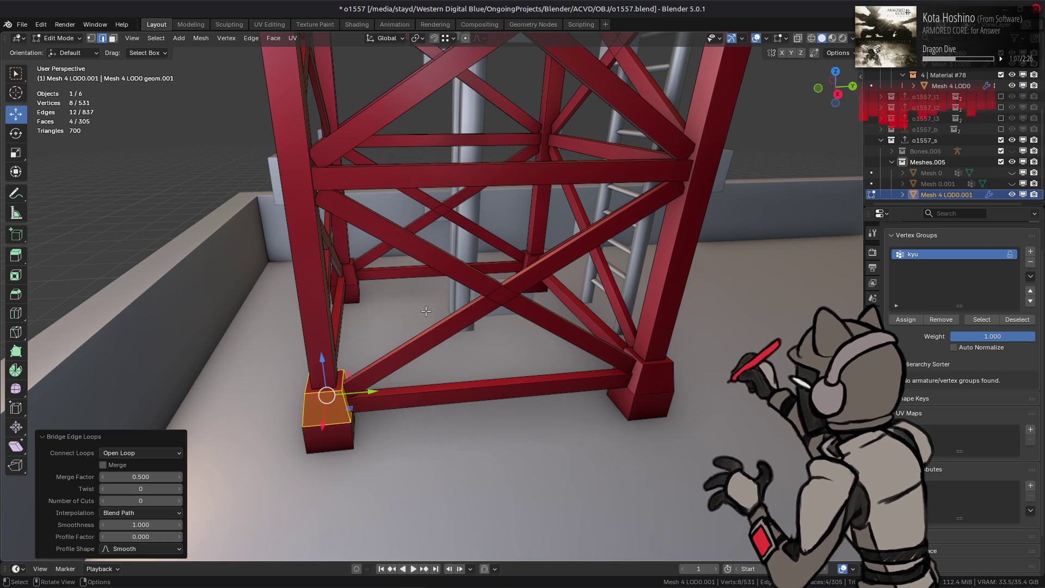
- Dissolve the leftover seam loops on the footing blocks
key(alt+a)
middle_drag(706, 392, 548, 415)
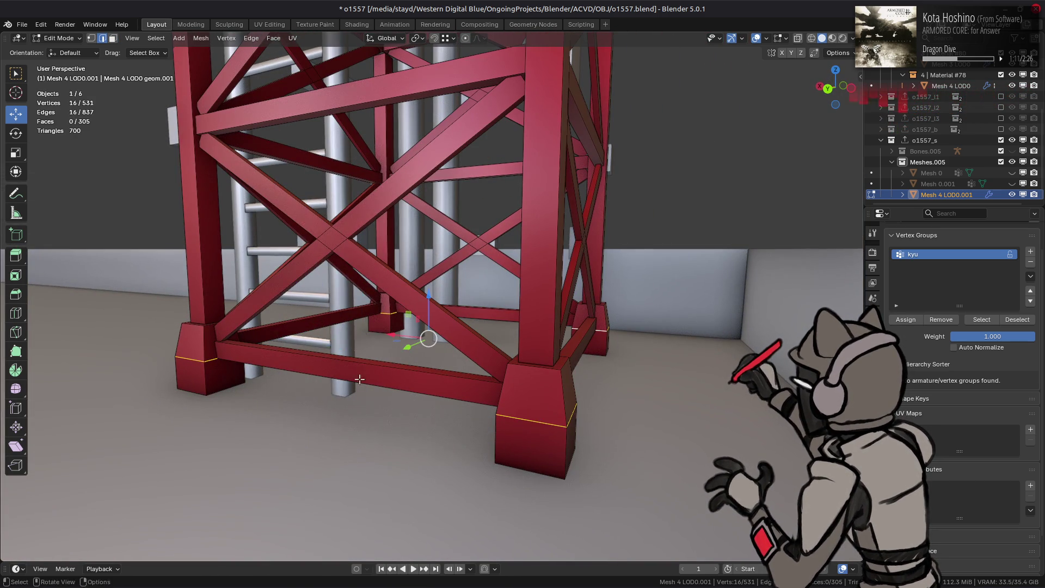
right_click(359, 379)
click(336, 522)
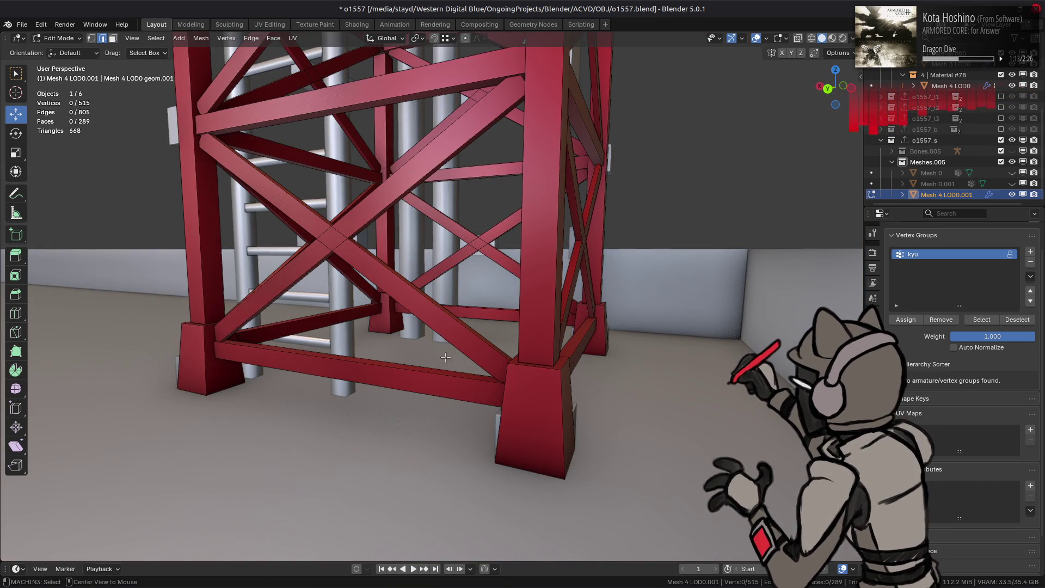
mouse_move(445, 357)
middle_down()
mouse_move(502, 349)
mouse_move(483, 311)
middle_up()
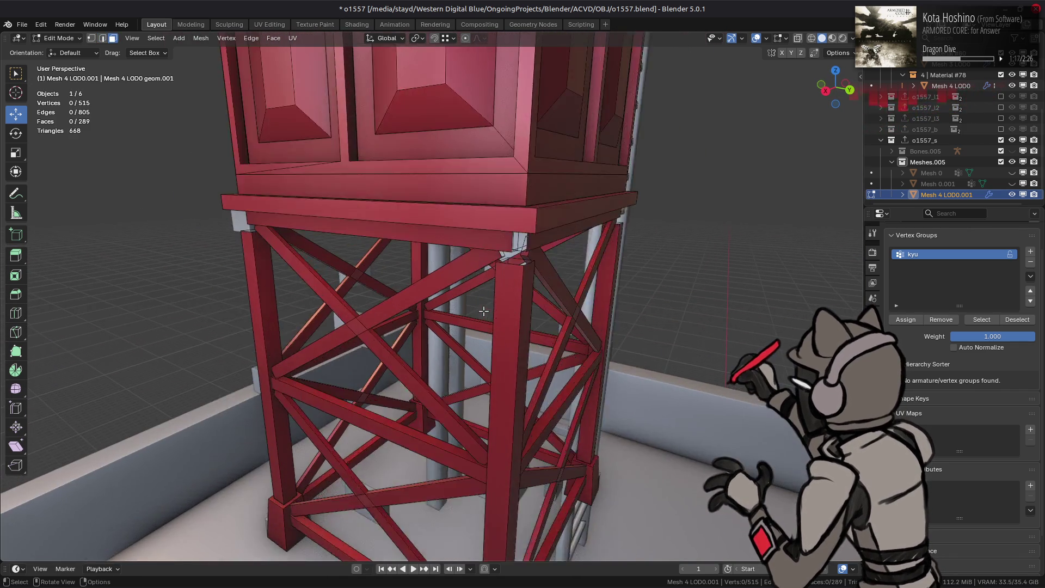
- Select the leg-top edge loops and raise them along Z
scroll(483, 312, up, 2)
key(2)
middle_drag(405, 240, 373, 227)
mouse_move(270, 218)
middle_down()
mouse_move(304, 215)
mouse_move(244, 239)
mouse_move(256, 253)
mouse_move(434, 231)
middle_up()
alt+shift+click(198, 262)
key(g)
key(z)
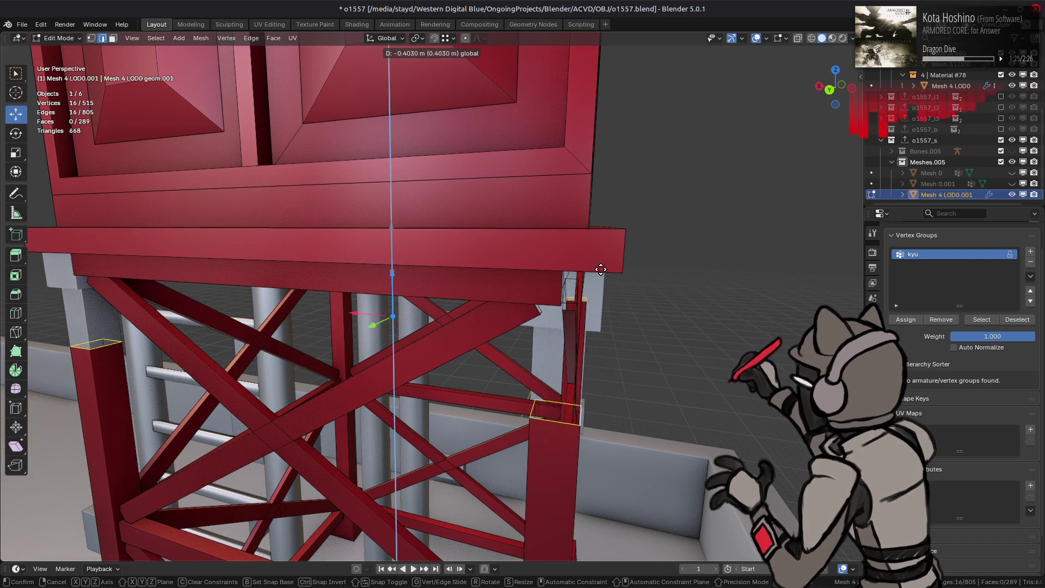
click(620, 272)
- Fine-tune the leg tops' height so they meet the platform
middle_drag(621, 272, 595, 260)
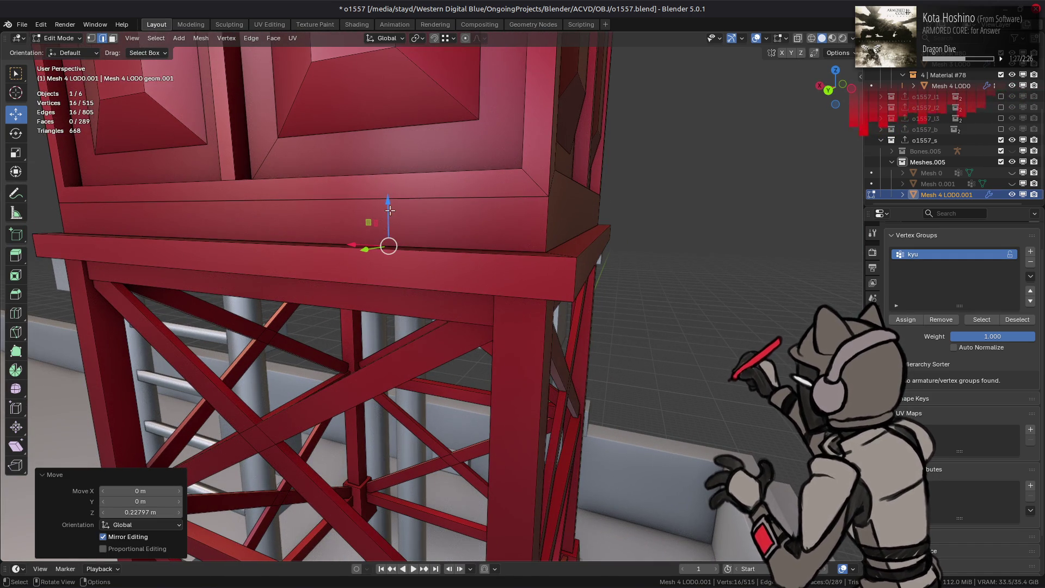
key(g)
key(z)
click(435, 188)
mouse_move(388, 182)
mouse_down()
mouse_move(388, 194)
mouse_move(570, 296)
mouse_up()
key(ctrl+z)
drag(389, 181, 390, 236)
mouse_move(390, 235)
middle_down()
mouse_move(493, 222)
mouse_move(384, 175)
mouse_move(349, 210)
mouse_move(356, 234)
middle_up()
- Delete the first red plank face loop beneath the tank
key(alt+a)
scroll(495, 222, down, 2)
key(3)
alt+click(385, 174)
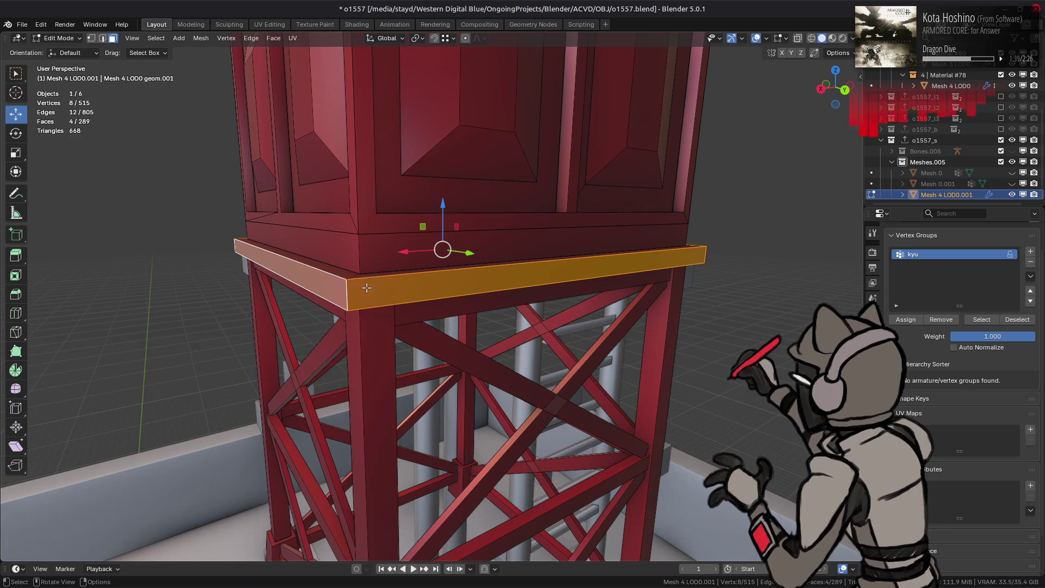
right_click(360, 332)
click(327, 512)
- Select the remaining linked plank faces and delete them
middle_drag(379, 286, 302, 310)
click(303, 310)
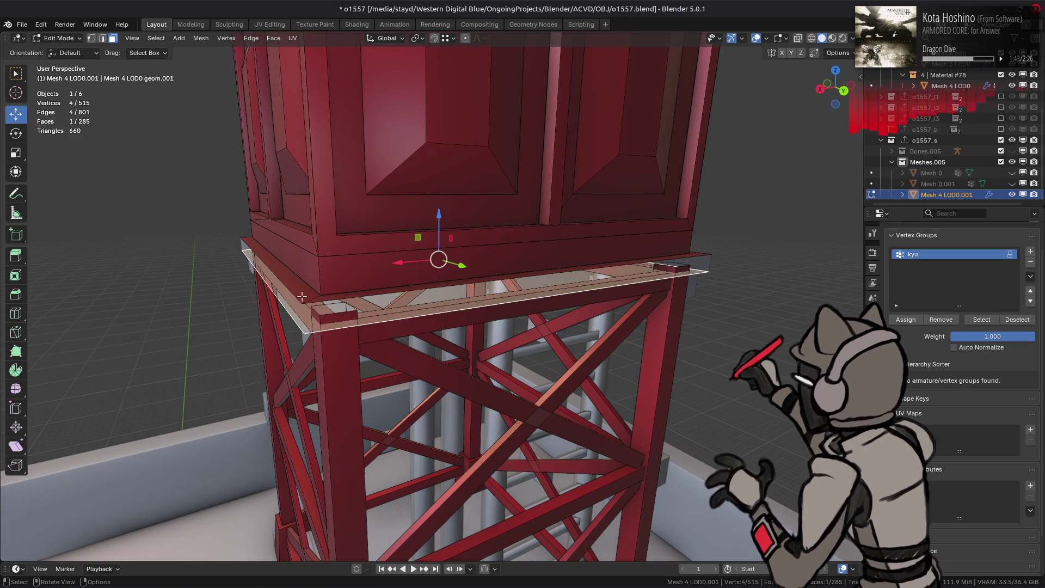
click(316, 302)
key(ctrl+l)
right_click(294, 308)
click(294, 308)
mouse_move(330, 288)
middle_down()
mouse_move(312, 261)
mouse_move(319, 277)
mouse_move(333, 259)
mouse_move(389, 254)
middle_up()
key(2)
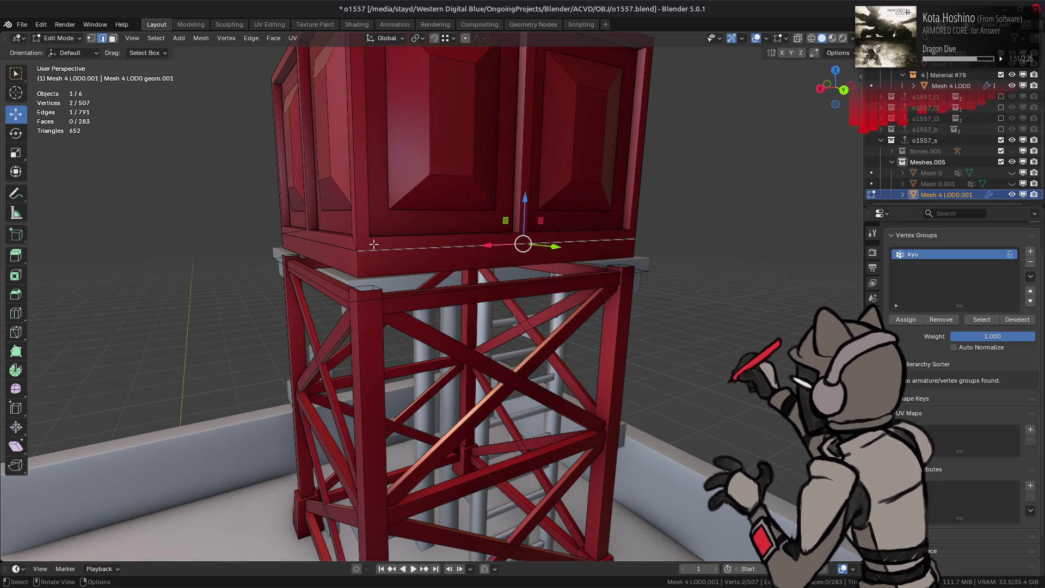
- Select the tank's lower band faces, briefly isolate them, then restore the hidden frame
key(3)
click(379, 257)
key(ctrl+l)
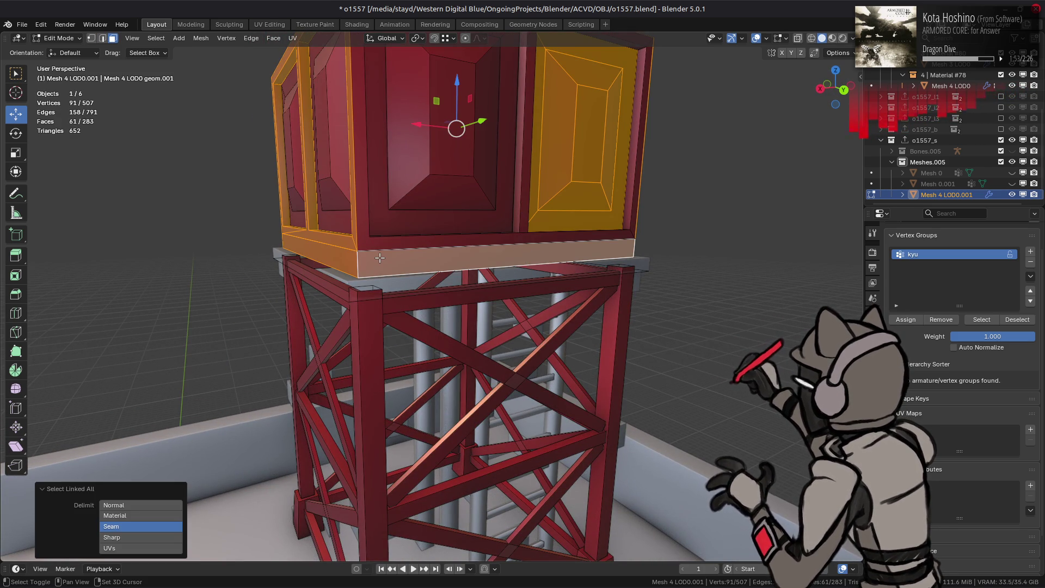
key(shift+h)
middle_drag(379, 268, 371, 294)
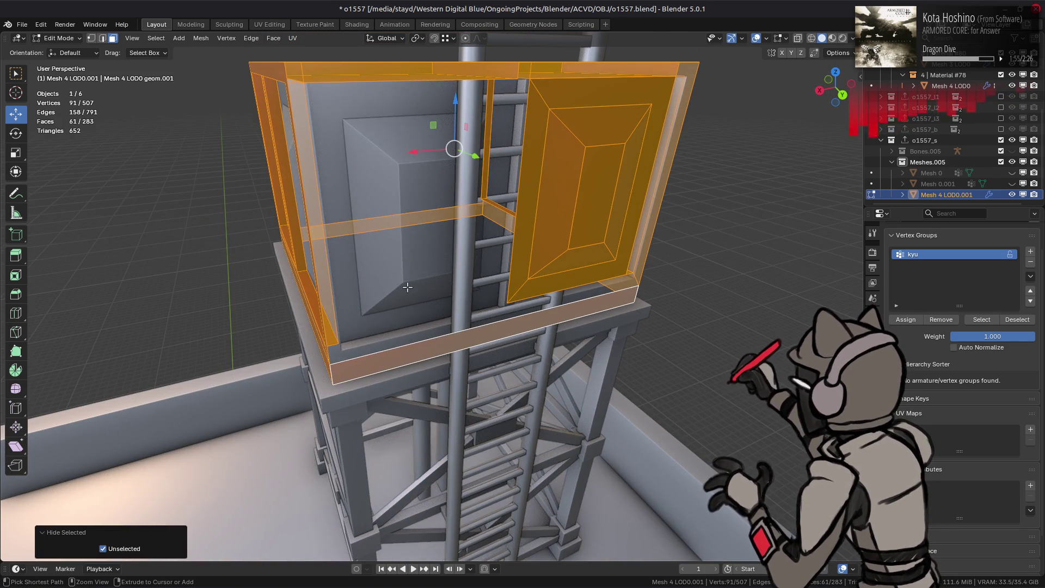
key(ctrl+z)
- Box-select the tank's vertices in X-ray view and try a vertex merge, then undo it
click(351, 352)
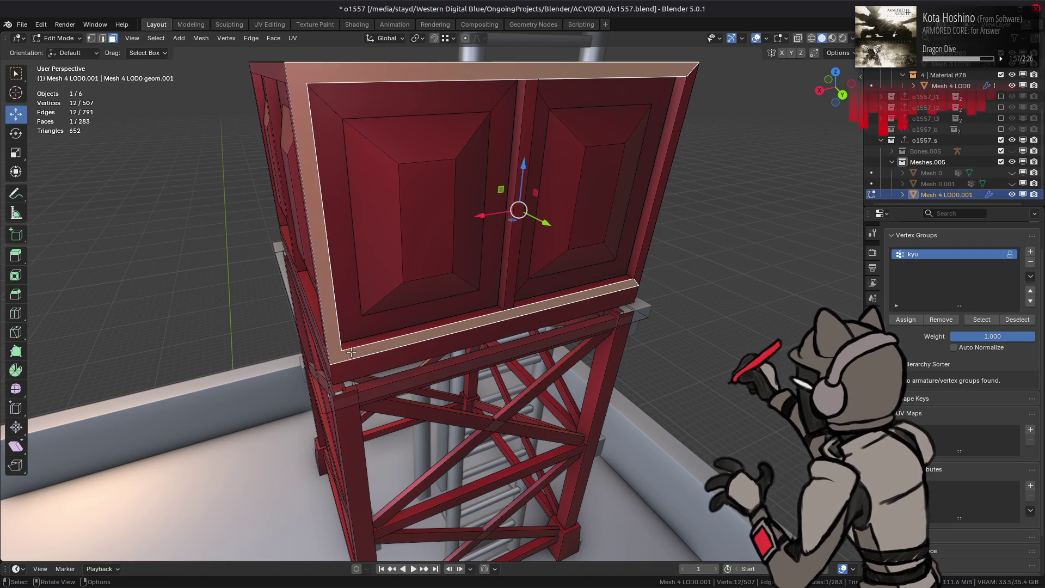
key(ctrl+l)
key(1)
key(ctrl+KP_1)
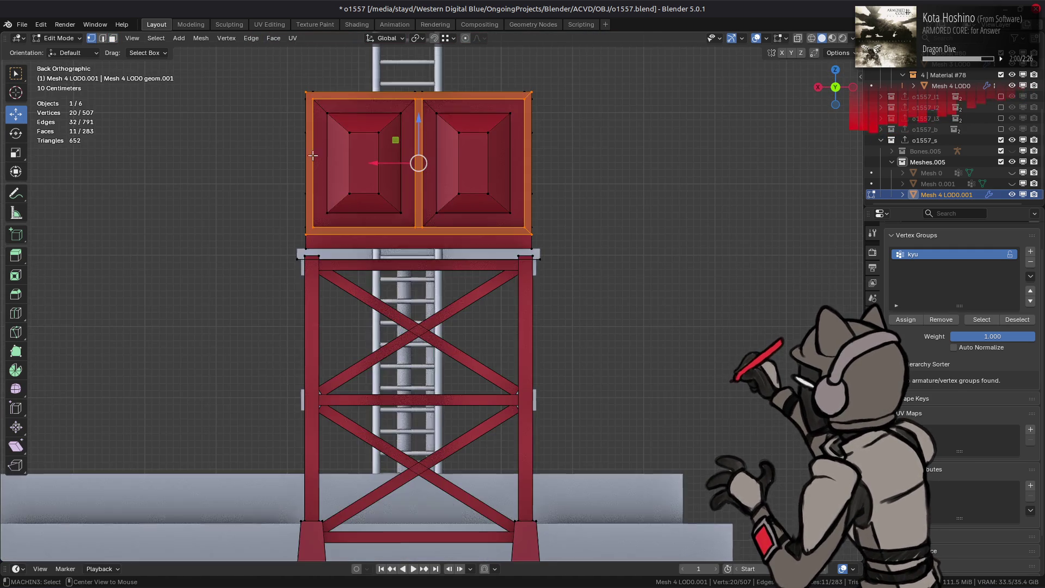
key(alt+z)
drag(274, 73, 537, 257)
key(alt+z)
right_click(295, 375)
mouse_move(288, 483)
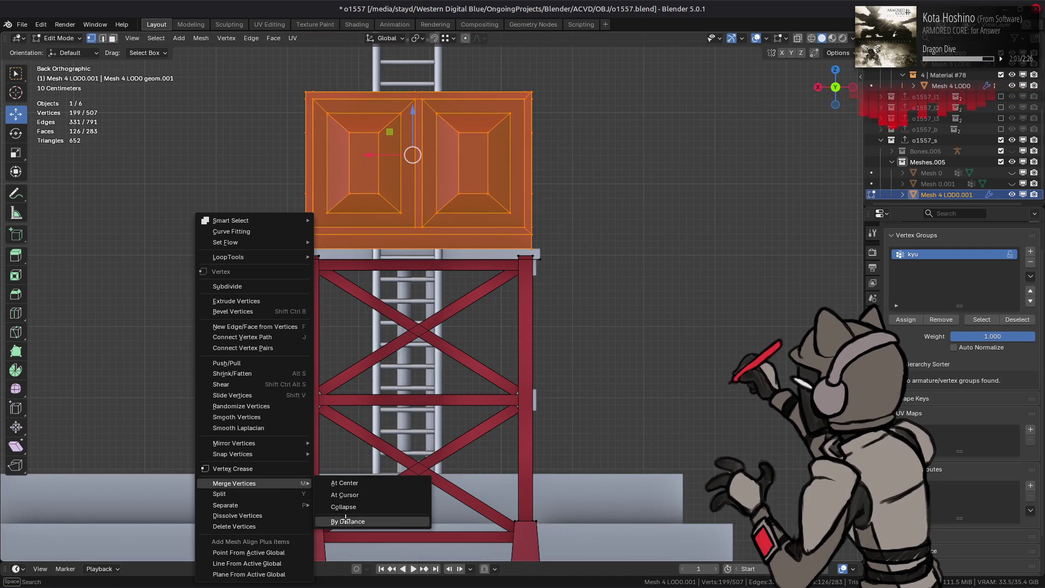
click(340, 523)
middle_drag(326, 413, 451, 363)
key(ctrl+z)
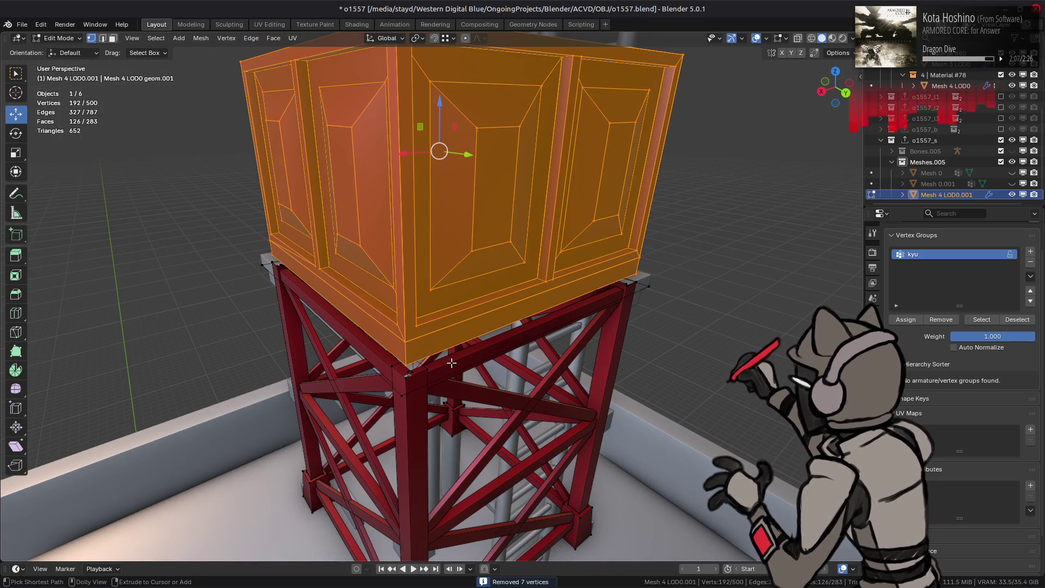
- Reselect the whole tank and merge its vertices by distance at 0.001 m
key(3)
click(446, 322)
key(ctrl+l)
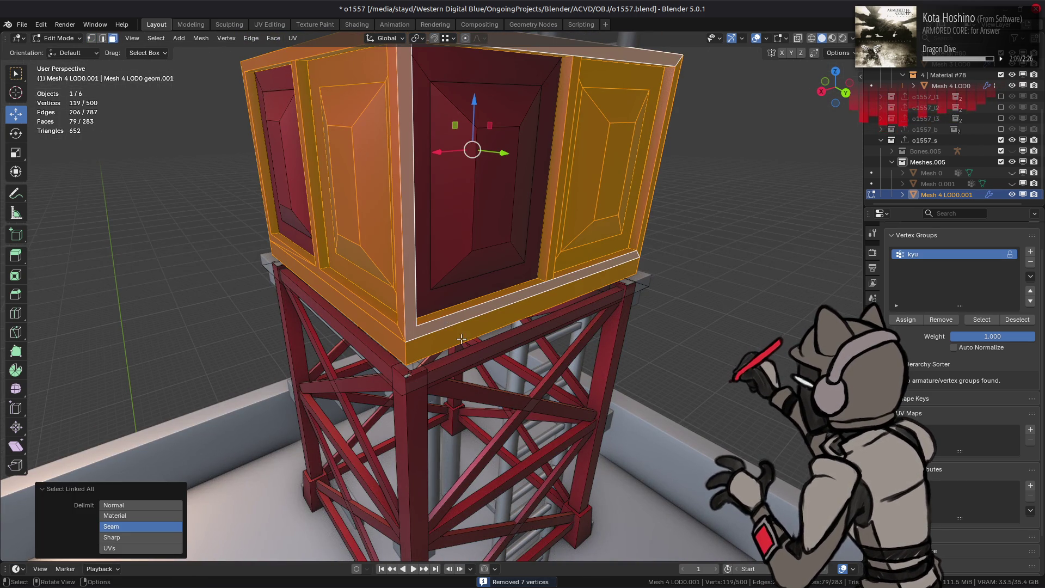
key(alt+a)
key(l)
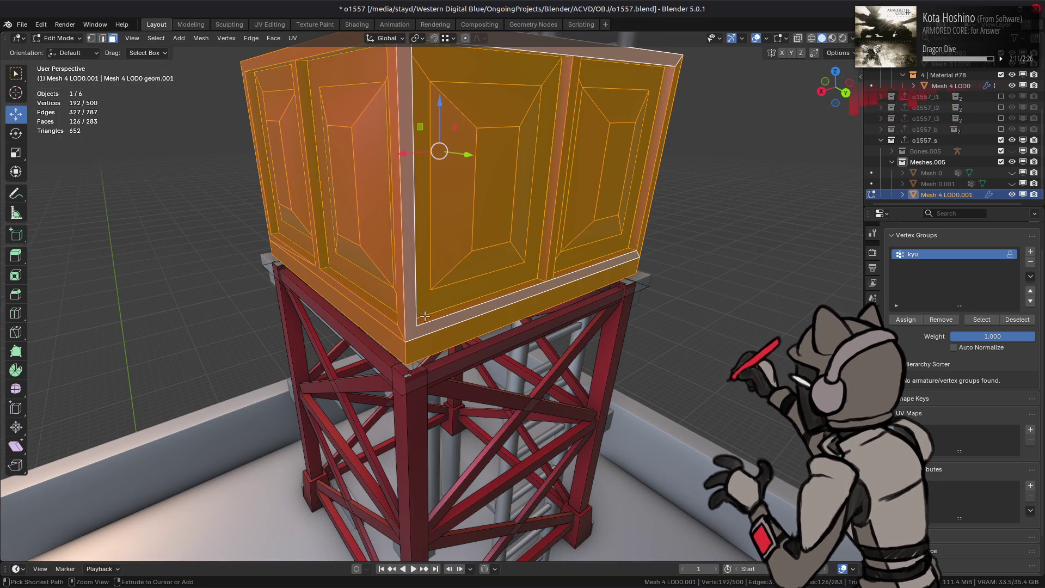
right_click(308, 384)
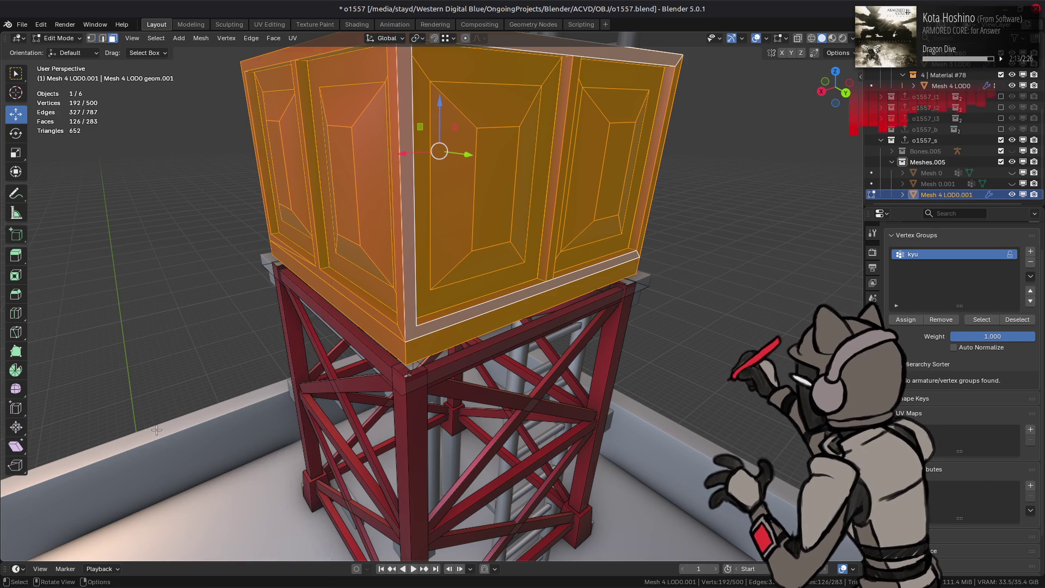
key(1)
right_click(298, 427)
mouse_move(298, 428)
click(343, 469)
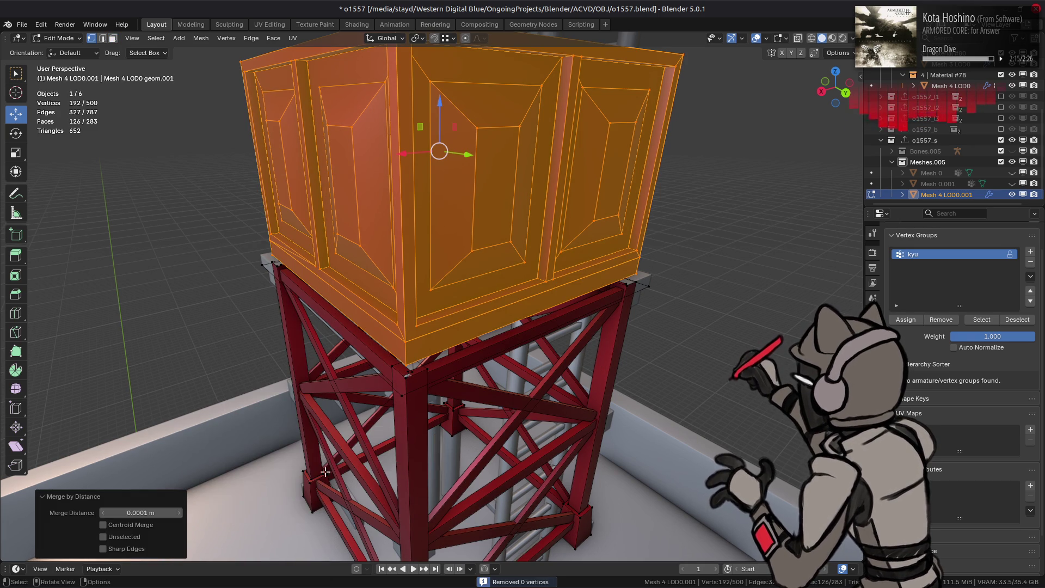
key(BackSpace)
key(Return)
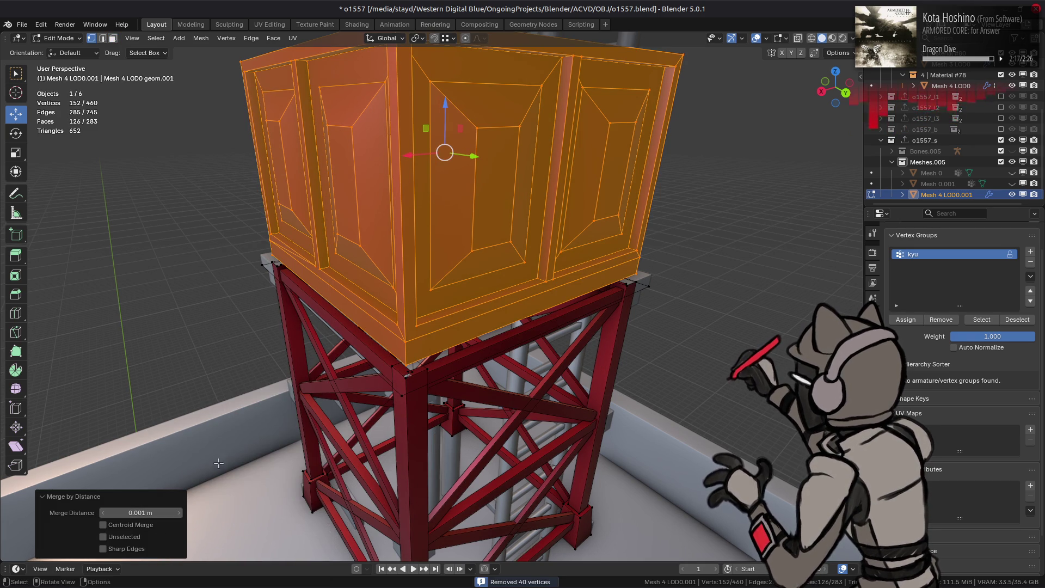
- Clear the selection and reselect the tank's linked faces in face mode
middle_drag(388, 362, 387, 373)
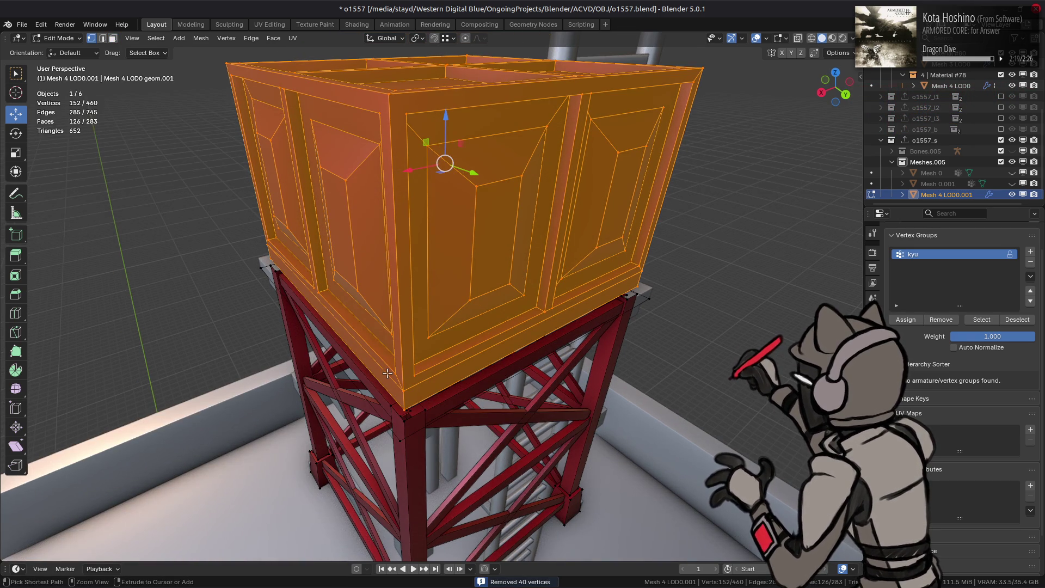
key(alt+a)
key(3)
click(459, 291)
key(ctrl+l)
- Dissolve the four roof panels on top of the tank
mouse_move(458, 291)
middle_down()
mouse_move(570, 289)
mouse_move(560, 305)
mouse_move(511, 202)
middle_up()
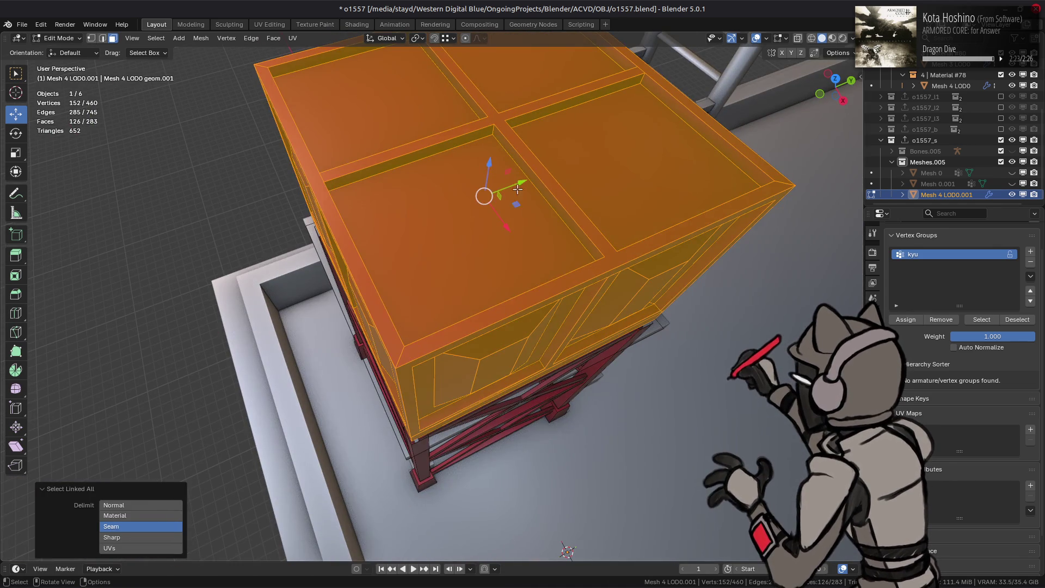
click(511, 201)
shift+click(547, 134)
shift+click(544, 76)
shift+click(381, 106)
right_click(439, 205)
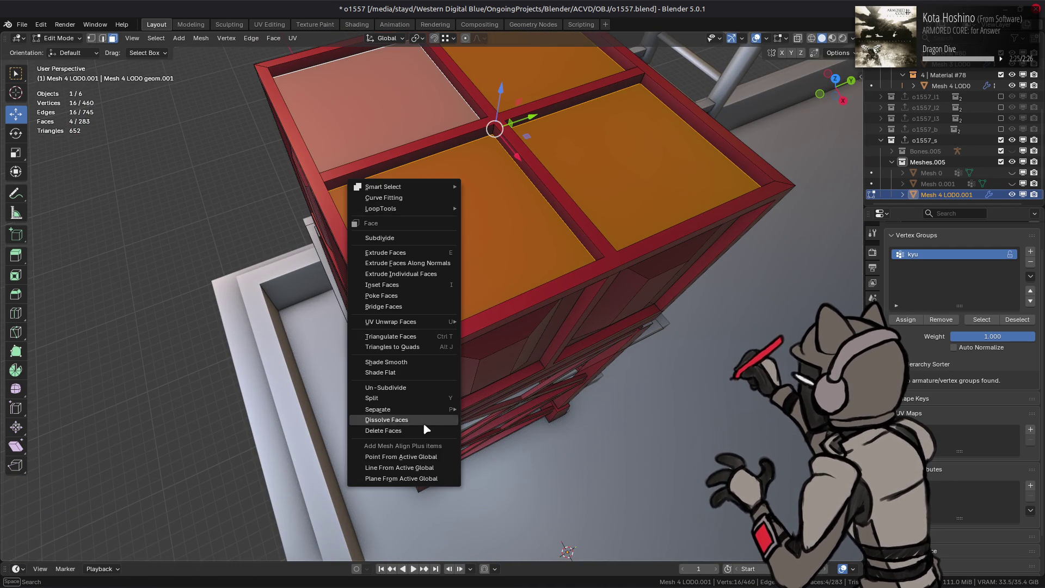
click(421, 419)
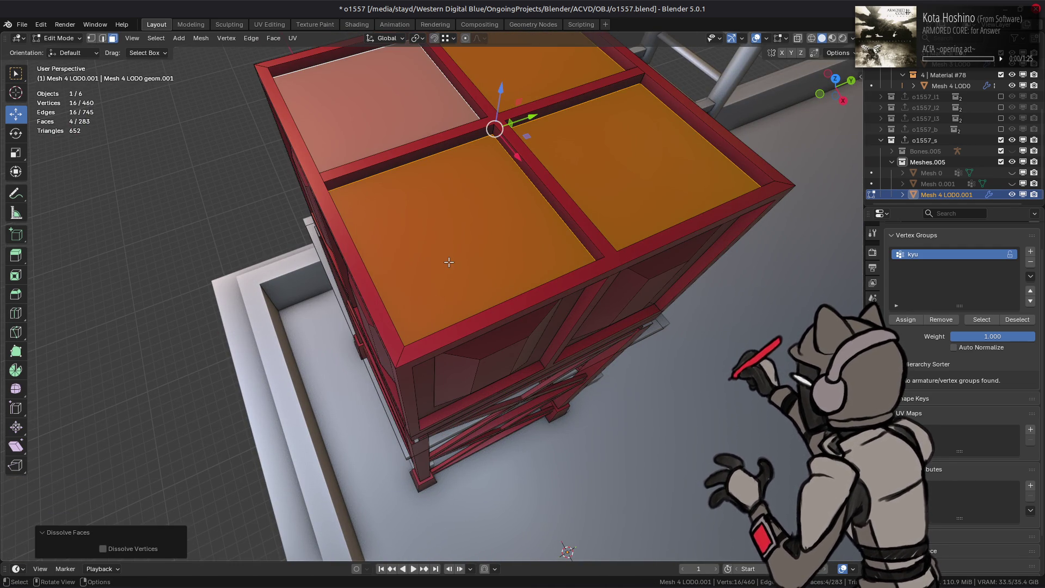
key(ctrl+KP_Add)
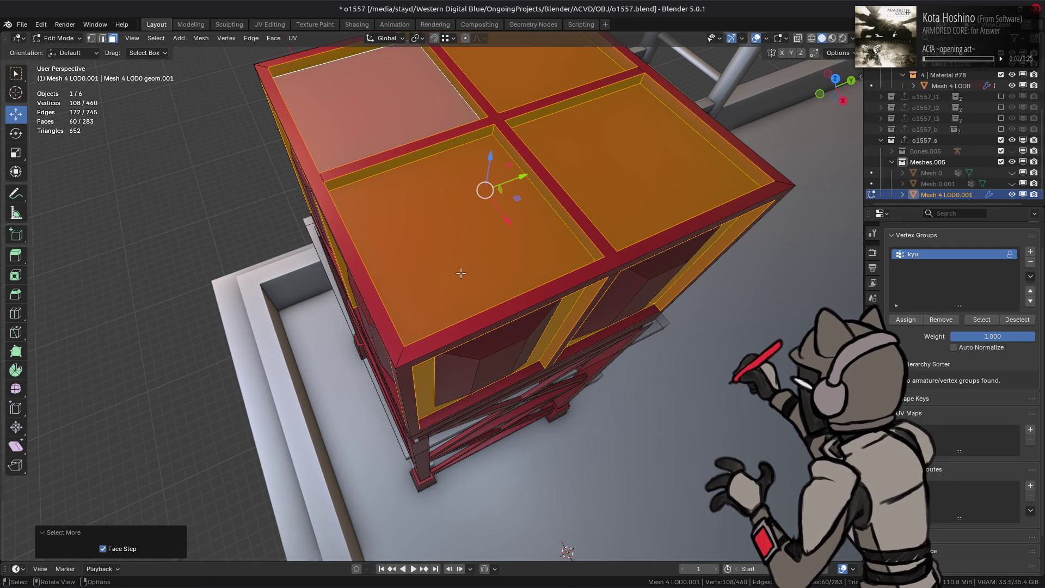
- Delete the four recessed lid panels from the tank roof
mouse_move(460, 273)
middle_down()
mouse_move(429, 222)
mouse_move(415, 223)
mouse_move(429, 214)
mouse_move(463, 386)
middle_up()
scroll(463, 385, up, 5)
middle_drag(384, 350, 373, 346)
click(331, 253)
middle_drag(418, 294, 565, 366)
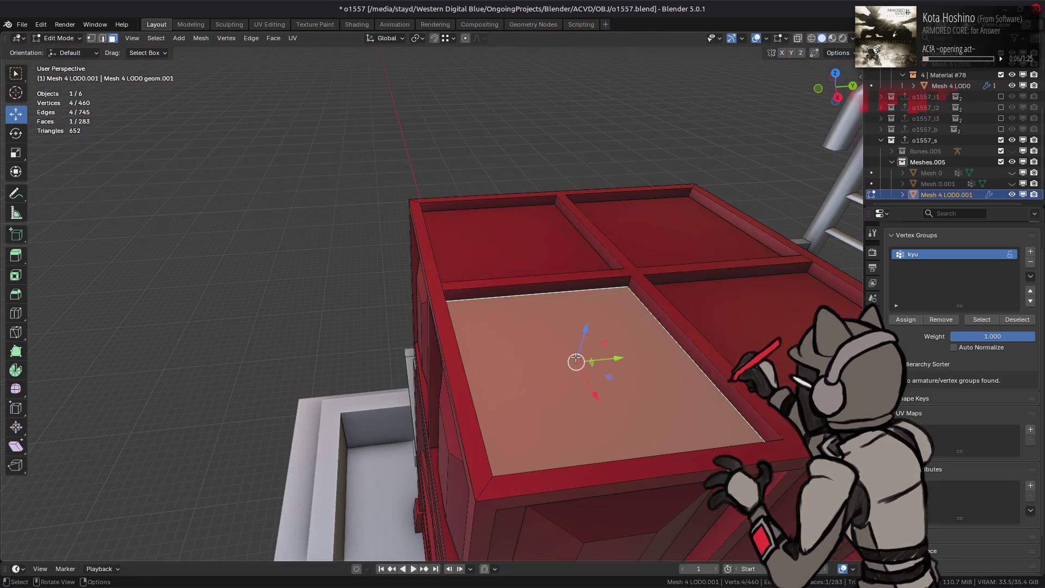
shift+click(559, 254)
shift+click(675, 234)
shift+click(718, 310)
right_click(525, 348)
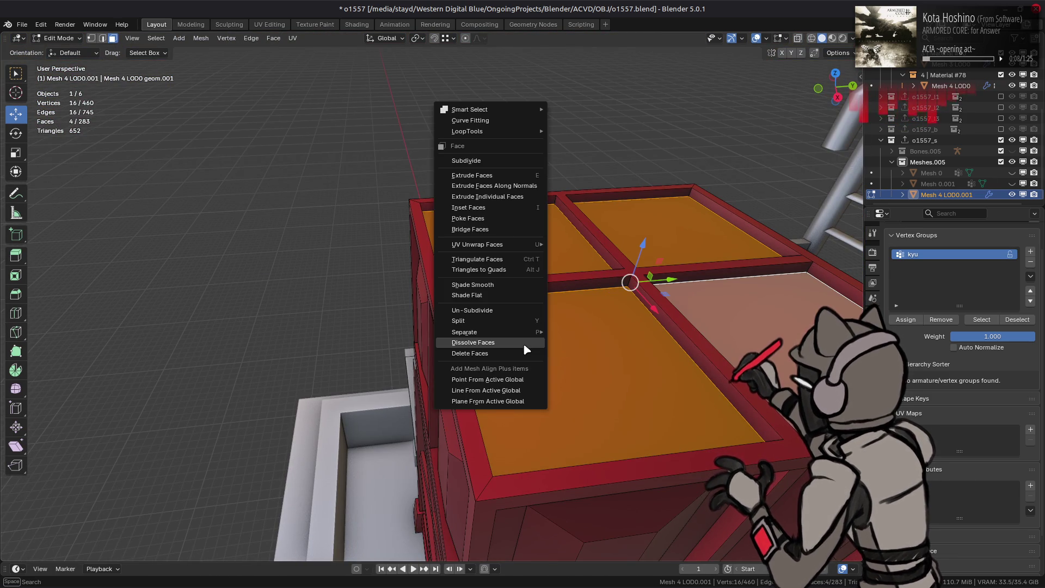
click(525, 348)
- Delete the four opening rim face loops and fill the holes with flat faces
alt+click(628, 281)
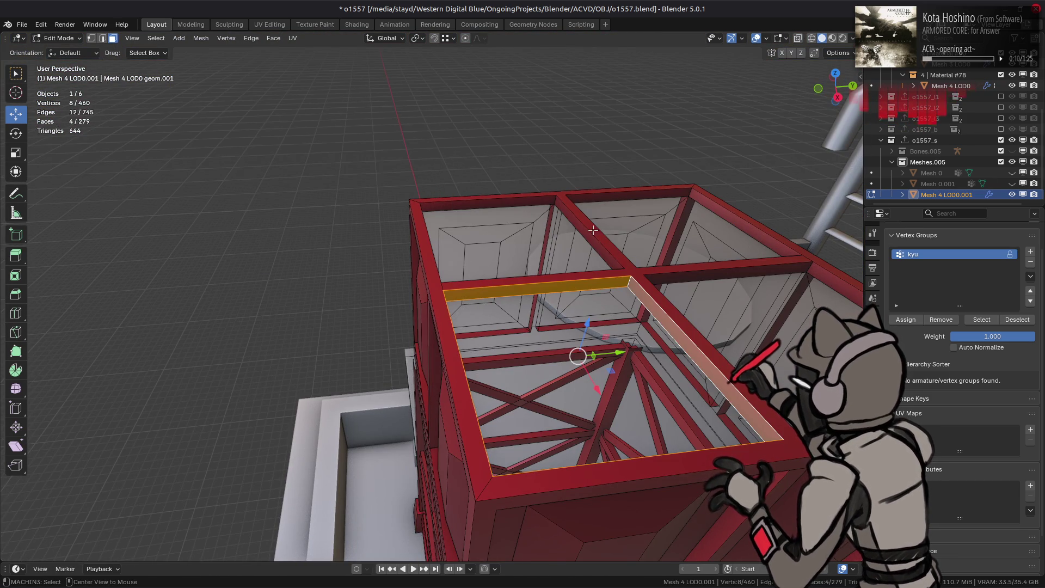
alt+shift+click(555, 201)
alt+shift+click(691, 192)
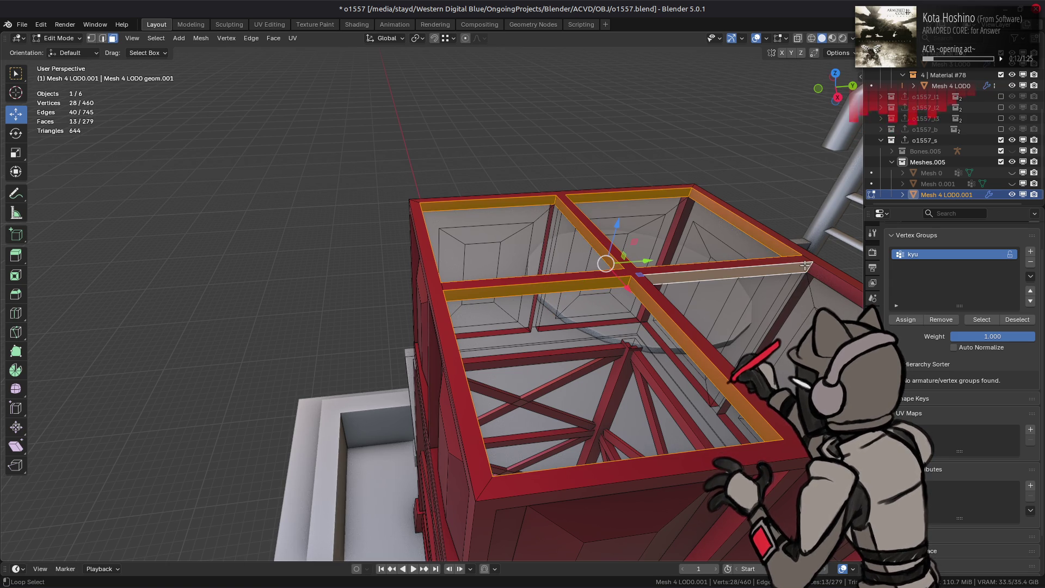
alt+shift+click(809, 266)
right_click(669, 272)
click(670, 272)
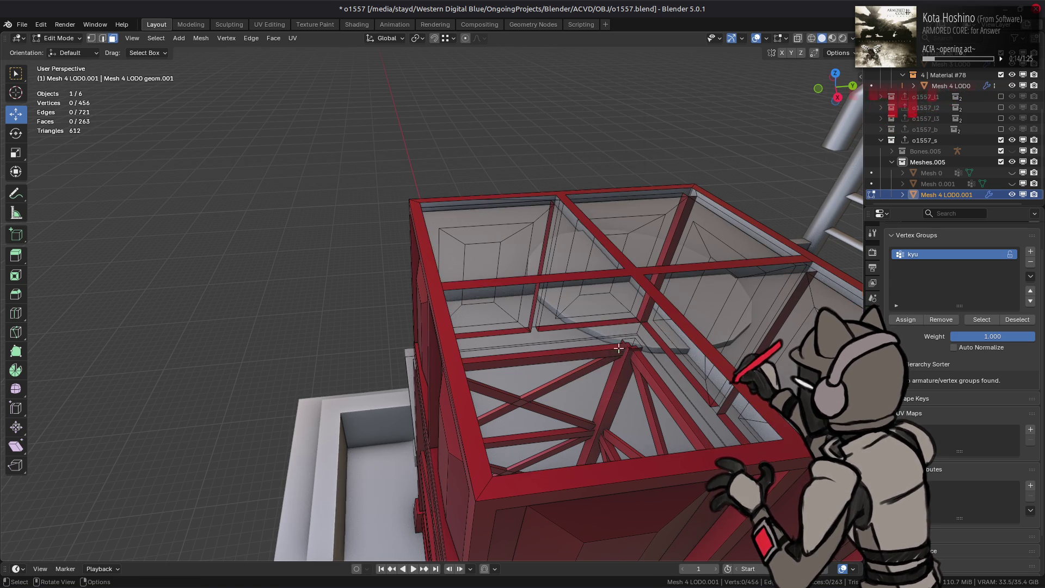
key(2)
key(f)
key(f)
key(f)
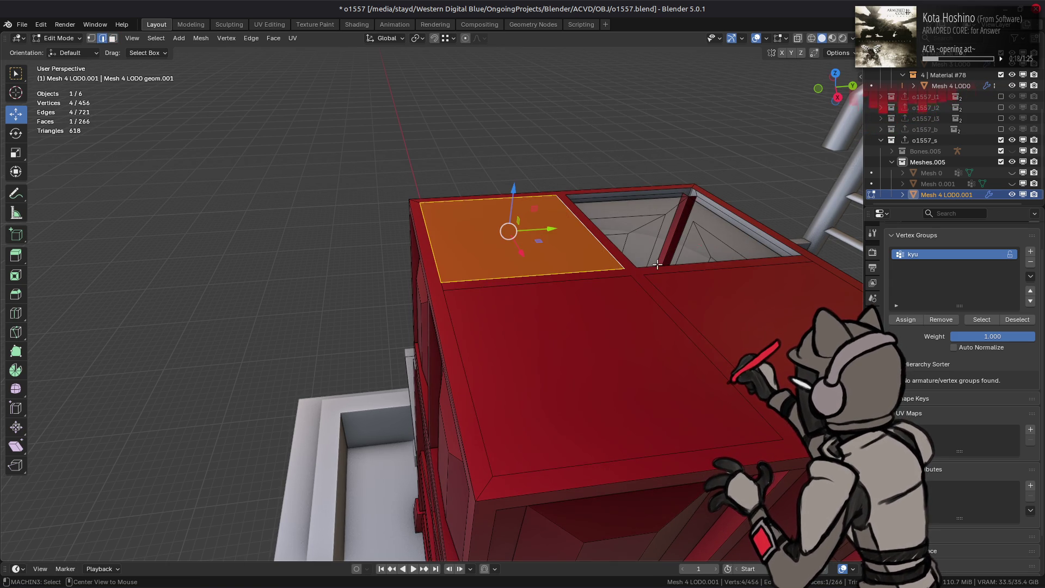
- Fill the last roof opening and dissolve the vertices splitting the roof faces
key(f)
key(alt+a)
key(3)
click(578, 259)
shift+click(578, 313)
shift+click(668, 248)
key(1)
right_click(421, 447)
click(399, 515)
- Select the inner panel faces of all the tank doors
mouse_move(493, 392)
middle_down()
mouse_move(492, 374)
mouse_move(471, 383)
middle_up()
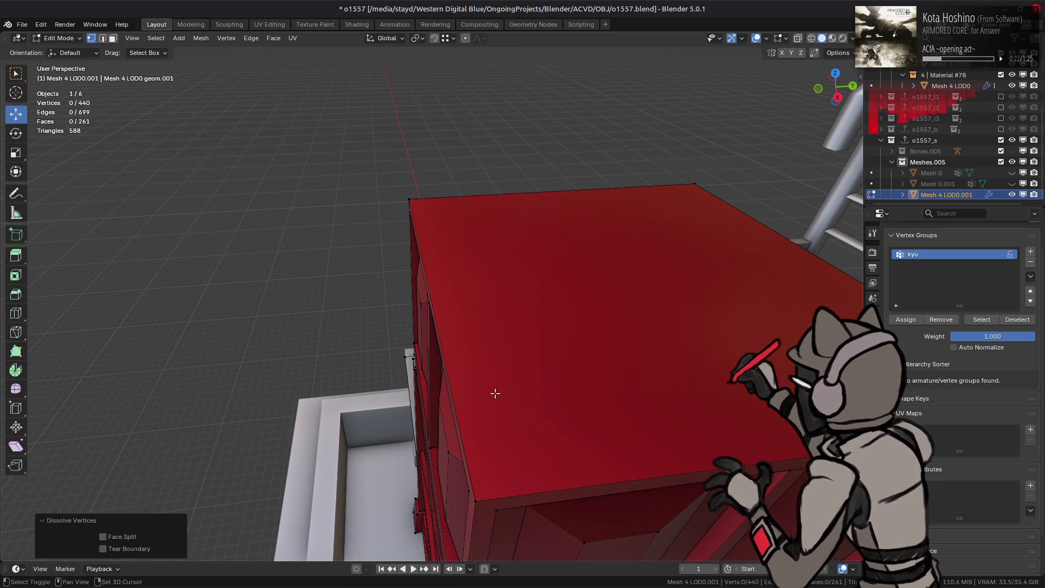
click(471, 382)
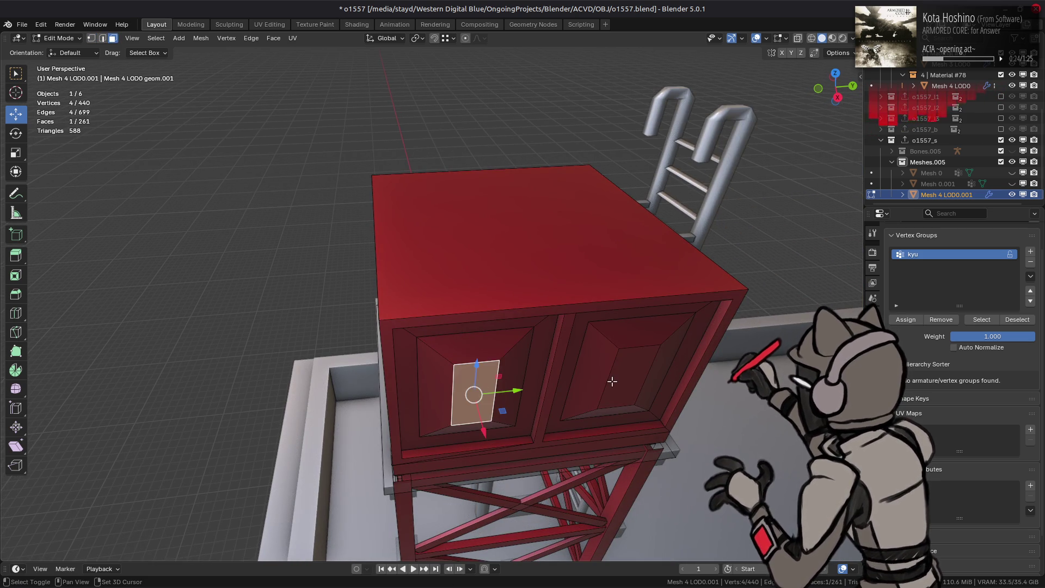
shift+click(620, 375)
middle_drag(621, 375, 454, 355)
click(454, 355)
shift+click(664, 368)
mouse_move(665, 368)
middle_down()
mouse_move(501, 361)
mouse_move(413, 327)
middle_up()
shift+click(338, 367)
shift+click(457, 354)
shift+click(362, 329)
shift+click(493, 327)
- Grow the selection across the door panels and dissolve those faces
key(ctrl+KP_Add)
key(ctrl+KP_Add)
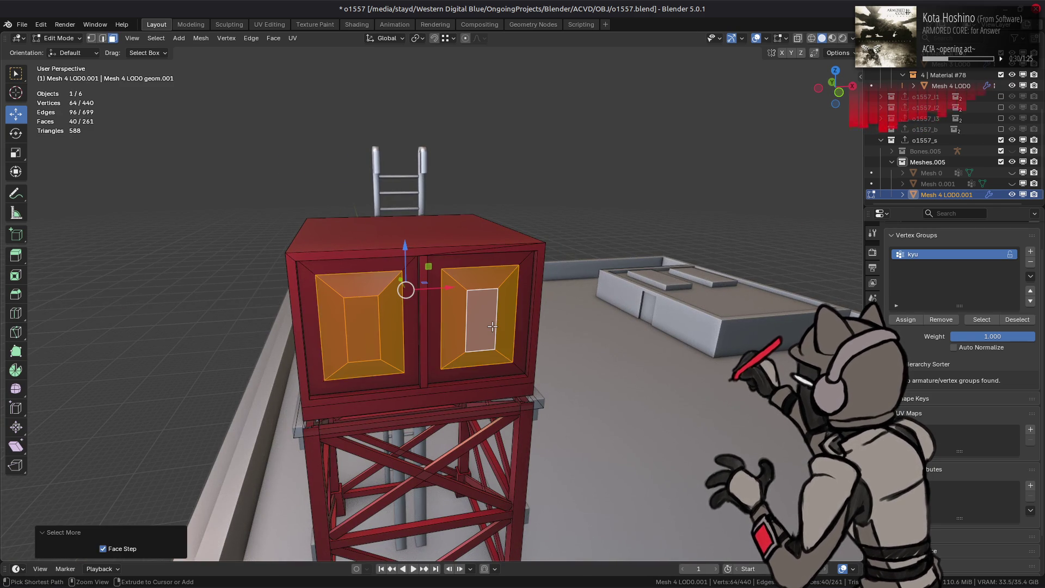
middle_drag(492, 326, 589, 370)
right_click(589, 370)
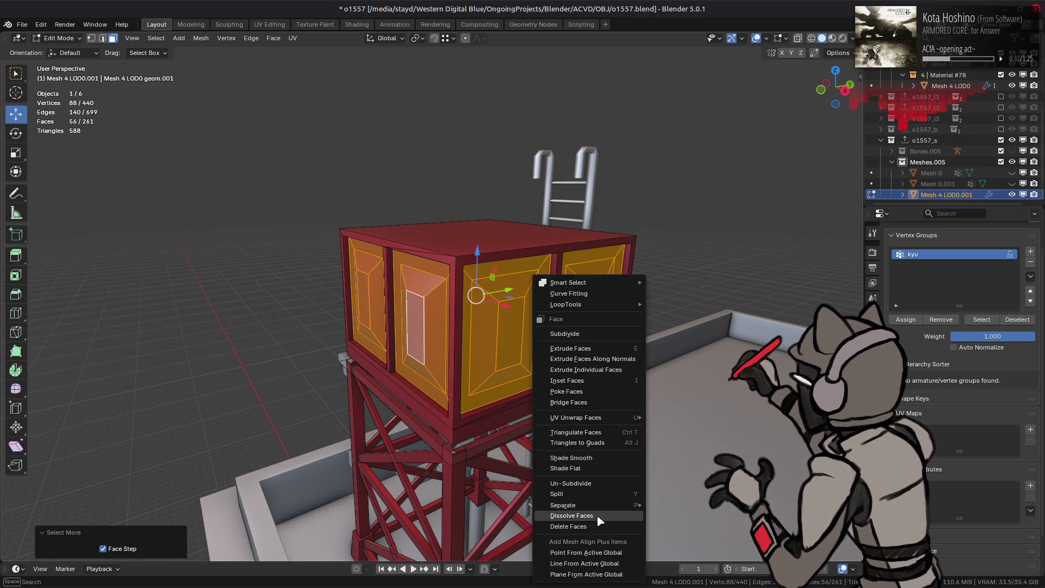
click(598, 515)
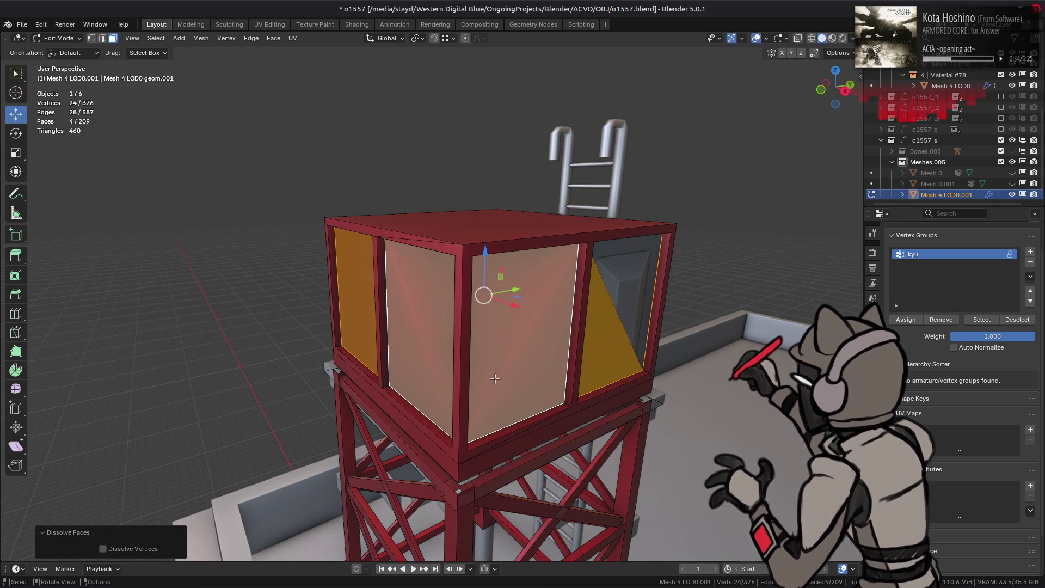
- Grow the selection over the door rims and panel interiors and dissolve them flat
key(ctrl+KP_Add)
right_click(495, 378)
key(Escape)
key(ctrl+KP_Add)
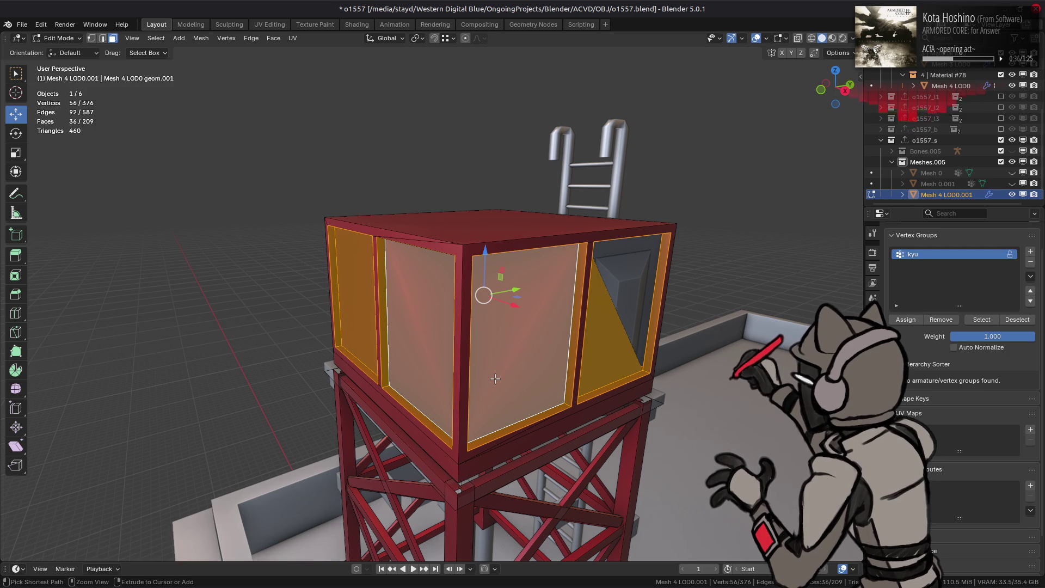
right_click(494, 378)
click(495, 378)
- Dissolve the leftover vertices on the tank sides
key(1)
middle_drag(496, 366, 503, 367)
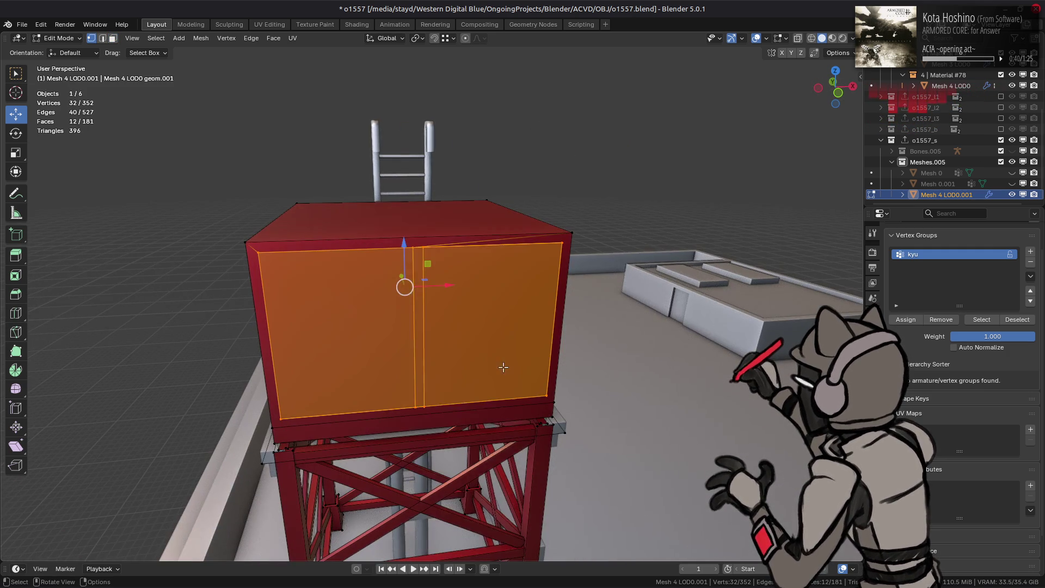
right_click(503, 367)
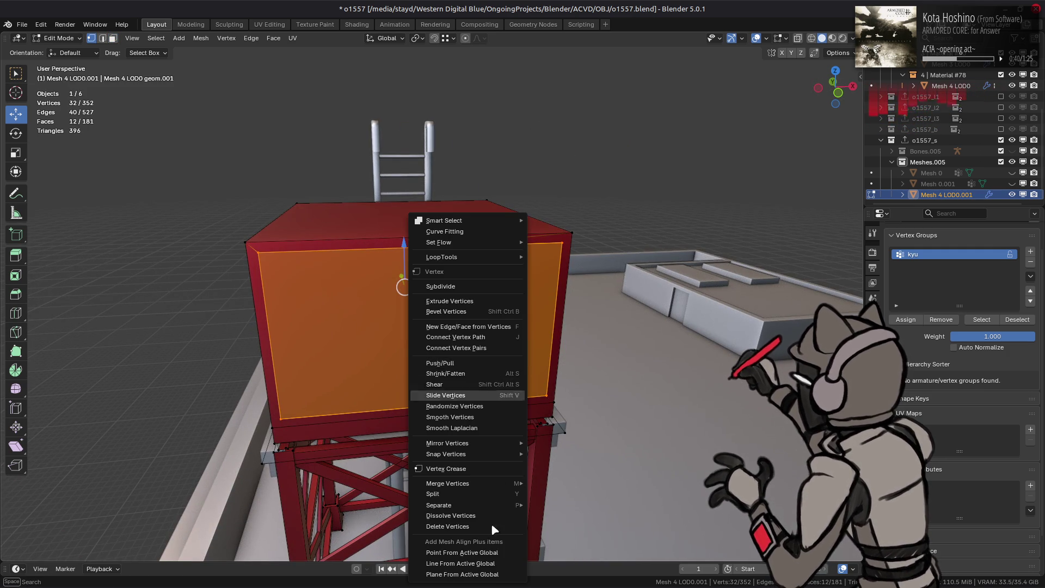
click(495, 515)
- Limited Dissolve the adjoining tank side faces into flat sides
mouse_move(495, 516)
middle_down()
mouse_move(517, 402)
mouse_move(390, 385)
mouse_move(443, 366)
mouse_move(486, 382)
middle_up()
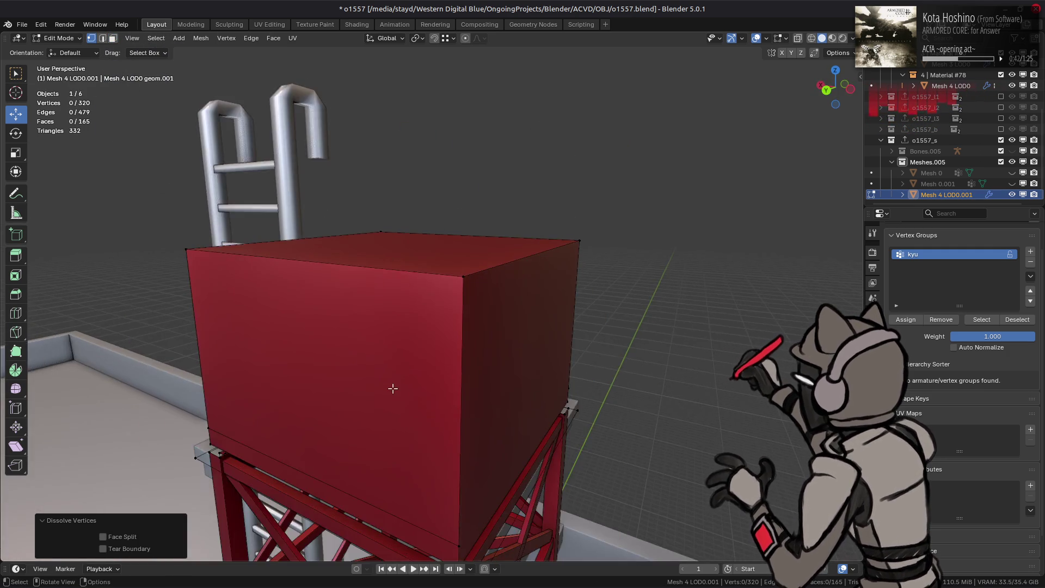
key(3)
click(485, 382)
shift+click(294, 252)
key(x)
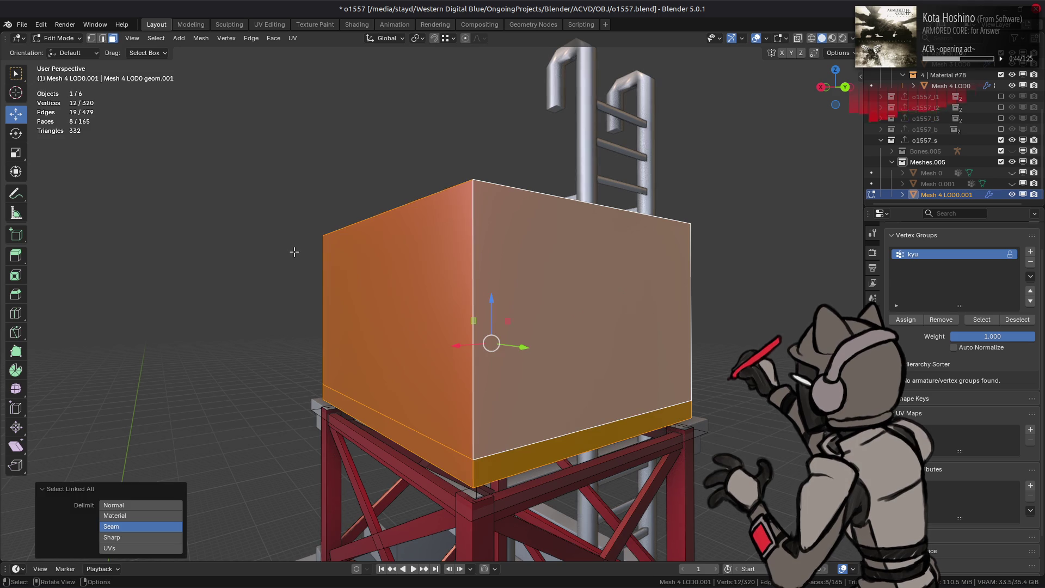
click(272, 336)
mouse_move(312, 261)
middle_down()
mouse_move(468, 294)
mouse_move(419, 292)
mouse_move(413, 277)
mouse_move(511, 345)
mouse_move(451, 307)
mouse_move(488, 305)
mouse_move(492, 222)
middle_up()
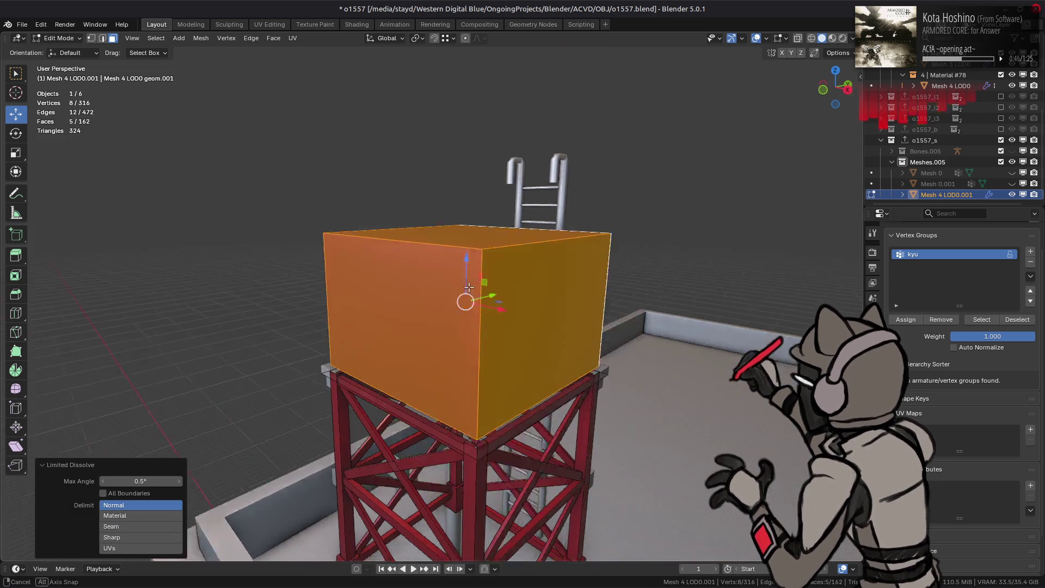
- Select the tank's bottom edge loop and drag it lower
key(alt+a)
alt+click(507, 279)
drag(507, 249, 375, 255)
mouse_move(375, 256)
middle_down()
mouse_move(399, 261)
mouse_move(392, 287)
mouse_move(404, 272)
mouse_move(357, 275)
middle_up()
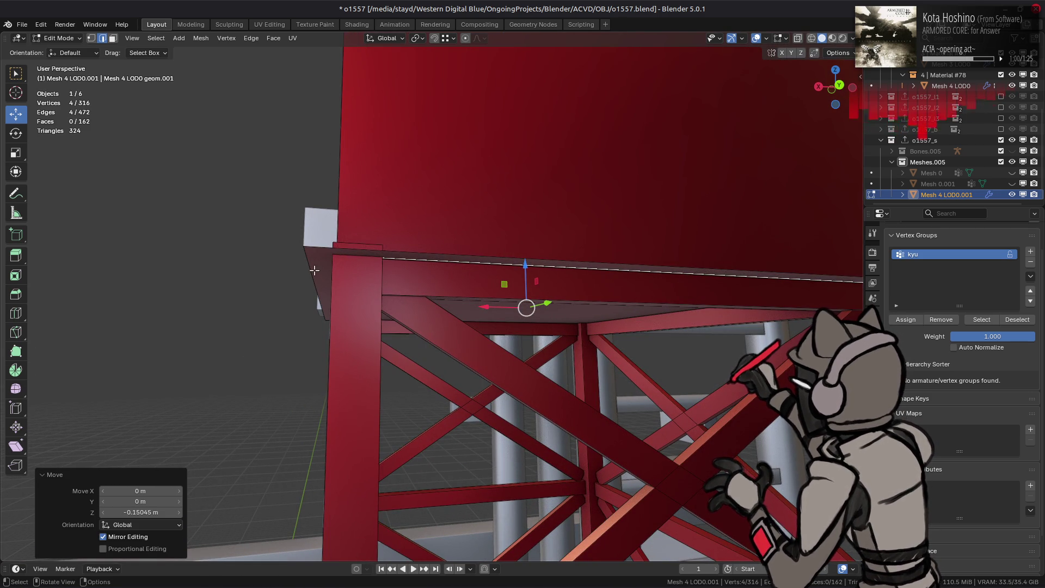
- Raise the ledge face under the tank 5 cm along Z, then clear the selection
key(3)
click(521, 261)
text(gz)
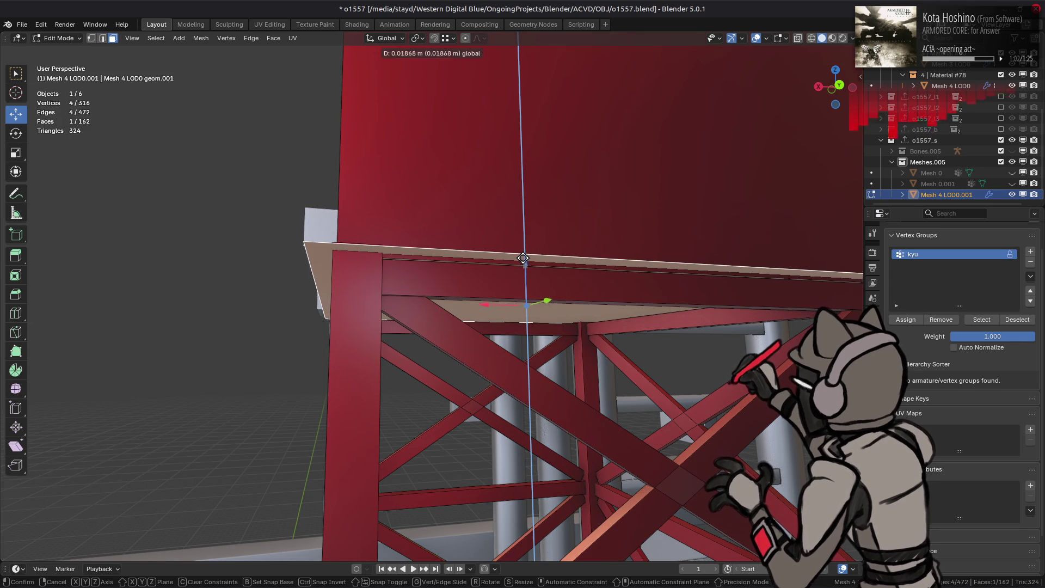
text(.)
text(5)
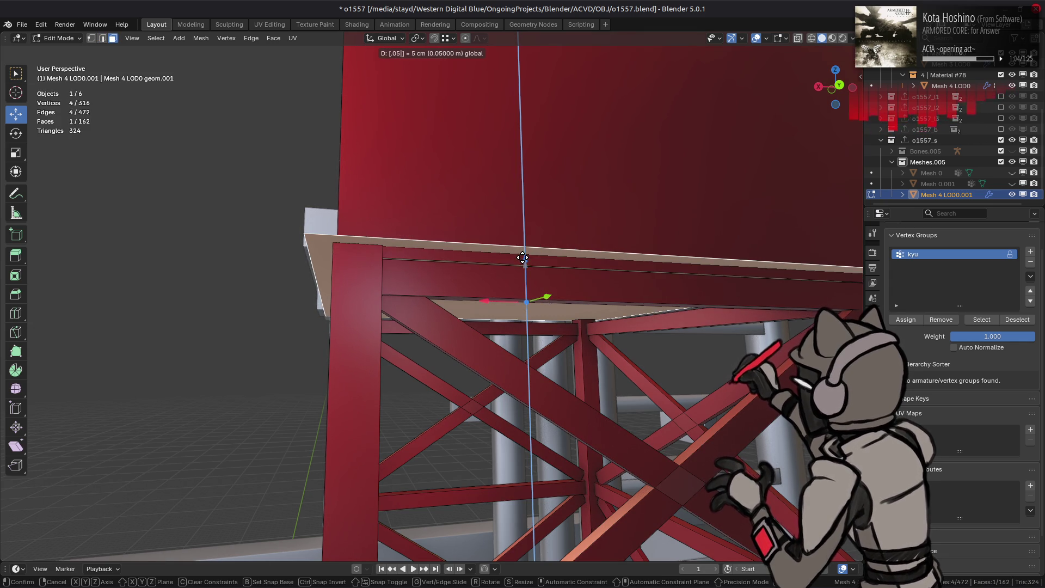
key(Return)
middle_drag(493, 267, 491, 277)
key(alt+a)
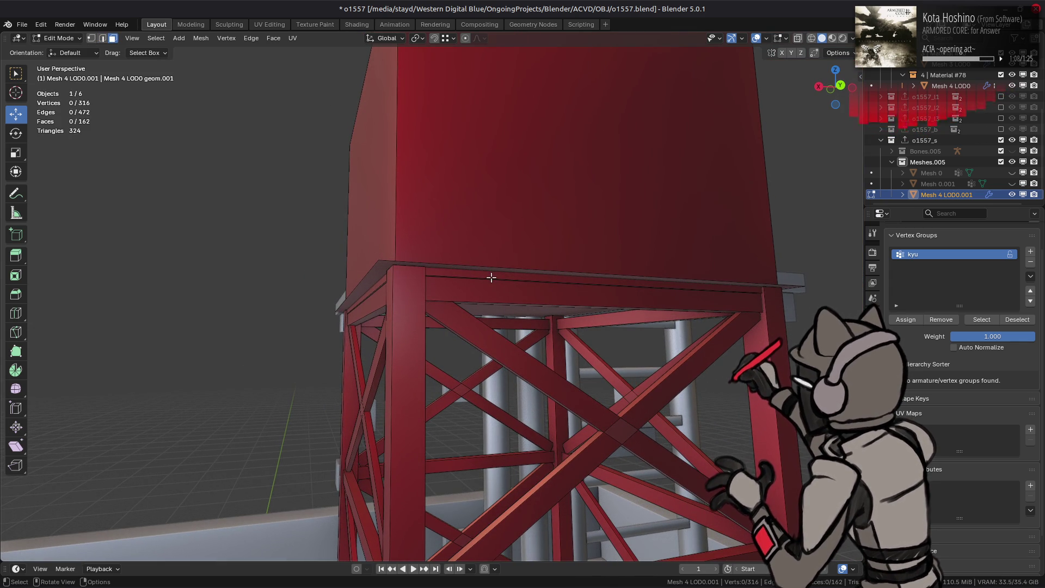
mouse_move(424, 291)
middle_down()
mouse_move(450, 315)
mouse_move(473, 310)
mouse_move(476, 344)
mouse_move(435, 277)
middle_up()
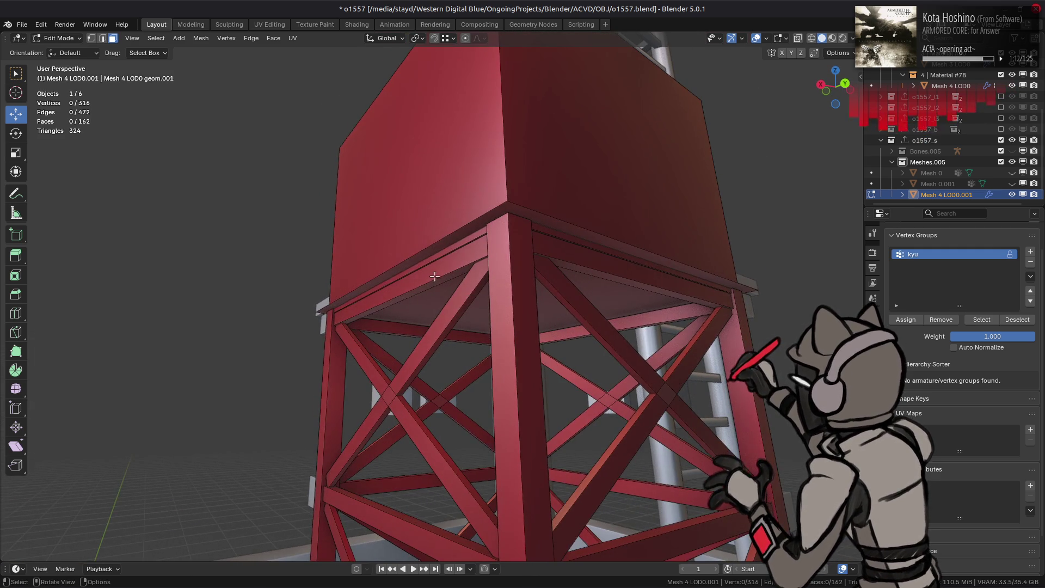
- Select the linked top beam faces and delete them, then undo the deletion
click(460, 278)
shift+click(574, 267)
shift+click(645, 322)
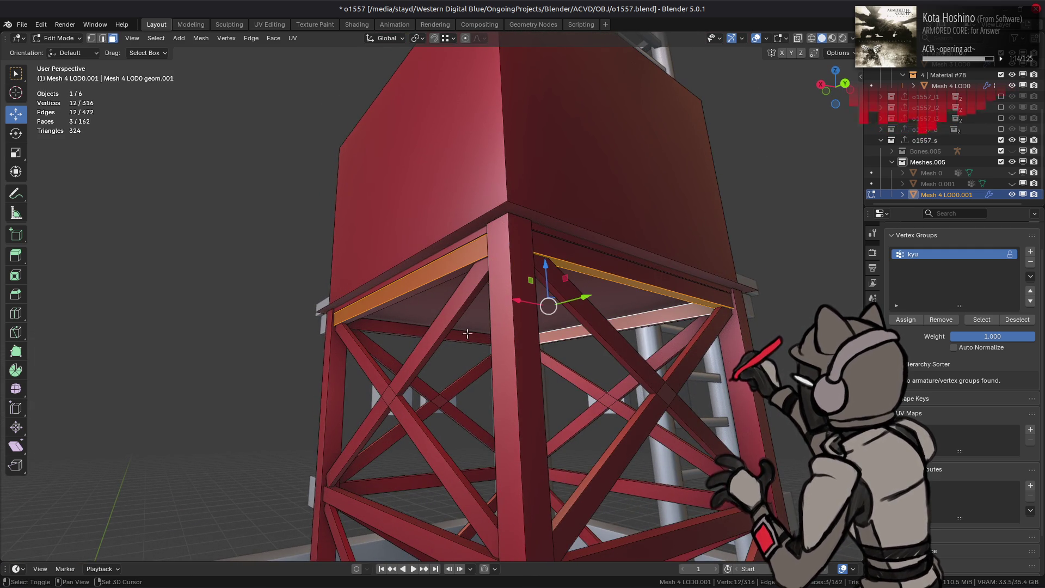
shift+click(409, 332)
key(ctrl+l)
right_click(386, 325)
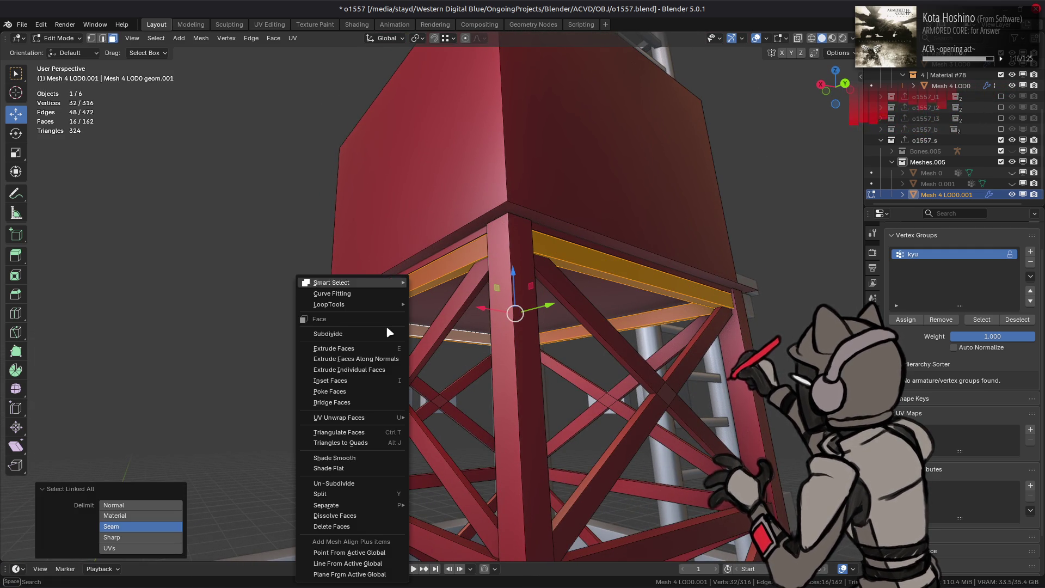
click(348, 526)
click(423, 297)
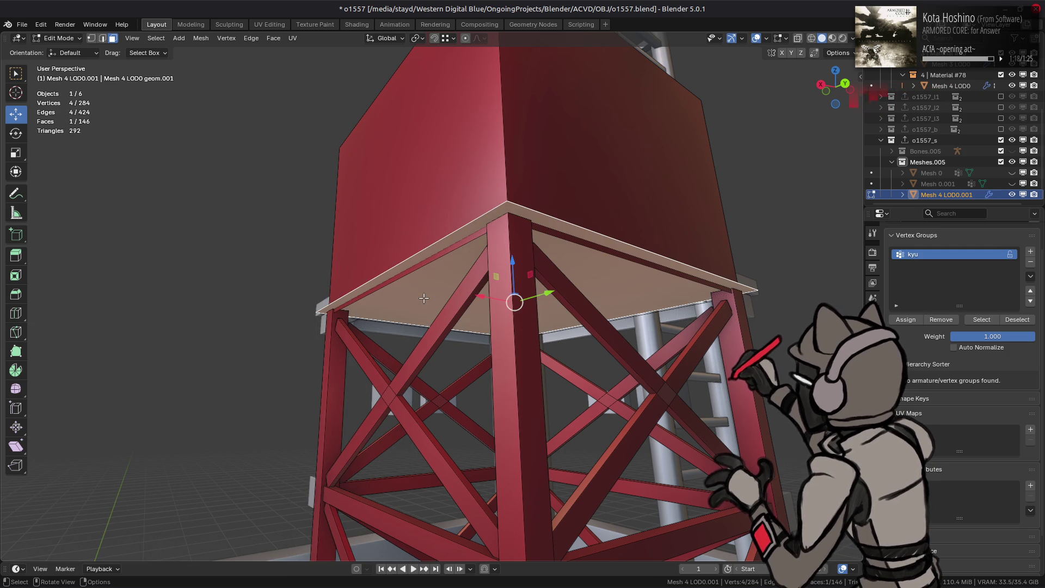
key(ctrl+z)
key(ctrl+z)
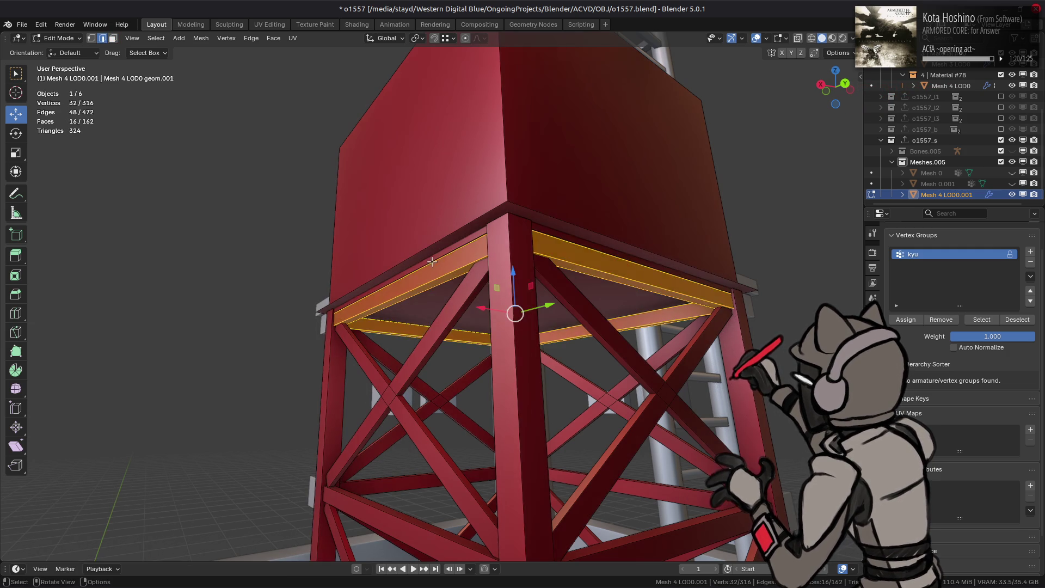
- Lower the edge loop around the pillar top about 0.15 m along Z
key(alt+a)
alt+click(433, 259)
scroll(439, 267, up, 6)
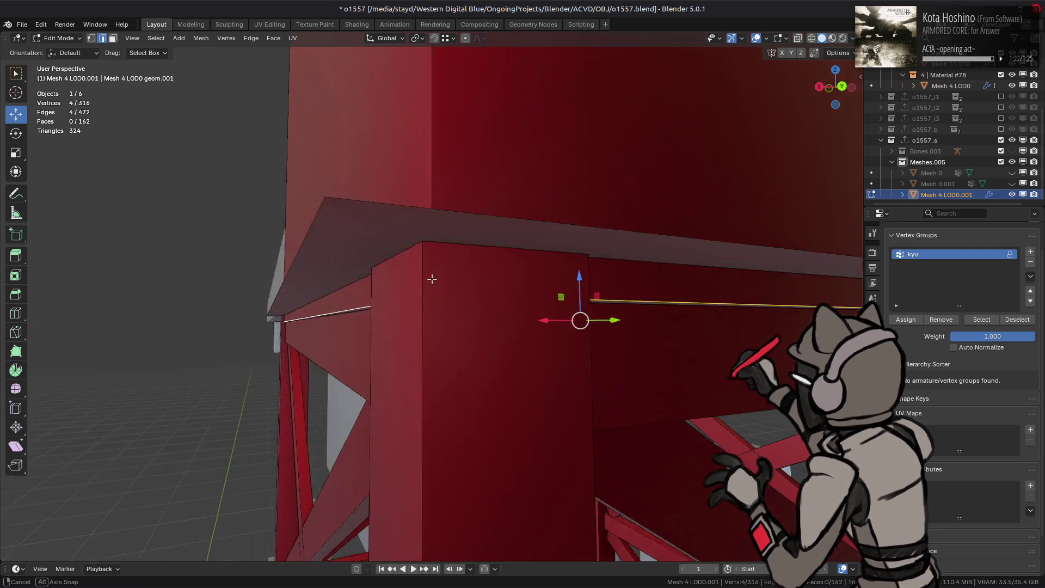
middle_drag(438, 269, 530, 257)
key(g)
key(z)
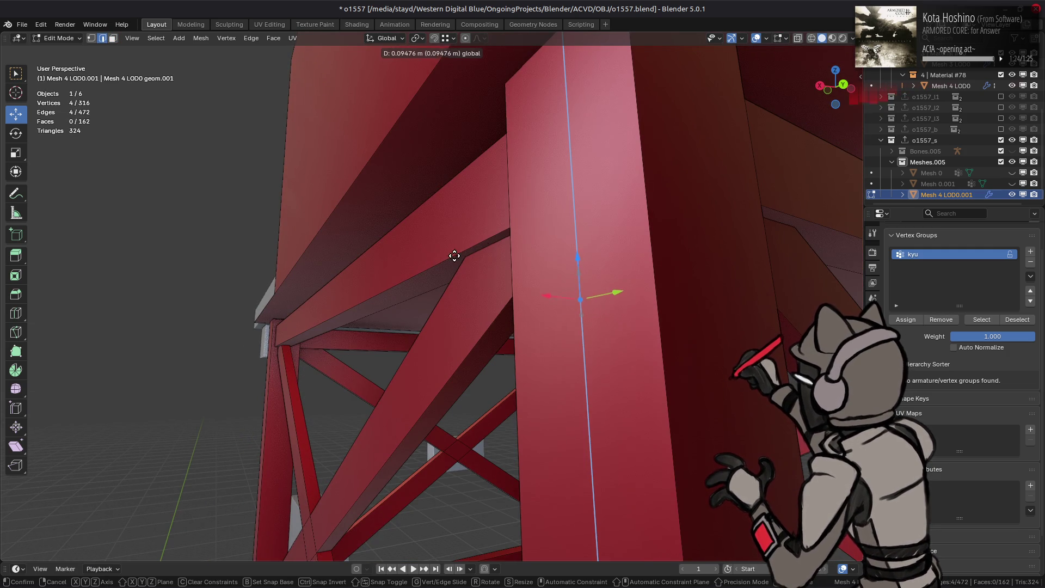
click(518, 234)
key(alt+z)
key(g)
key(z)
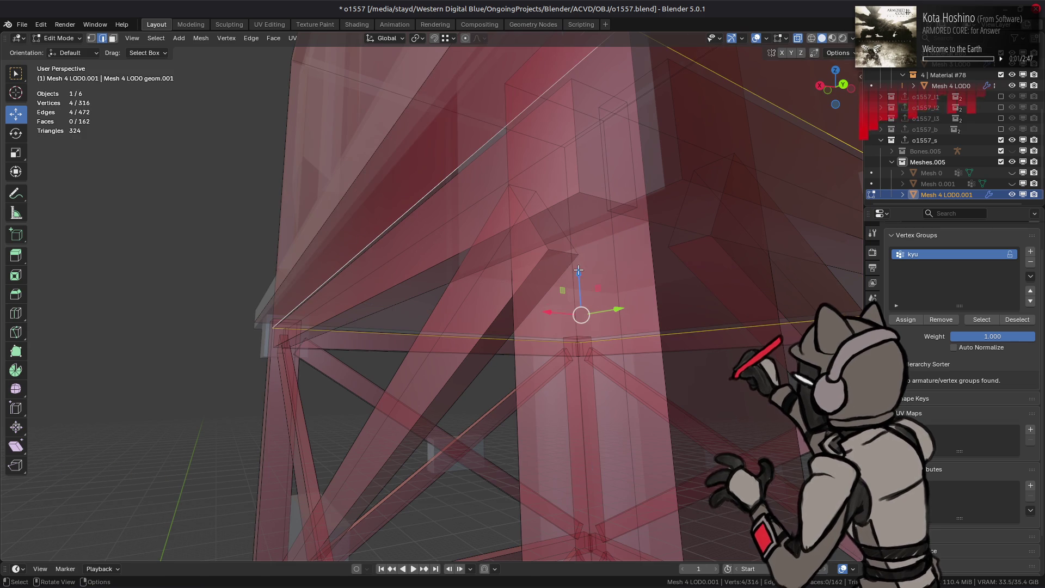
click(578, 194)
scroll(531, 319, down, 3)
key(alt+z)
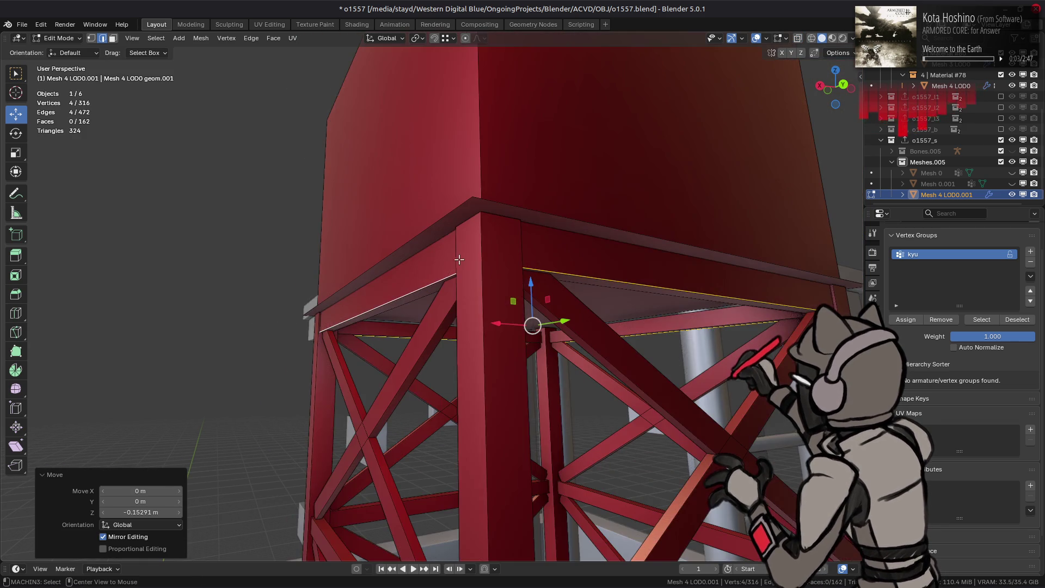
- Delete the rim underside strips and top beams linked beneath the tank
key(3)
scroll(460, 264, up, 3)
click(431, 285)
middle_drag(431, 285, 381, 278)
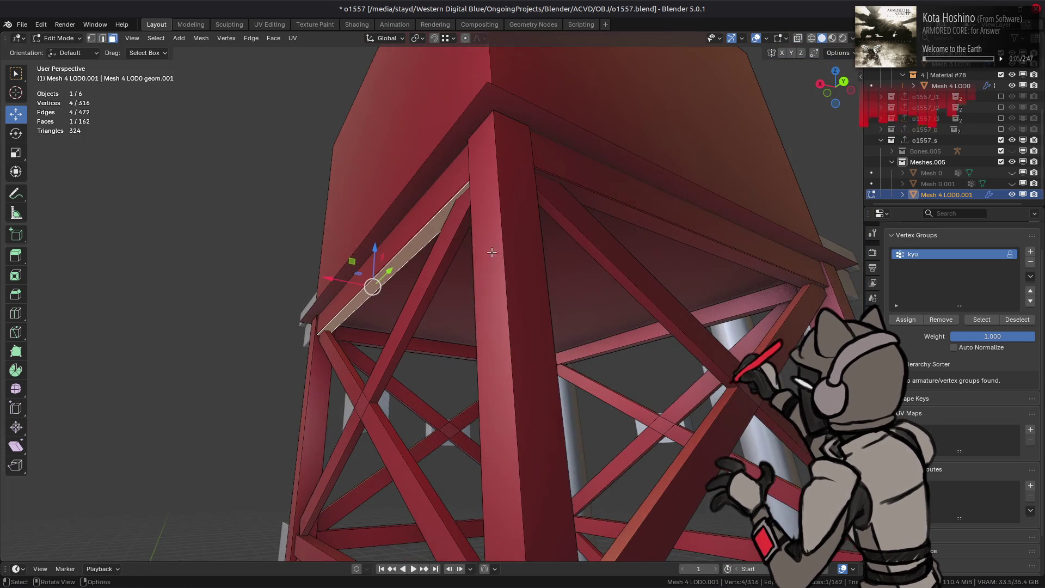
shift+click(676, 229)
shift+click(728, 313)
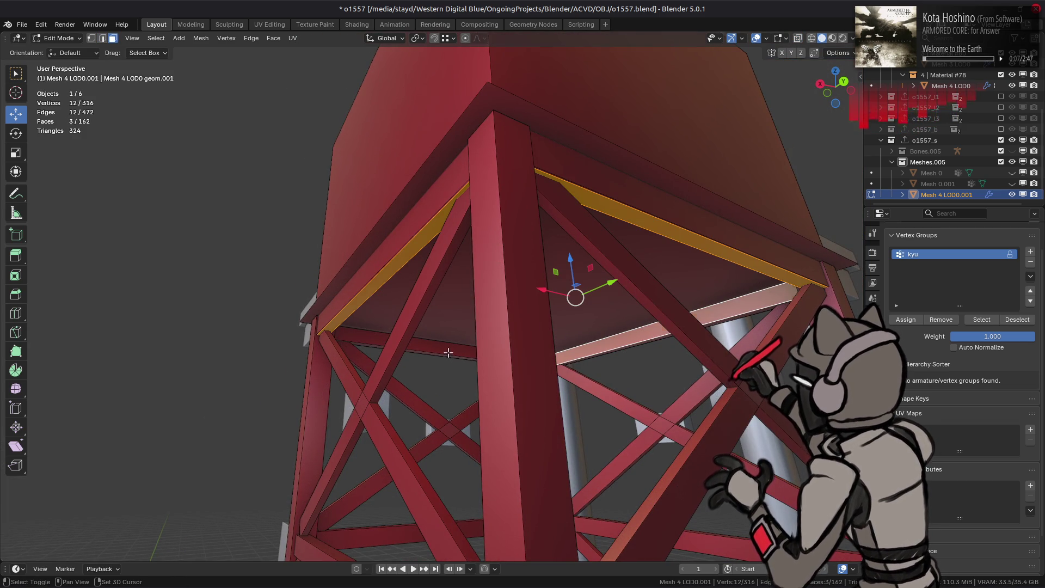
key(ctrl+l)
right_click(430, 374)
click(430, 374)
mouse_move(498, 316)
middle_down()
mouse_move(499, 299)
mouse_move(467, 265)
mouse_move(481, 285)
mouse_move(507, 267)
middle_up()
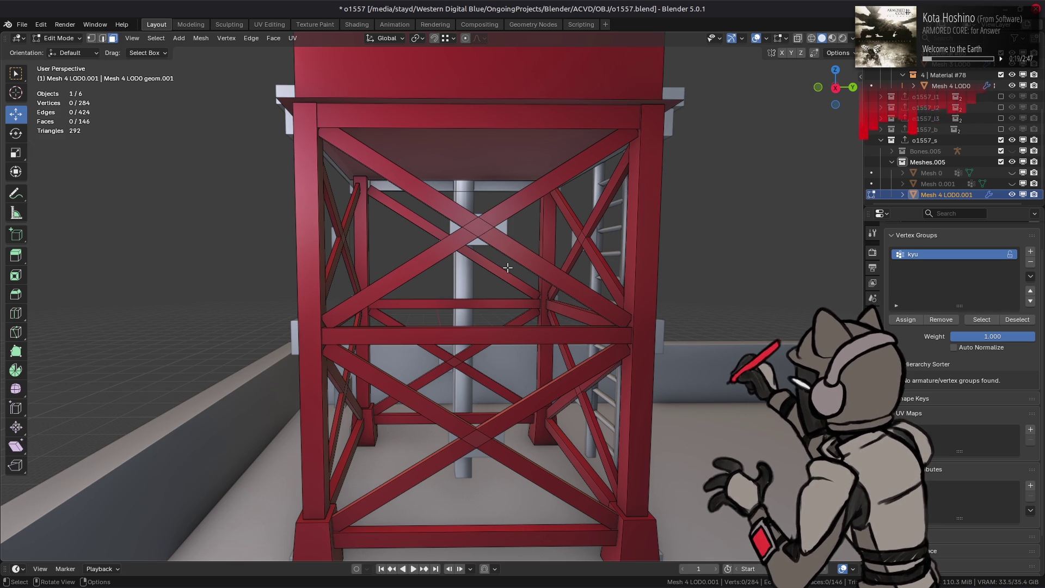
- Save o1557.blend
key(ctrl+s)
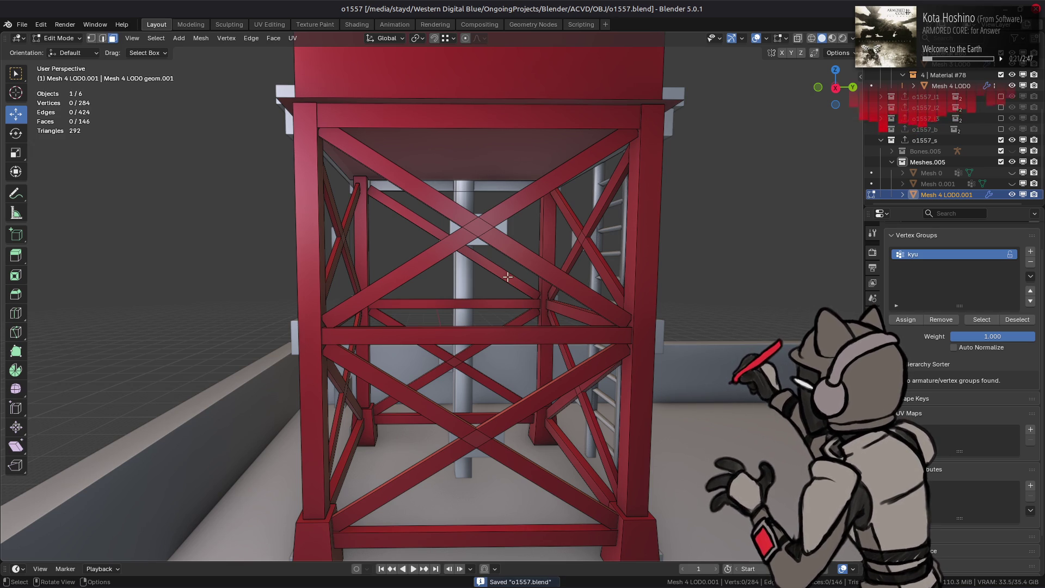
scroll(509, 272, down, 1)
scroll(522, 277, up, 5)
scroll(506, 299, up, 2)
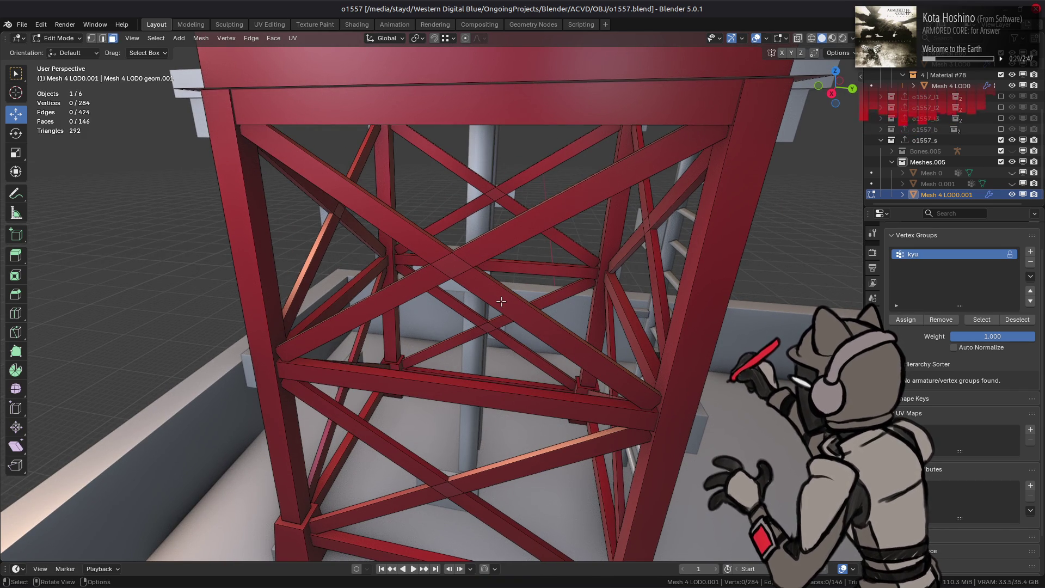
scroll(501, 301, down, 4)
- View the tower frame in Back Orthographic with X-ray on
key(ctrl+KP_1)
key(alt+z)
scroll(392, 221, up, 3)
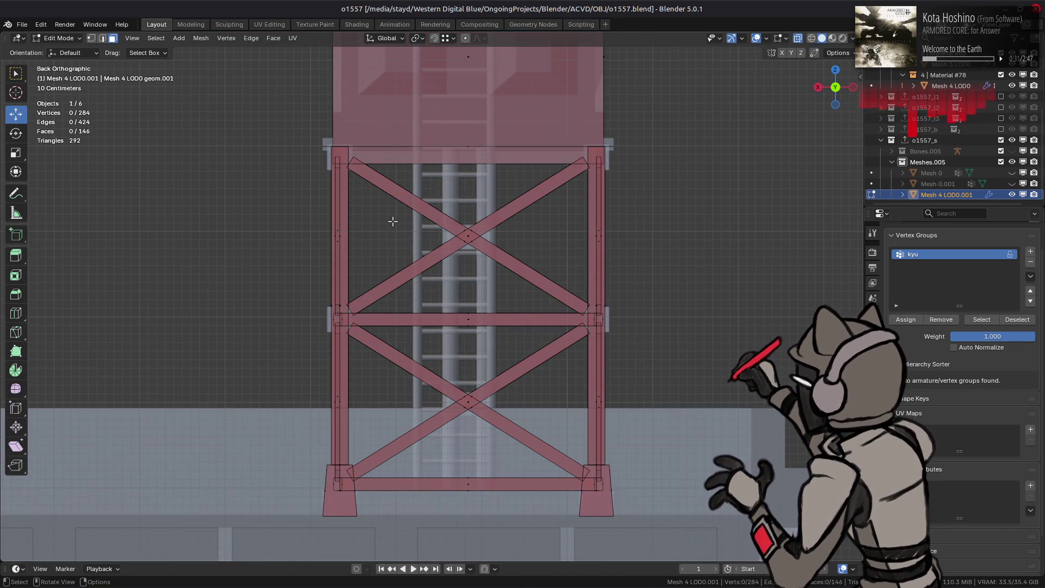
- Select the linked cross braces and horizontal beams and hide everything else
drag(432, 199, 457, 257)
key(KP_3)
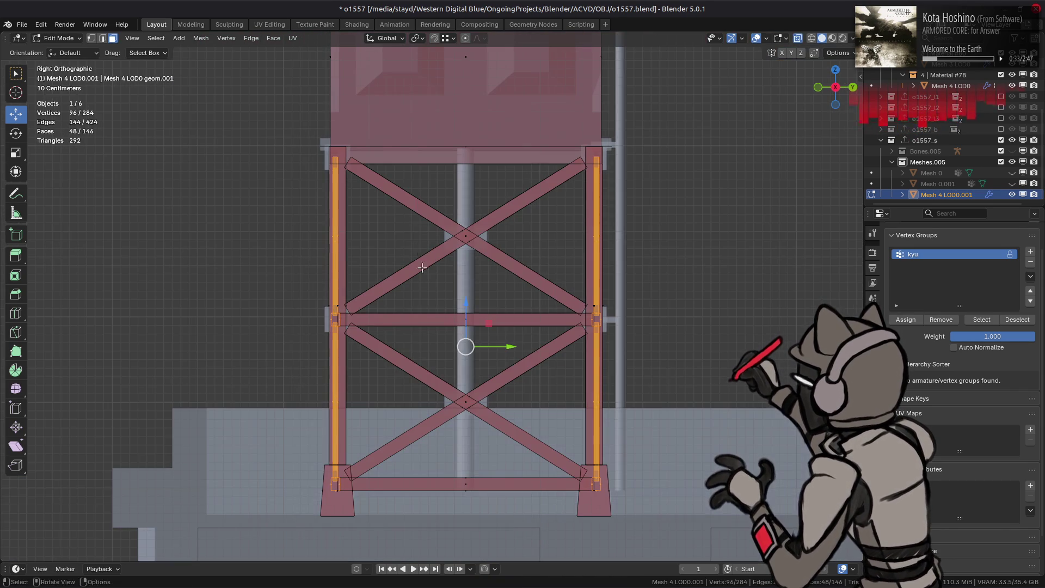
shift+double_click(477, 393)
key(ctrl+l)
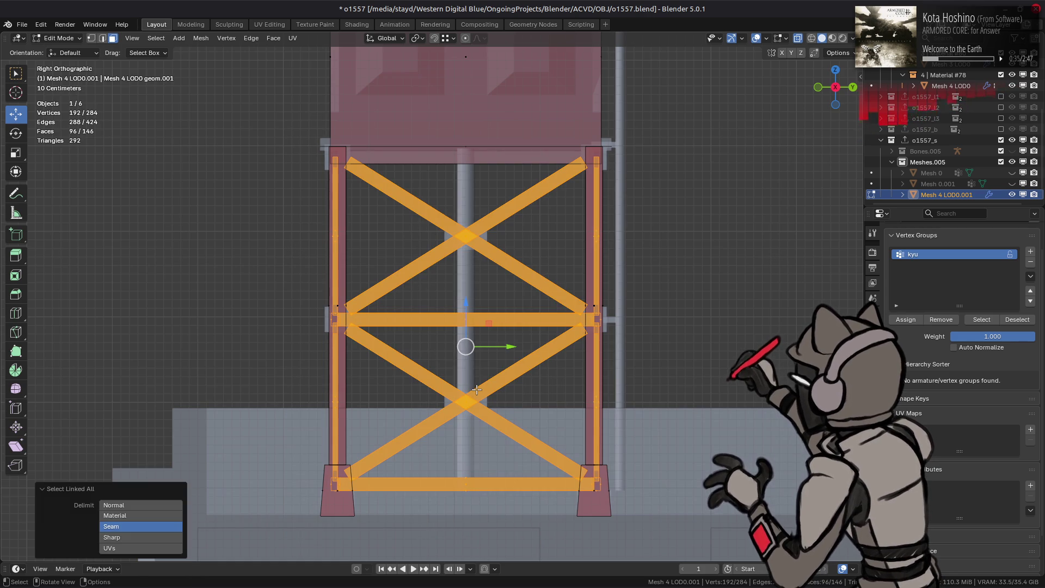
key(shift+h)
mouse_move(476, 389)
middle_down()
mouse_move(478, 358)
mouse_move(453, 360)
middle_up()
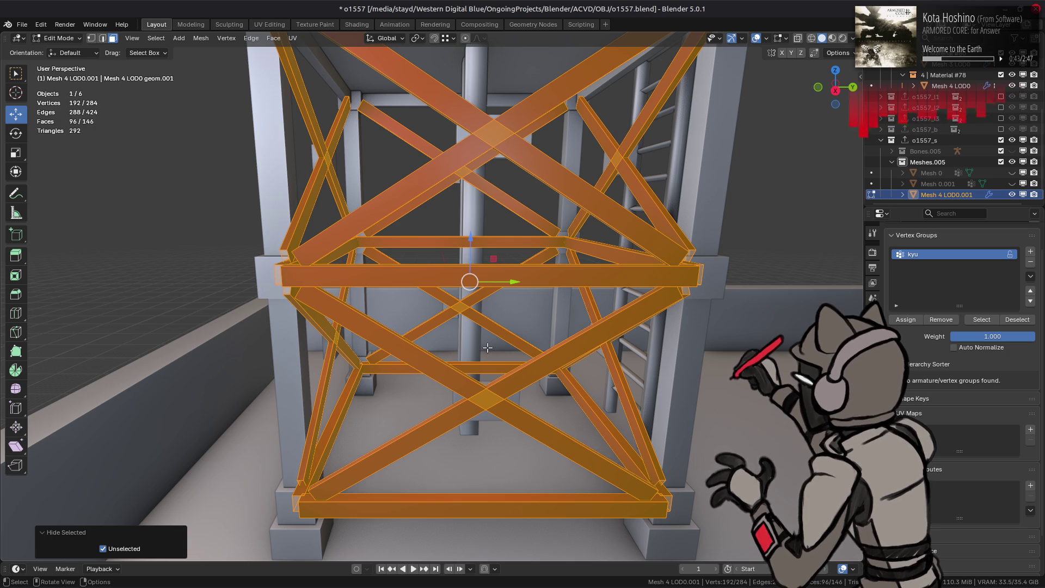
middle_drag(554, 294, 575, 296)
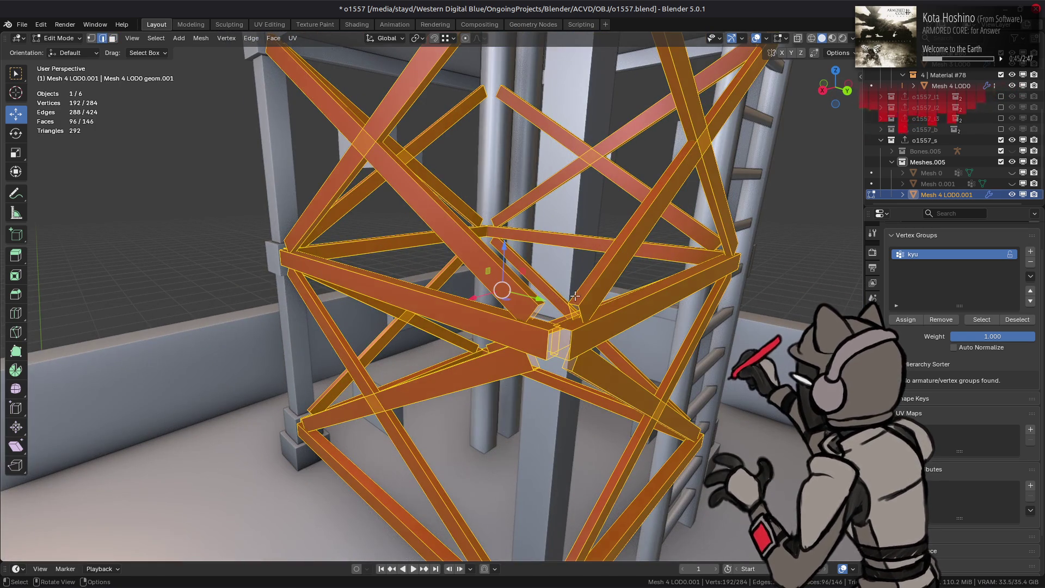
- Cap the open beam ends with new faces via Quick Favorites
key(q)
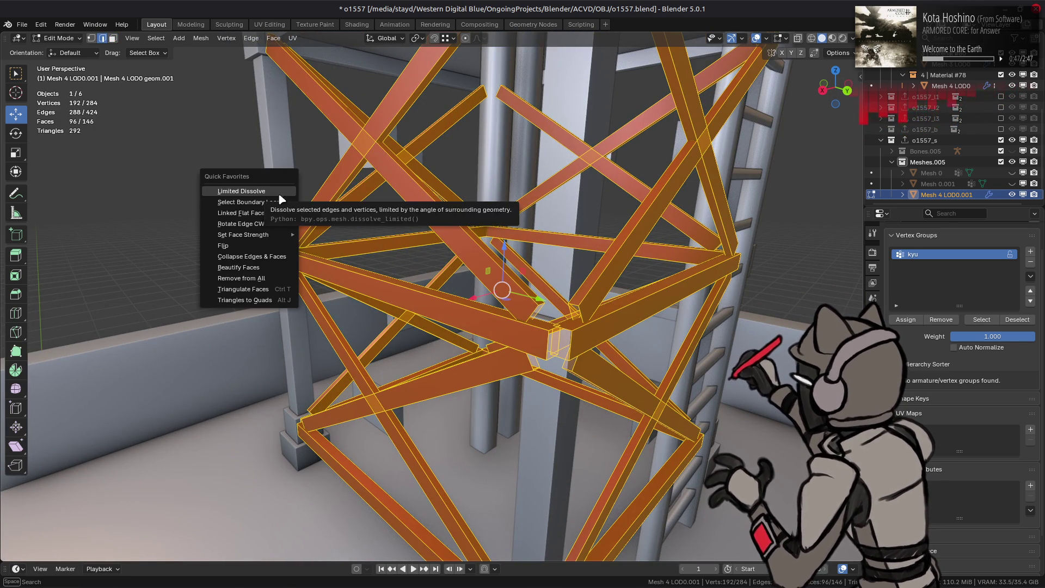
click(284, 218)
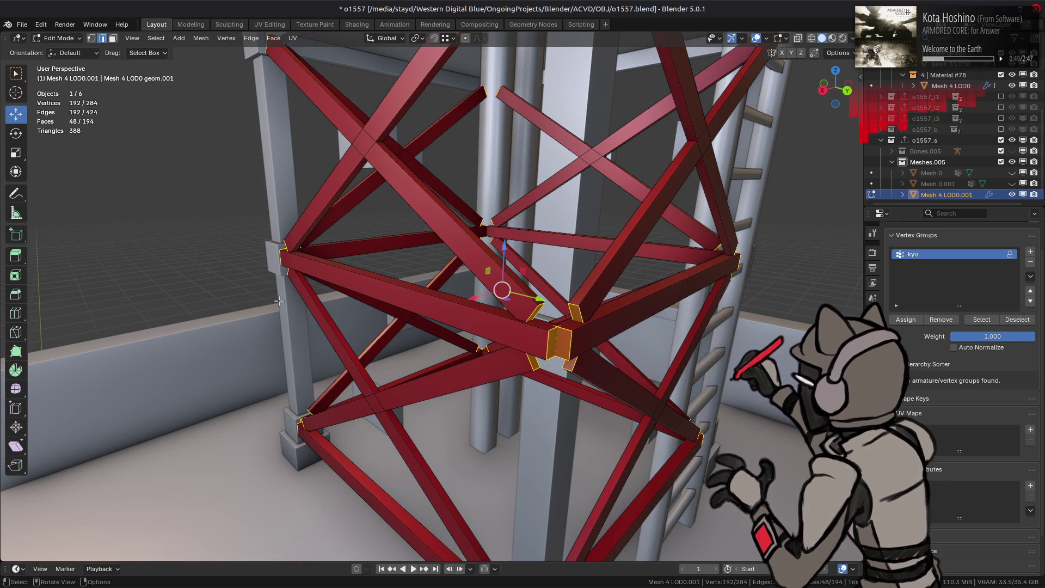
key(3)
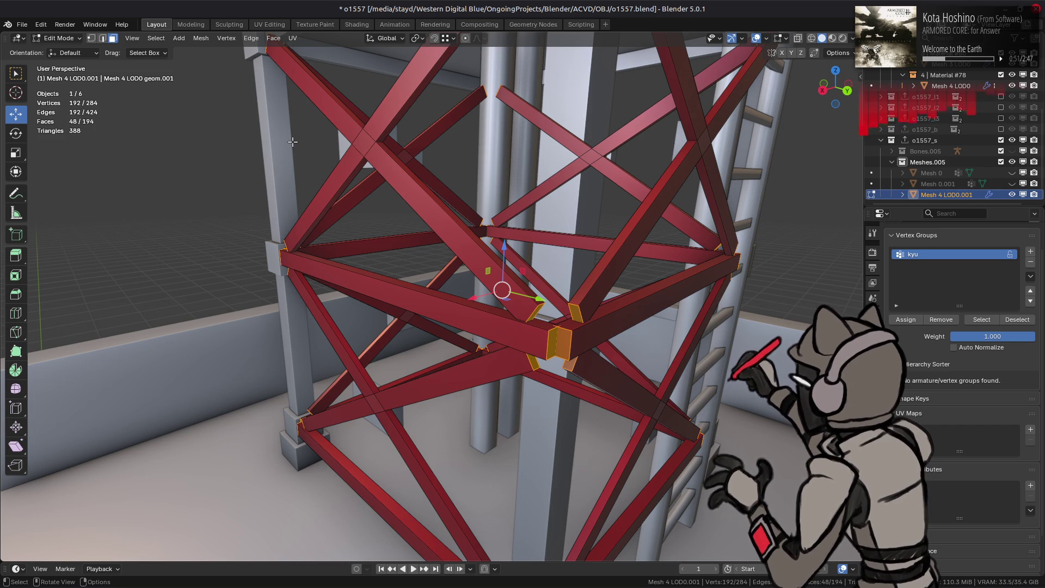